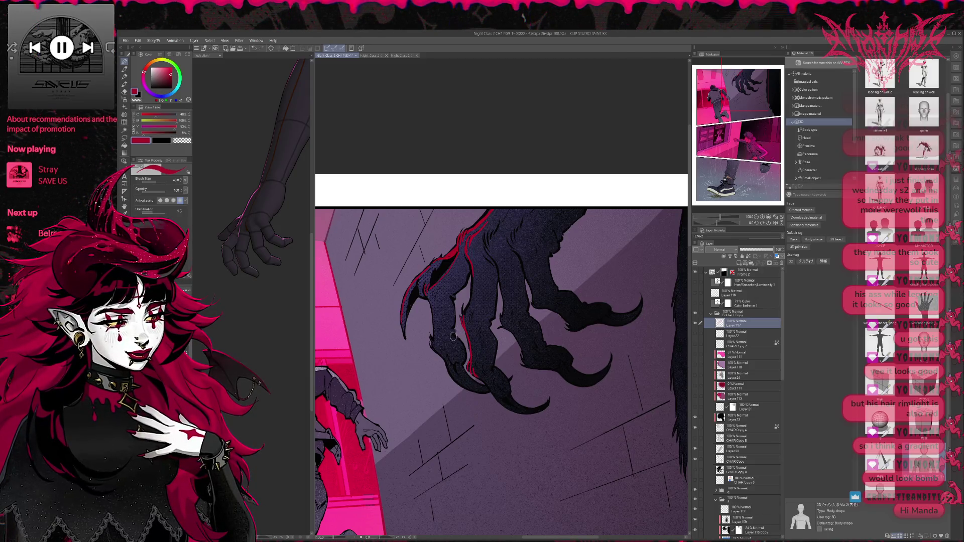
- Paint red rim-light strokes along the second finger's edge and the edges of three claws
{"action": "mouse_move", "coordinate": [427, 287]}
{"action": "left_mouse_down"}
{"action": "mouse_move", "coordinate": [446, 365]}
{"action": "mouse_move", "coordinate": [475, 391]}
{"action": "left_mouse_up"}
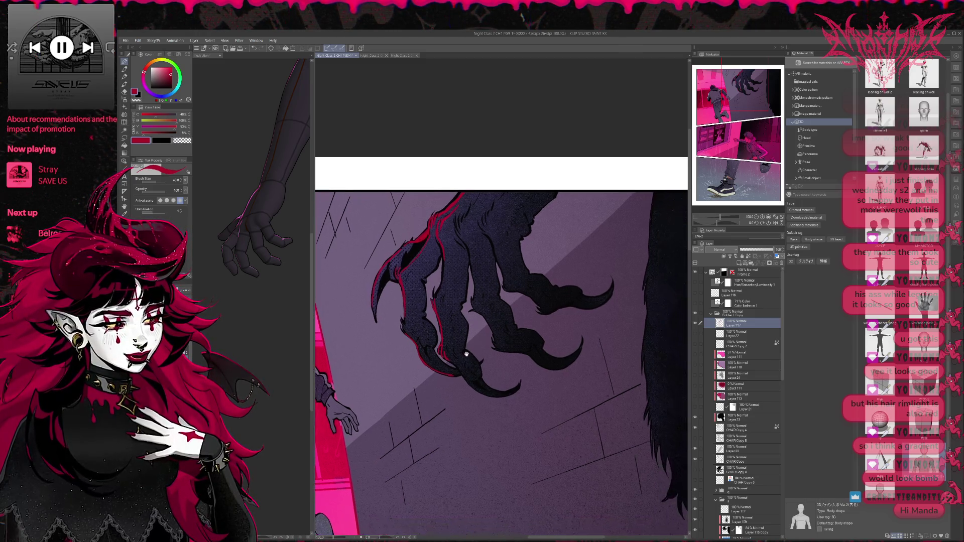
{"action": "mouse_move", "coordinate": [506, 381]}
{"action": "left_mouse_down"}
{"action": "mouse_move", "coordinate": [467, 352]}
{"action": "mouse_move", "coordinate": [499, 394]}
{"action": "mouse_move", "coordinate": [513, 388]}
{"action": "left_mouse_up"}
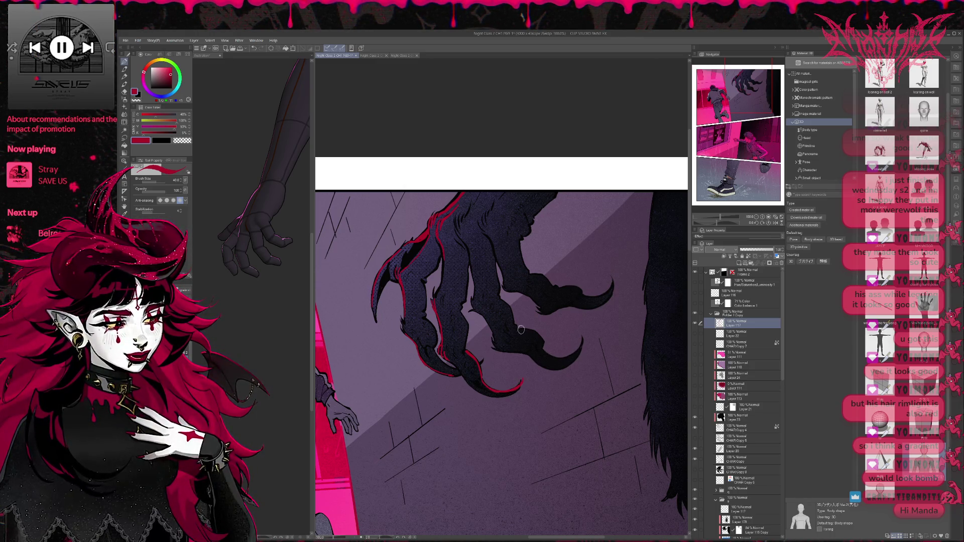
{"action": "mouse_move", "coordinate": [521, 329]}
{"action": "left_mouse_down"}
{"action": "mouse_move", "coordinate": [550, 356]}
{"action": "mouse_move", "coordinate": [567, 358]}
{"action": "mouse_move", "coordinate": [582, 341]}
{"action": "left_mouse_up"}
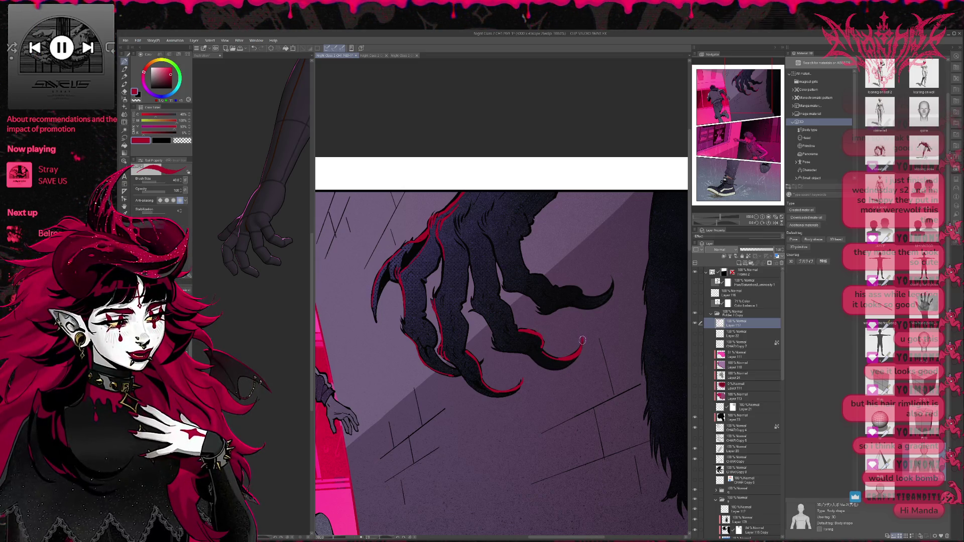
{"action": "mouse_move", "coordinate": [531, 274]}
{"action": "left_mouse_down"}
{"action": "mouse_move", "coordinate": [583, 295]}
{"action": "mouse_move", "coordinate": [612, 280]}
{"action": "left_mouse_up"}
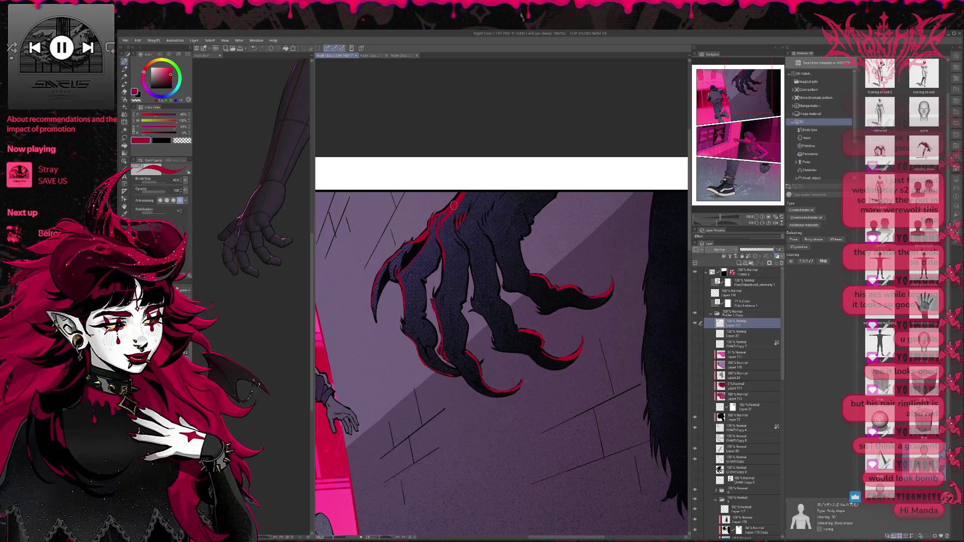
{"action": "scroll", "coordinate": [538, 266], "scroll_direction": "up", "scroll_amount": 2}
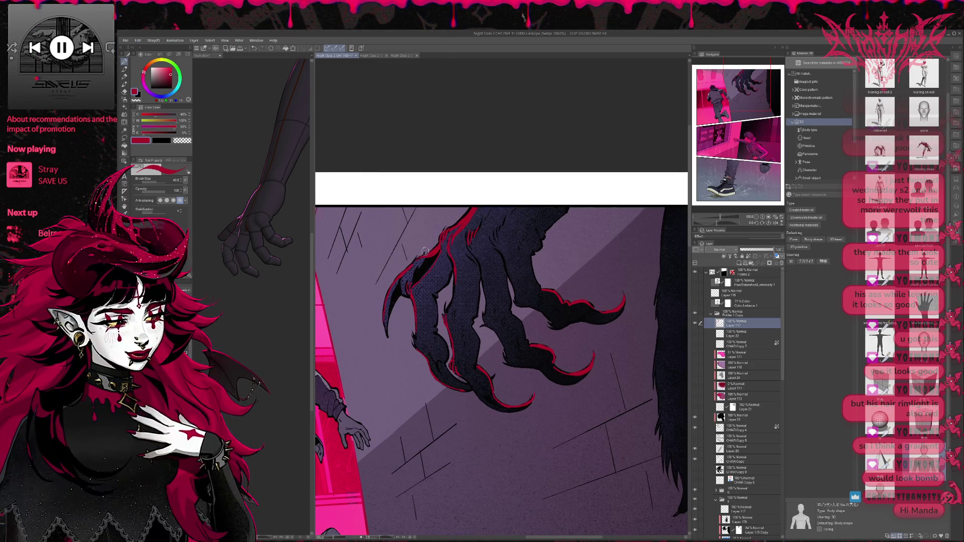
- Shrink the eraser and erase part of the upper claw's red rim line
{"action": "key", "text": "e"}
{"action": "key", "text": "bracketleft"}
{"action": "key", "text": "bracketleft"}
{"action": "key", "text": "bracketleft"}
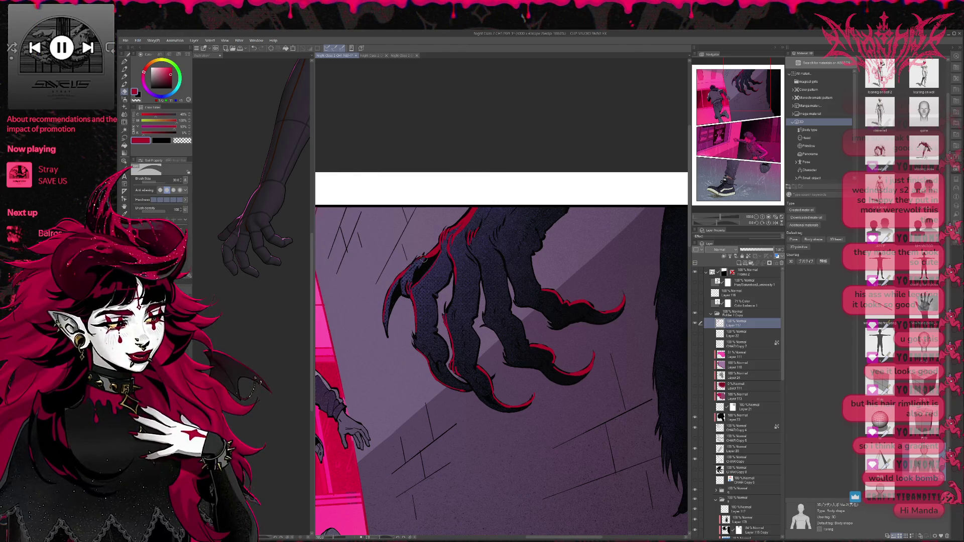
{"action": "left_click_drag", "start_coordinate": [424, 258], "coordinate": [460, 226]}
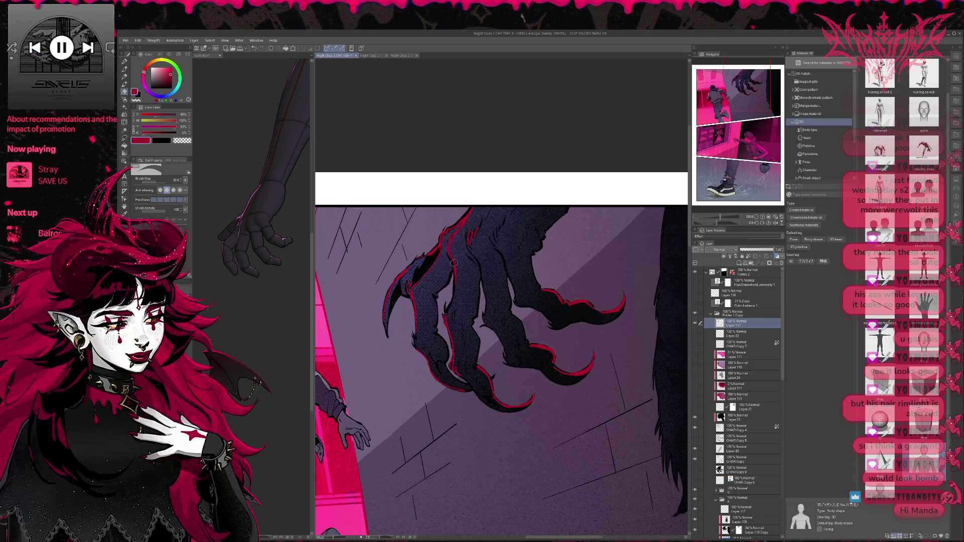
{"action": "key", "text": "p"}
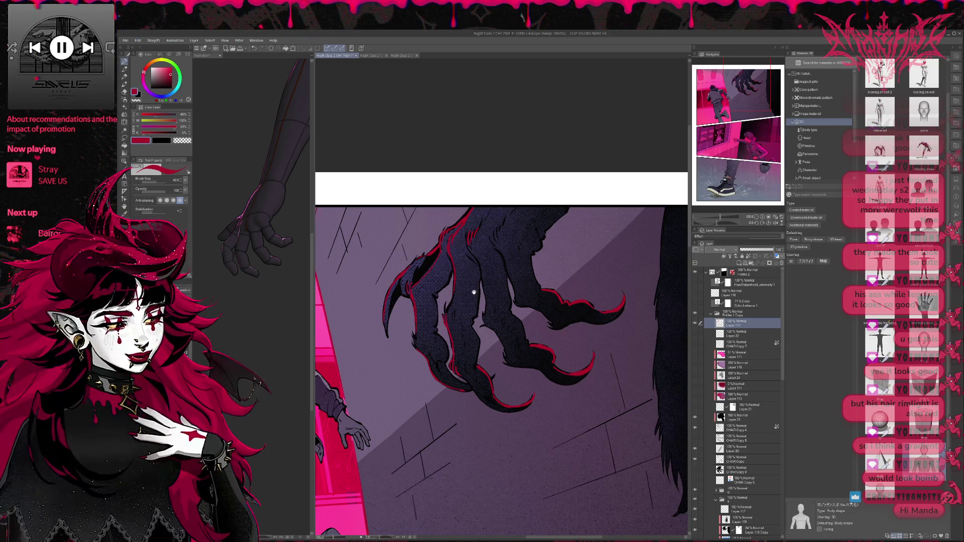
{"action": "scroll", "coordinate": [453, 292], "scroll_direction": "down", "scroll_amount": 1}
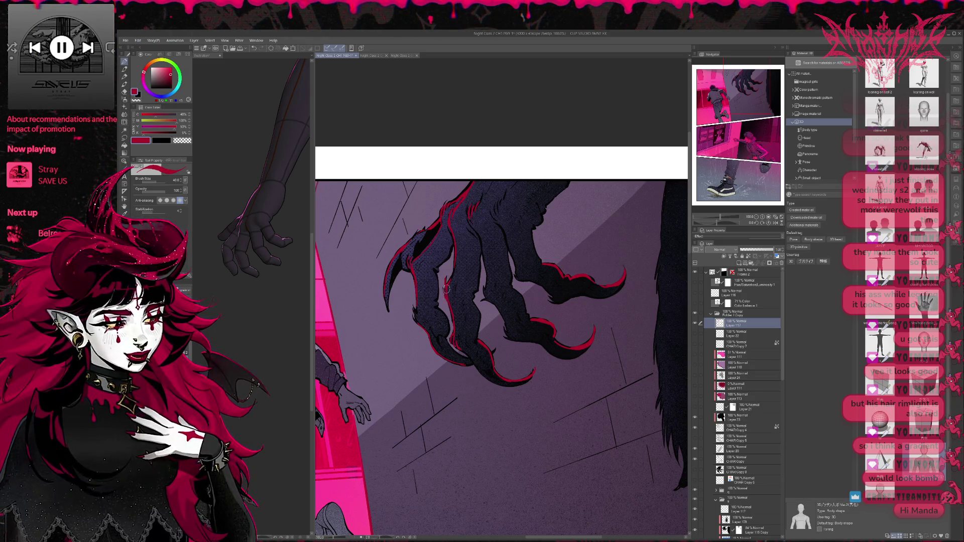
- Alternate Eraser and Pen to tidy the rim-light lines on the lower fingers and claws
{"action": "key", "text": "e"}
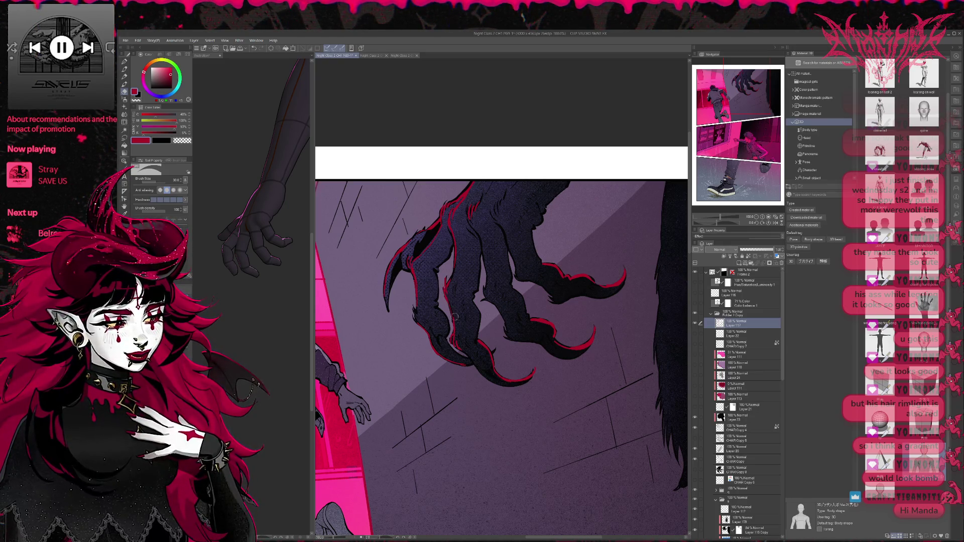
{"action": "key", "text": "p"}
{"action": "key", "text": "e"}
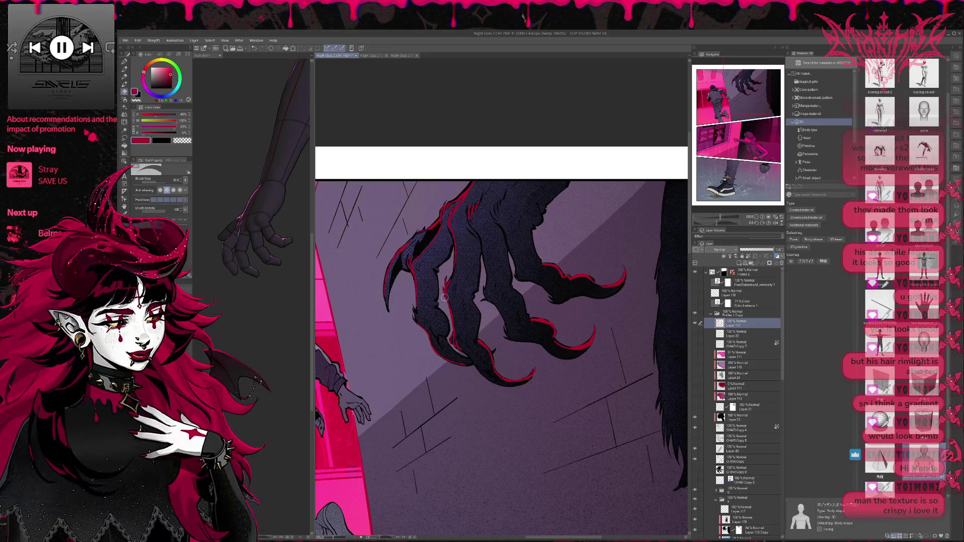
{"action": "key", "text": "p"}
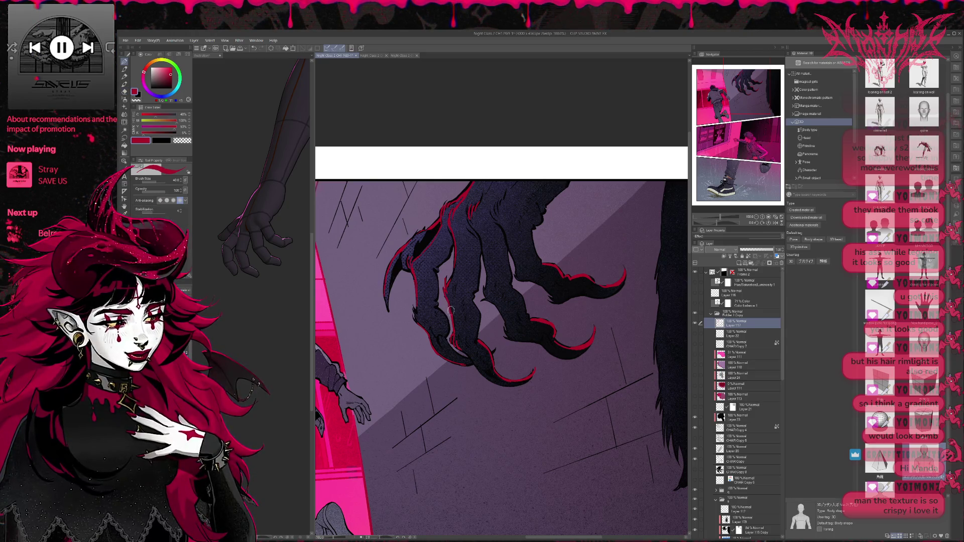
{"action": "scroll", "coordinate": [451, 311], "scroll_direction": "down", "scroll_amount": 1}
{"action": "key", "text": "e"}
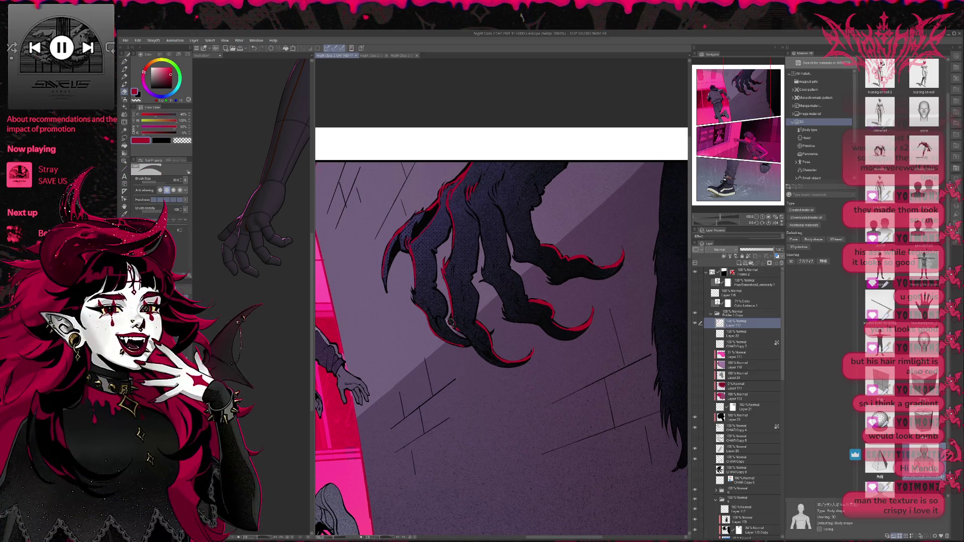
{"action": "key", "text": "p"}
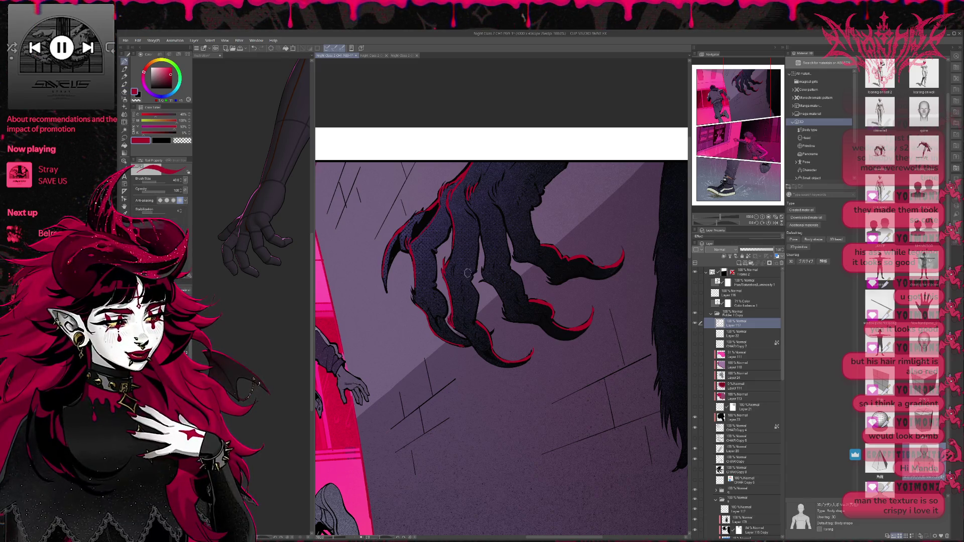
{"action": "left_click_drag", "start_coordinate": [467, 273], "coordinate": [453, 296]}
- Touch up the leftmost finger's rim light while bringing the running boy into view
{"action": "key", "text": "e"}
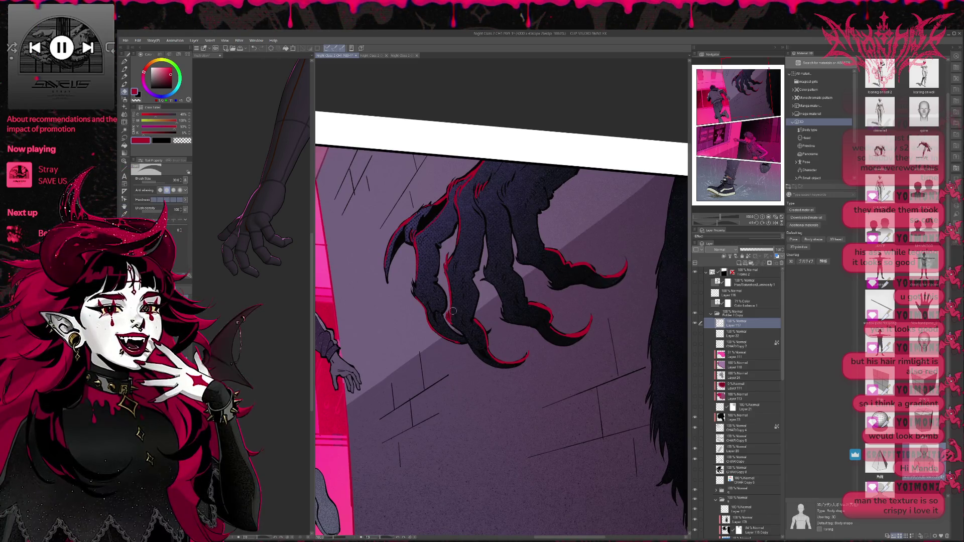
{"action": "key", "text": "p"}
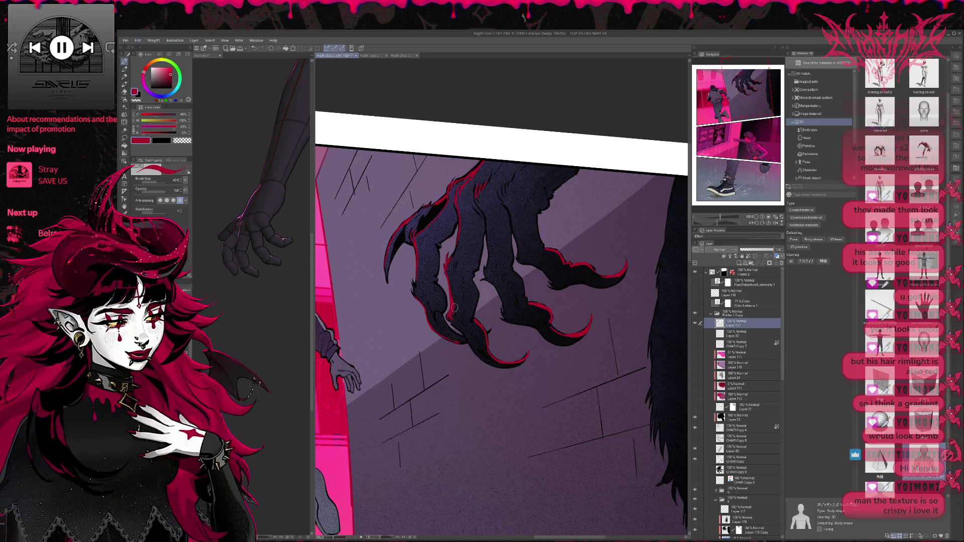
{"action": "mouse_move", "coordinate": [451, 307]}
{"action": "left_mouse_down"}
{"action": "mouse_move", "coordinate": [475, 277]}
{"action": "mouse_move", "coordinate": [489, 292]}
{"action": "left_mouse_up"}
{"action": "key", "text": "e"}
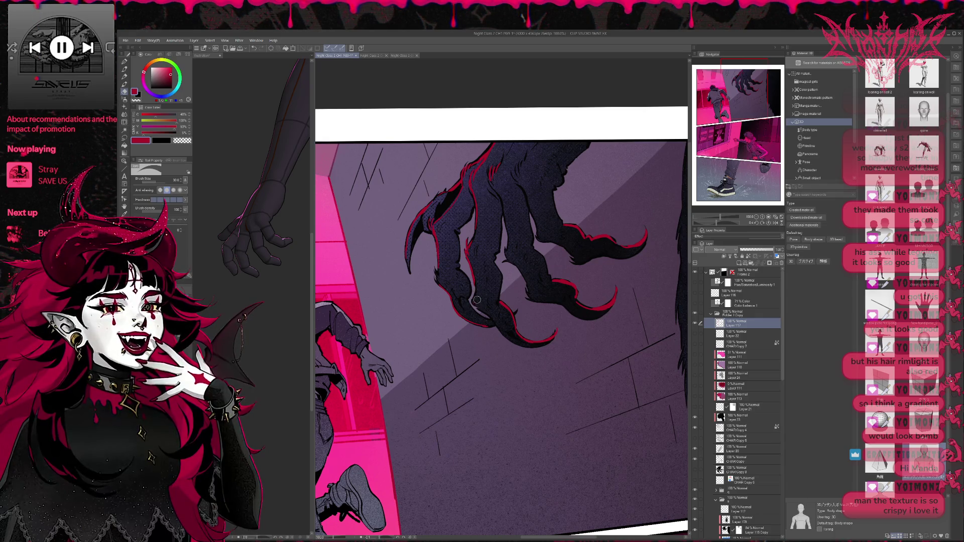
{"action": "key", "text": "p"}
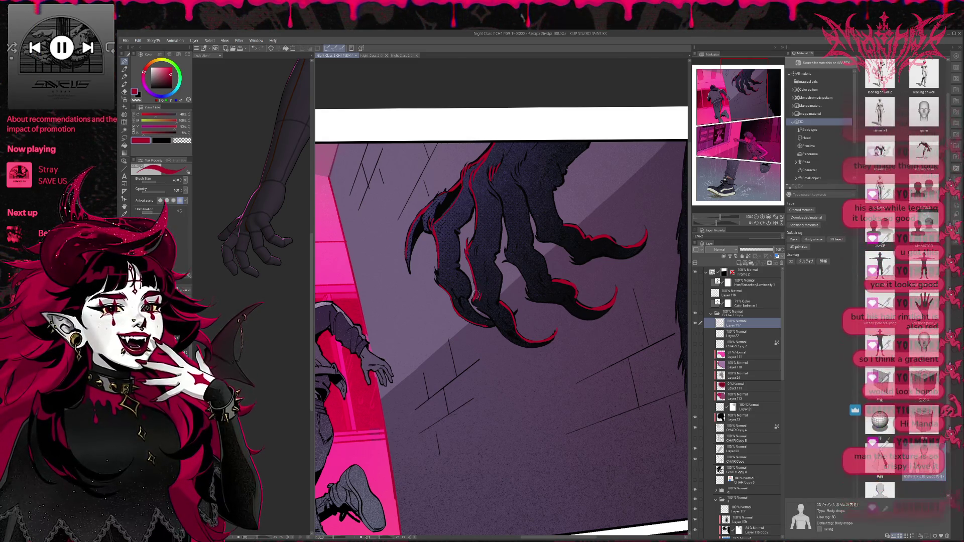
{"action": "left_click_drag", "start_coordinate": [476, 294], "coordinate": [470, 286]}
- Refine and slightly extend the leftmost claw's red rim-light edge
{"action": "scroll", "coordinate": [483, 381], "scroll_direction": "up", "scroll_amount": 2}
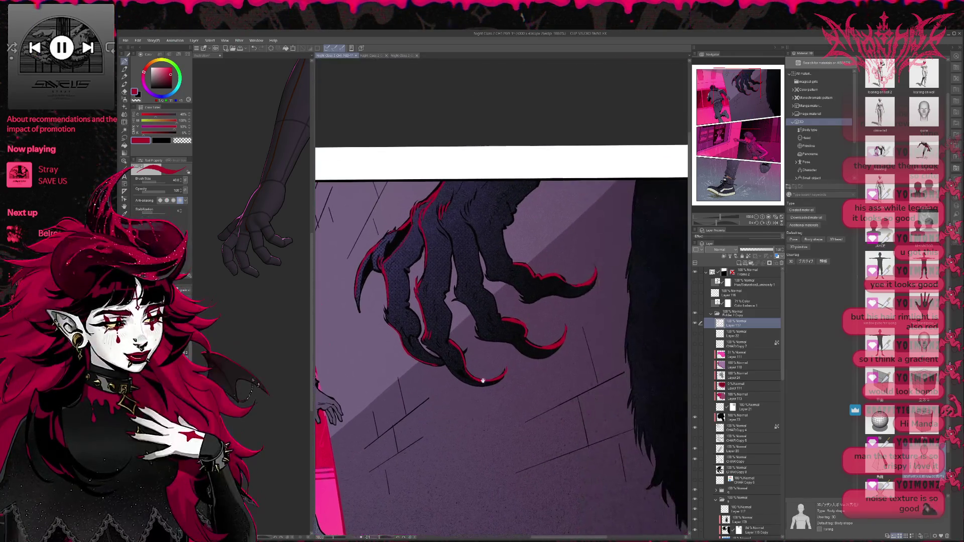
{"action": "key", "text": "e"}
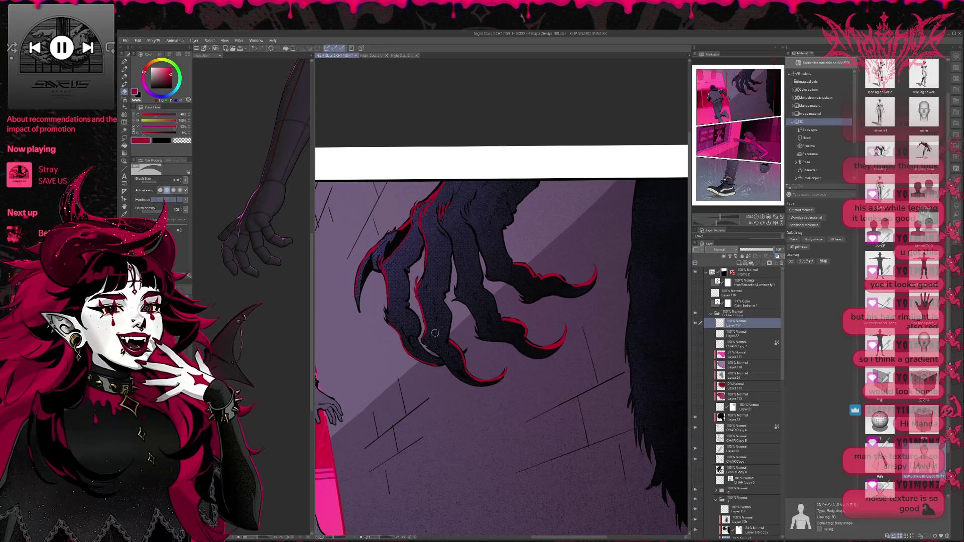
{"action": "key", "text": "p"}
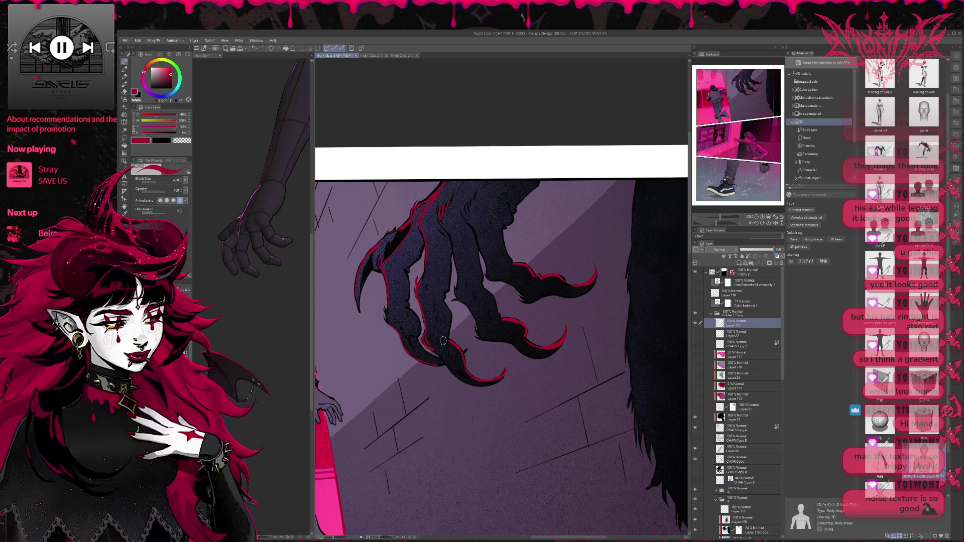
{"action": "left_click_drag", "start_coordinate": [455, 333], "coordinate": [448, 327]}
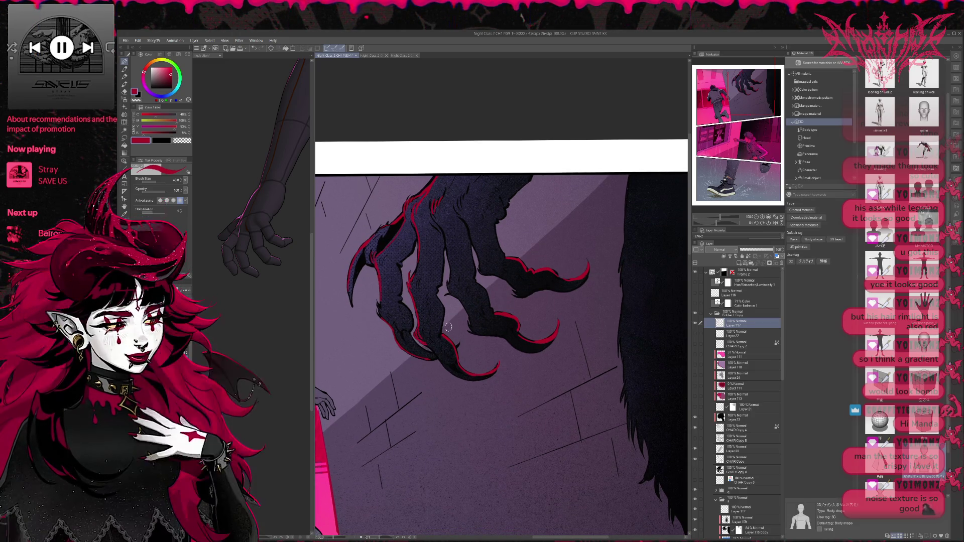
{"action": "key", "text": "e"}
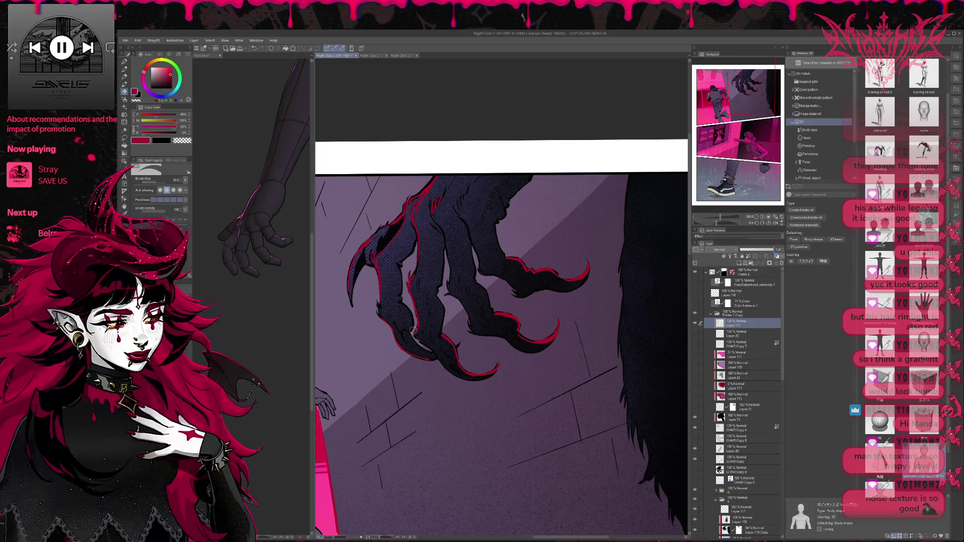
{"action": "key", "text": "p"}
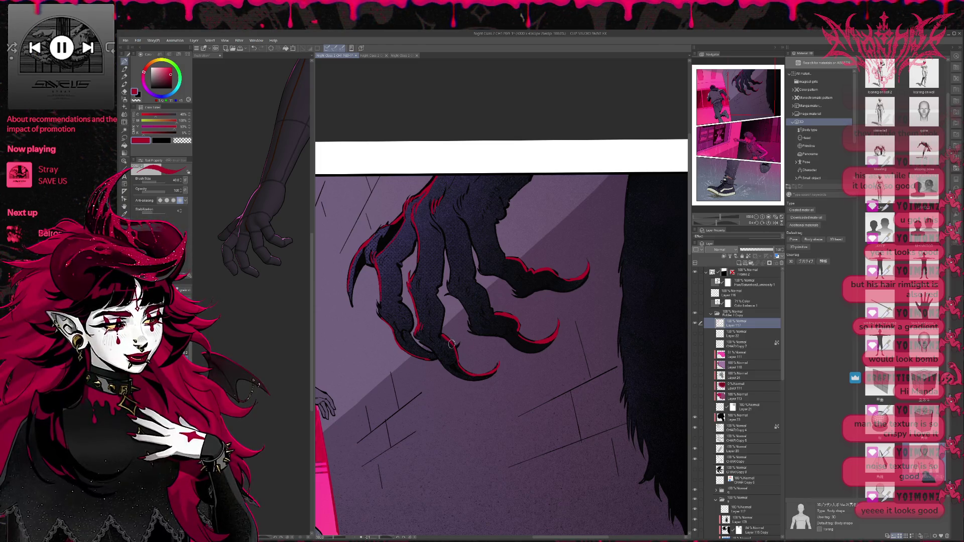
- Erase the red rim along the lower claw tip and save the comic page
{"action": "key", "text": "e"}
{"action": "mouse_move", "coordinate": [457, 352]}
{"action": "left_mouse_down"}
{"action": "mouse_move", "coordinate": [461, 369]}
{"action": "mouse_move", "coordinate": [494, 374]}
{"action": "mouse_move", "coordinate": [501, 347]}
{"action": "left_mouse_up"}
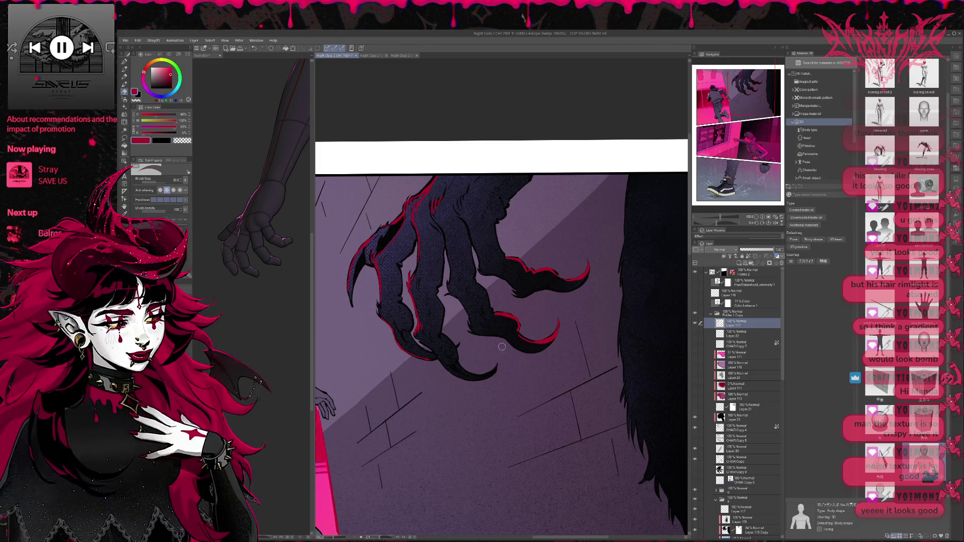
{"action": "key", "text": "p"}
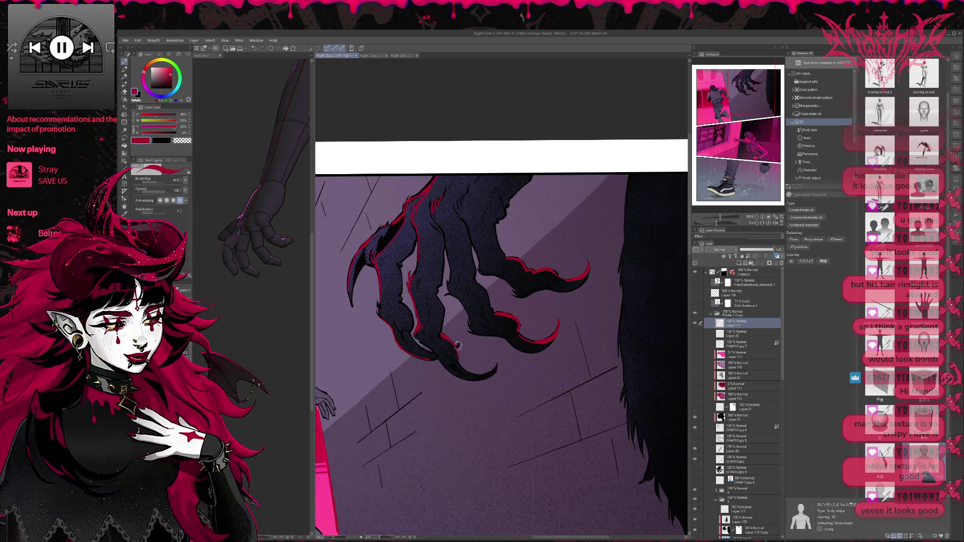
{"action": "key", "text": "ctrl+s"}
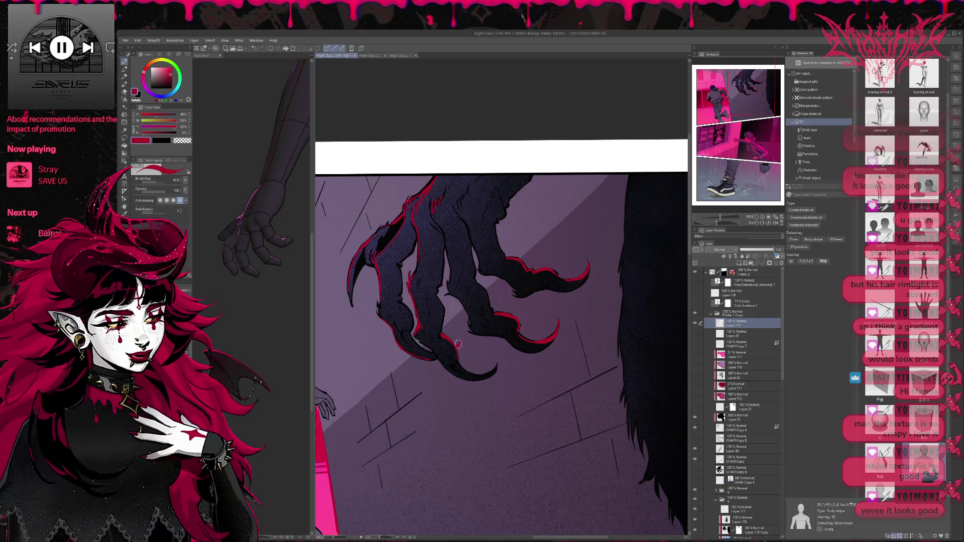
- Alternate Eraser and Pen to clean up the red rim lights on the remaining talons
{"action": "key", "text": "e"}
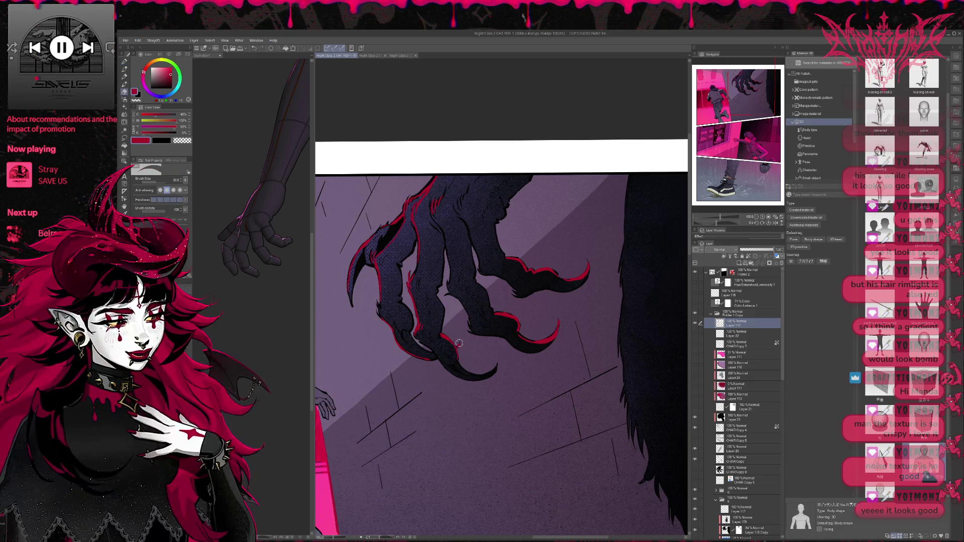
{"action": "key", "text": "p"}
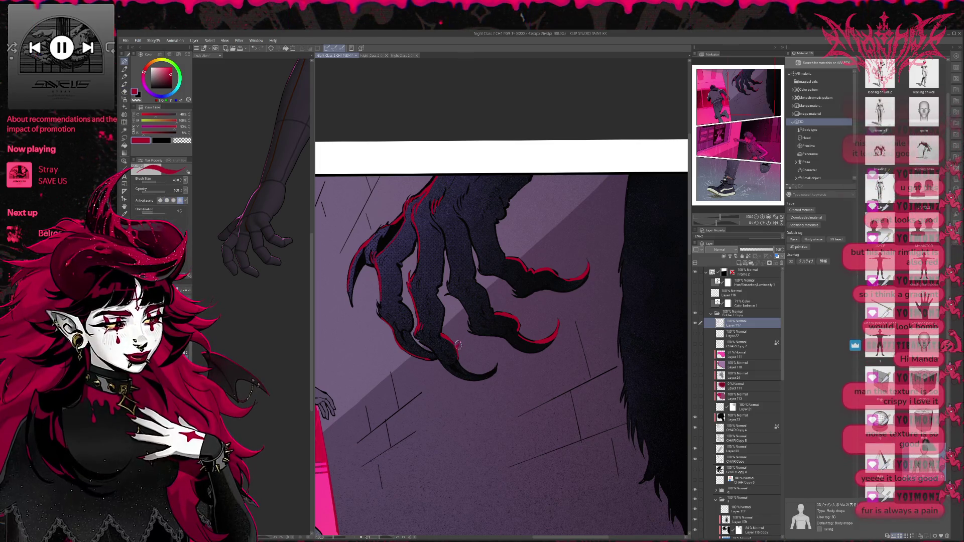
{"action": "key", "text": "e"}
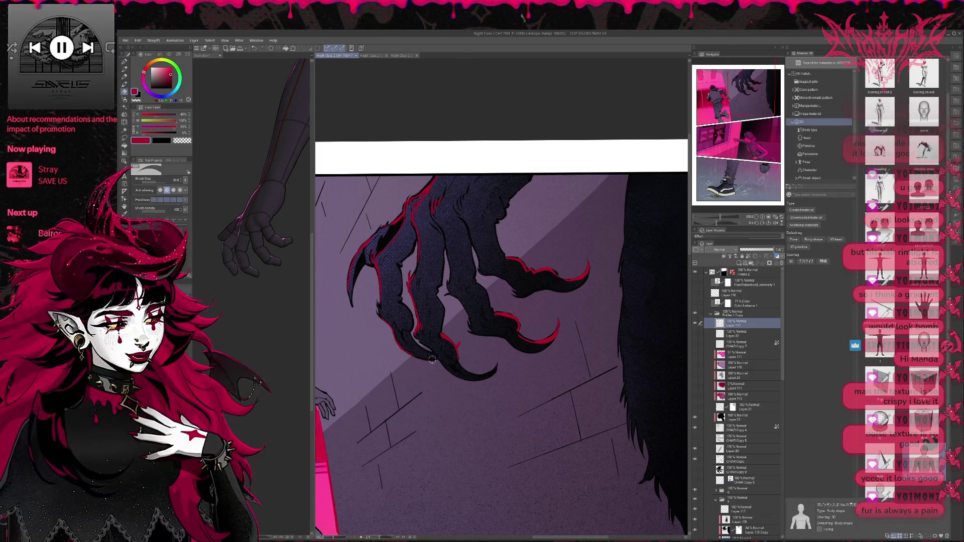
{"action": "key", "text": "p"}
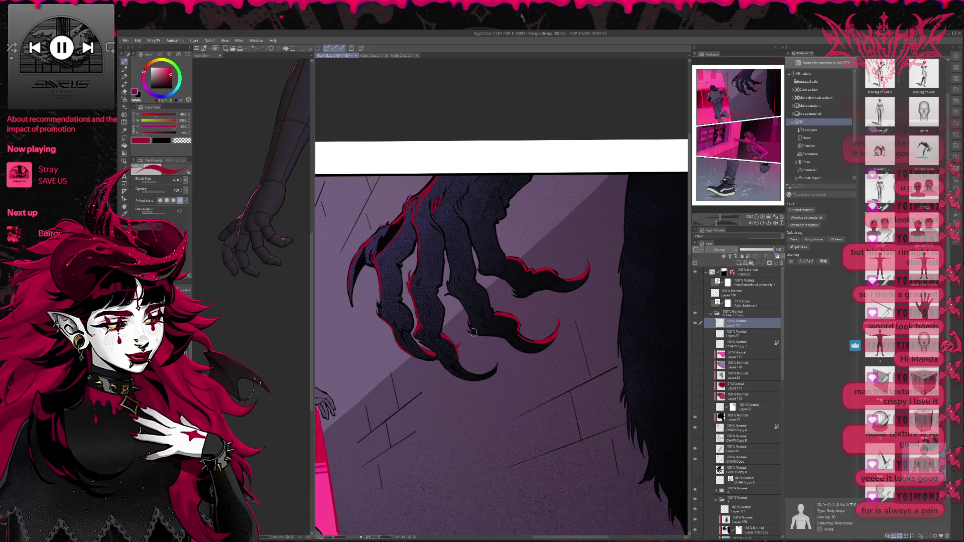
{"action": "key", "text": "e"}
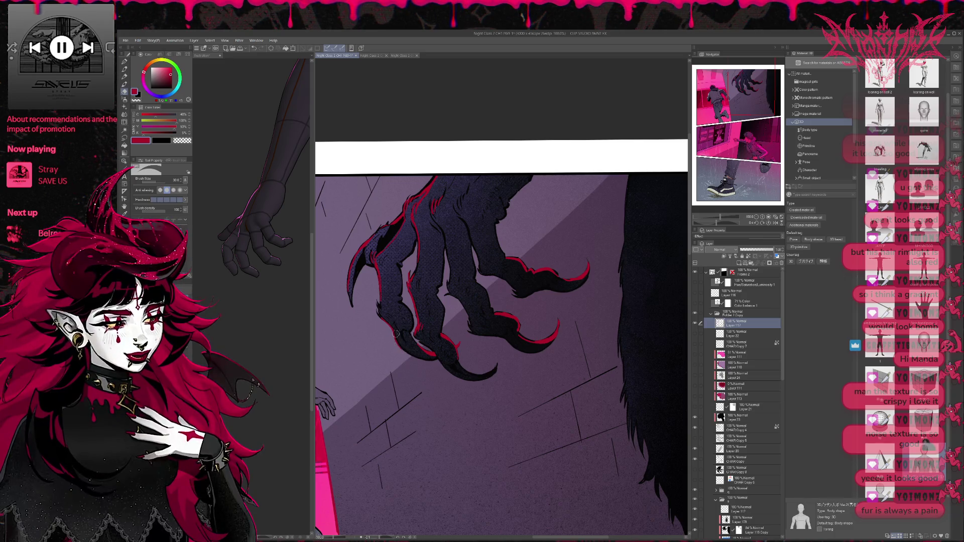
{"action": "key", "text": "p"}
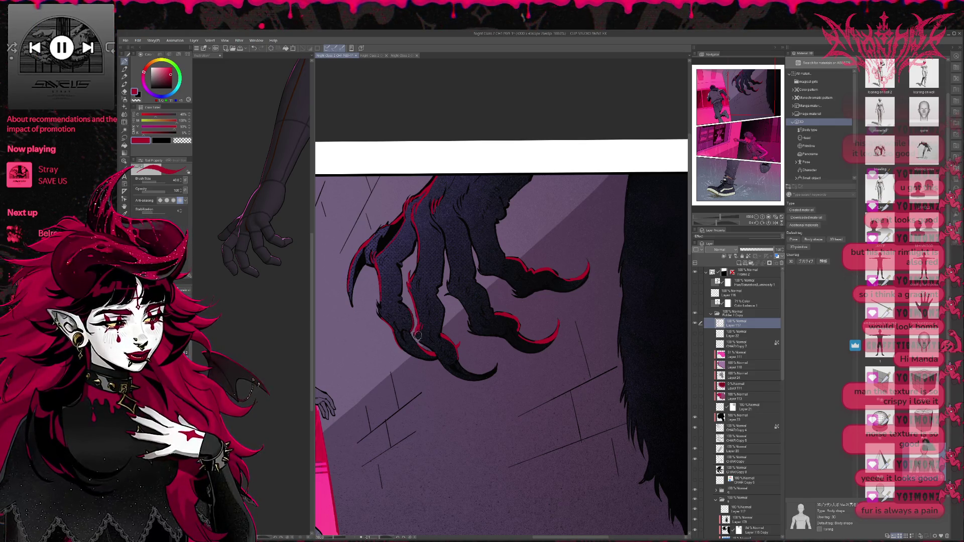
{"action": "key", "text": "e"}
{"action": "key", "text": "p"}
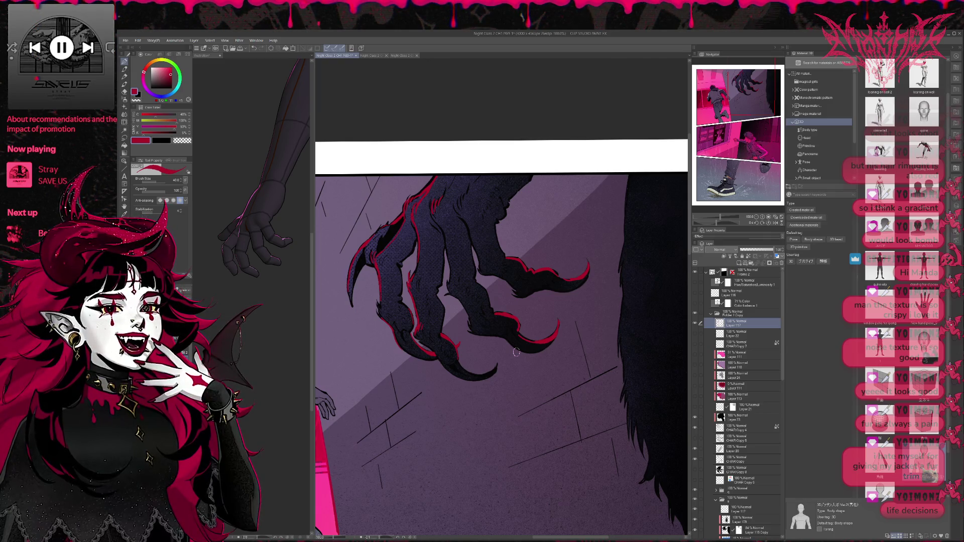
{"action": "left_click_drag", "start_coordinate": [473, 302], "coordinate": [430, 279]}
{"action": "key", "text": "e"}
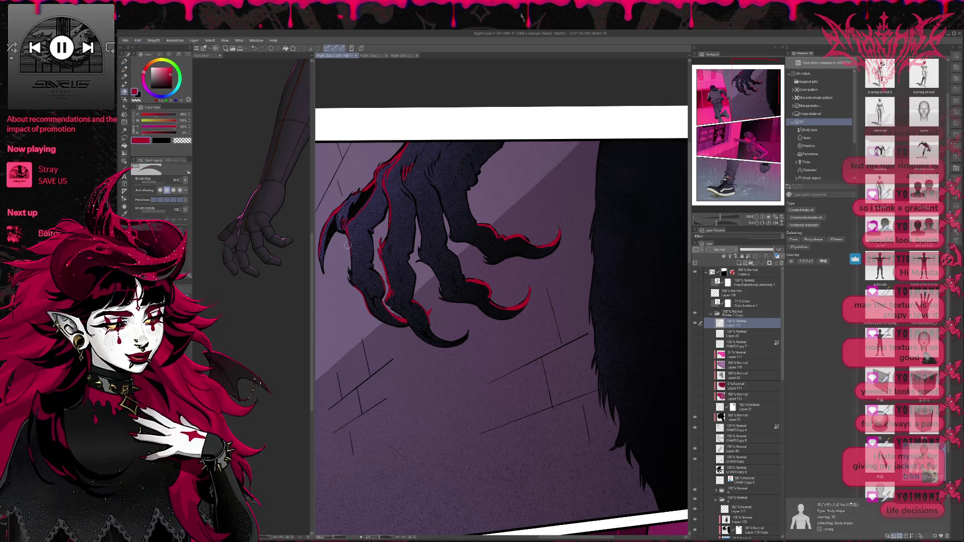
- Draw a red rim line under a claw tip and trim its excess
{"action": "key", "text": "p"}
{"action": "scroll", "coordinate": [441, 254], "scroll_direction": "down", "scroll_amount": 1}
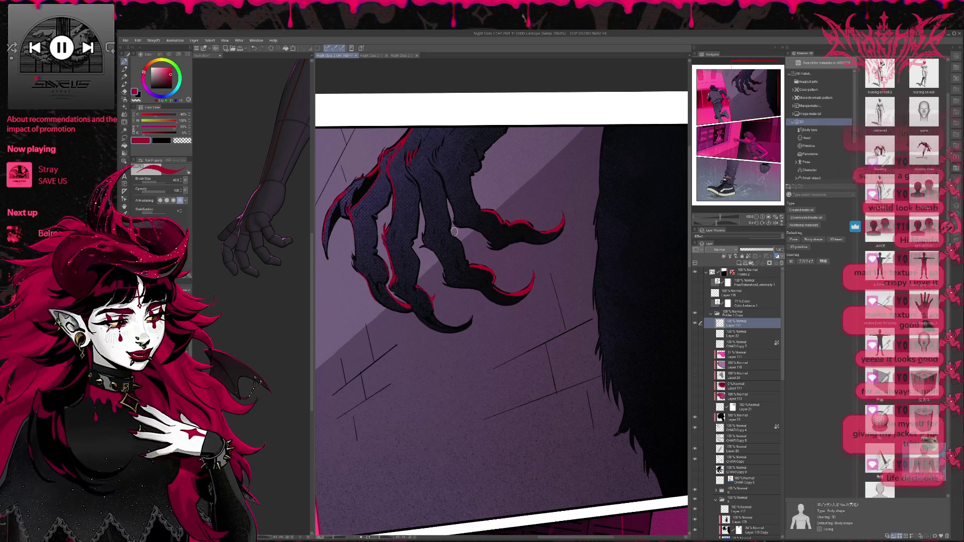
{"action": "scroll", "coordinate": [445, 284], "scroll_direction": "down", "scroll_amount": 1}
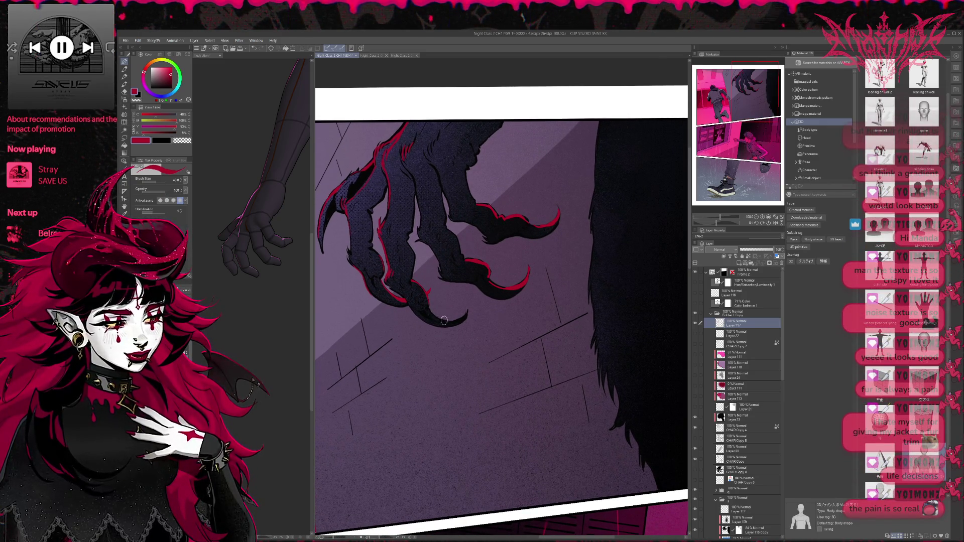
{"action": "left_click_drag", "start_coordinate": [440, 322], "coordinate": [466, 314]}
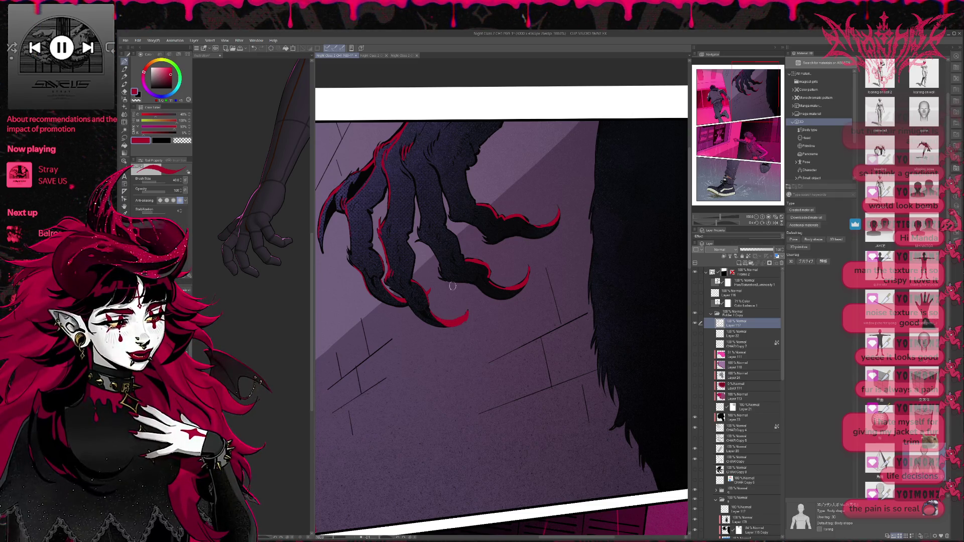
{"action": "key", "text": "e"}
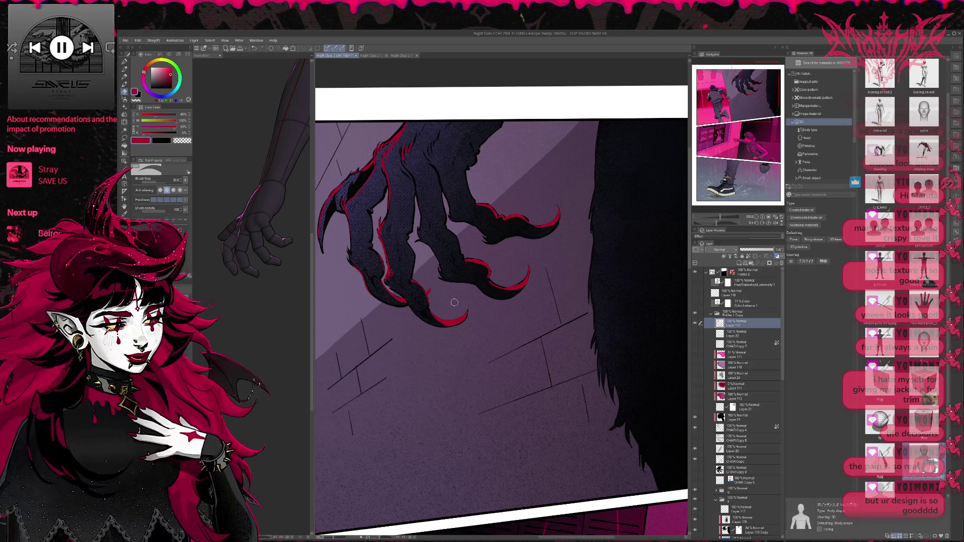
{"action": "key", "text": "p"}
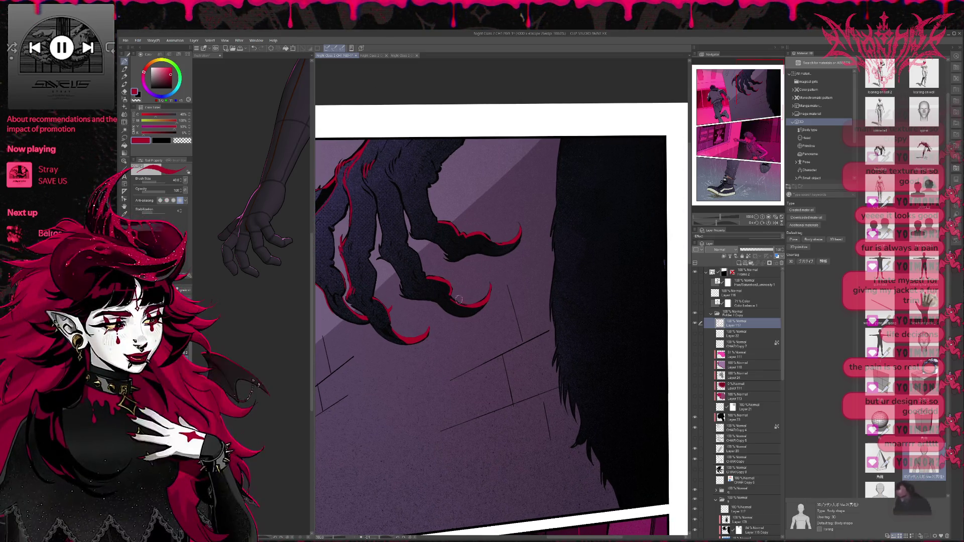
- Keep redrawing and trimming the rightmost talon's red rim edge
{"action": "key", "text": "e"}
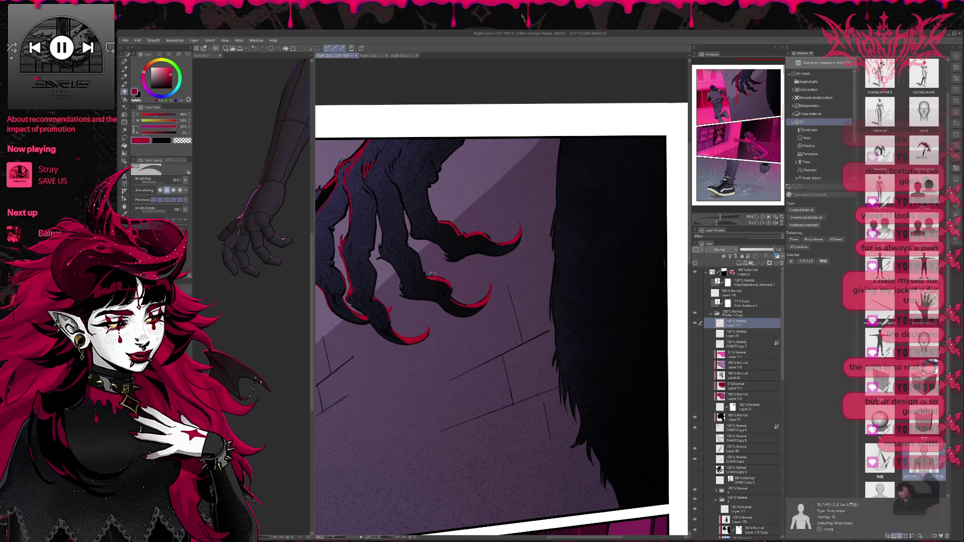
{"action": "key", "text": "p"}
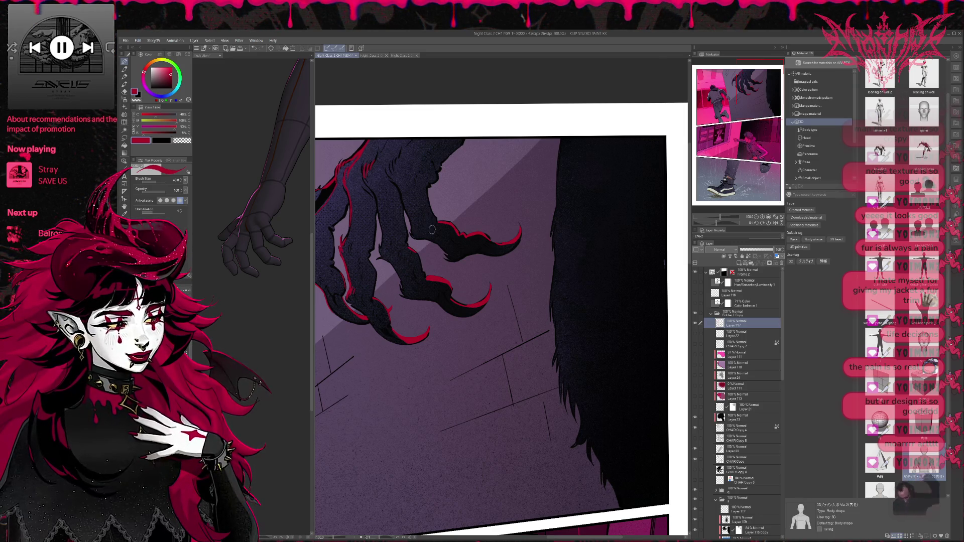
{"action": "key", "text": "e"}
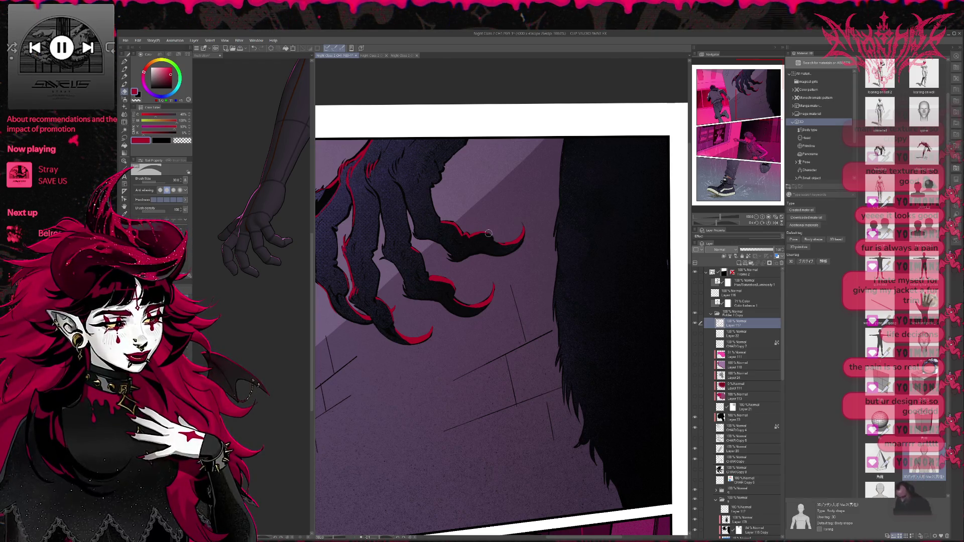
{"action": "key", "text": "p"}
{"action": "key", "text": "e"}
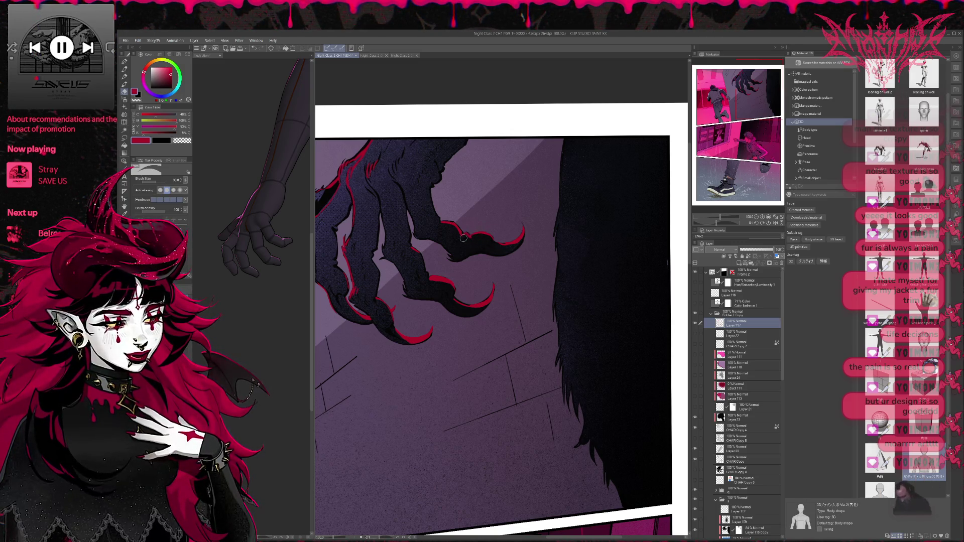
{"action": "key", "text": "p"}
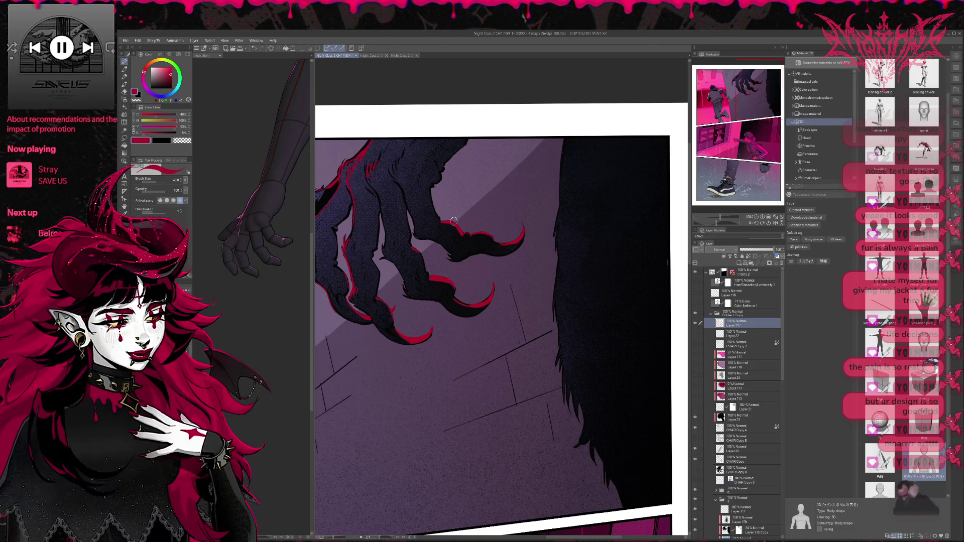
{"action": "key", "text": "e"}
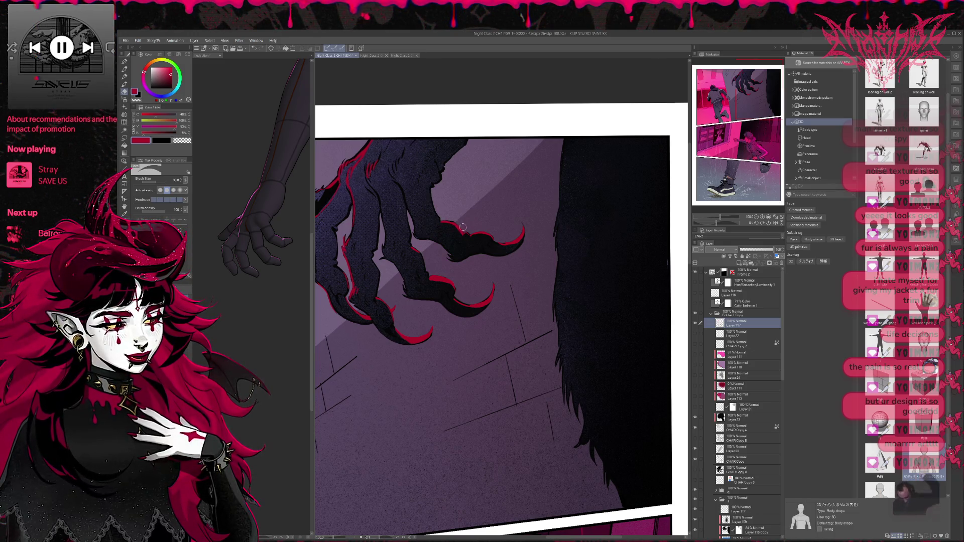
{"action": "key", "text": "p"}
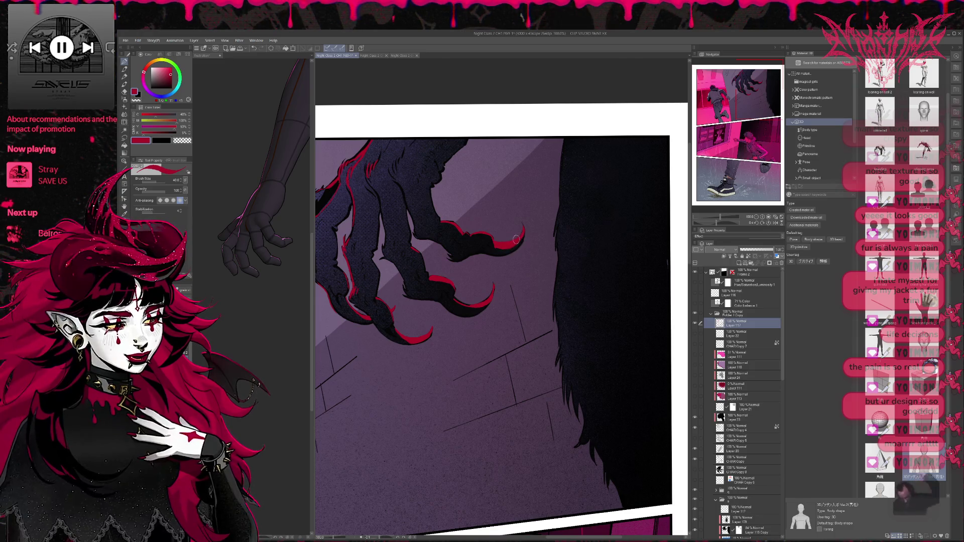
{"action": "left_click_drag", "start_coordinate": [510, 220], "coordinate": [577, 209]}
{"action": "key", "text": "e"}
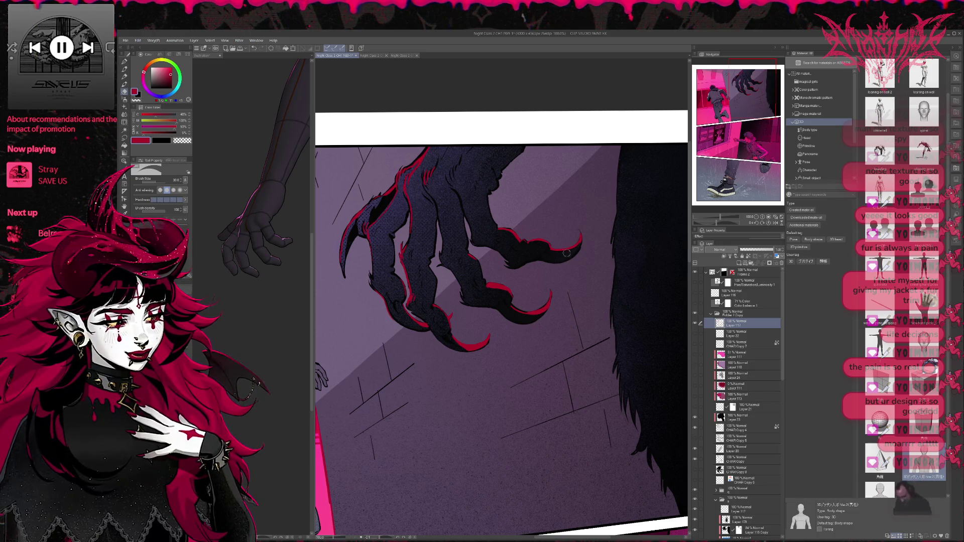
- Erase a small bit of the red claw edge, then pan across the claw panel
{"action": "key", "text": "p"}
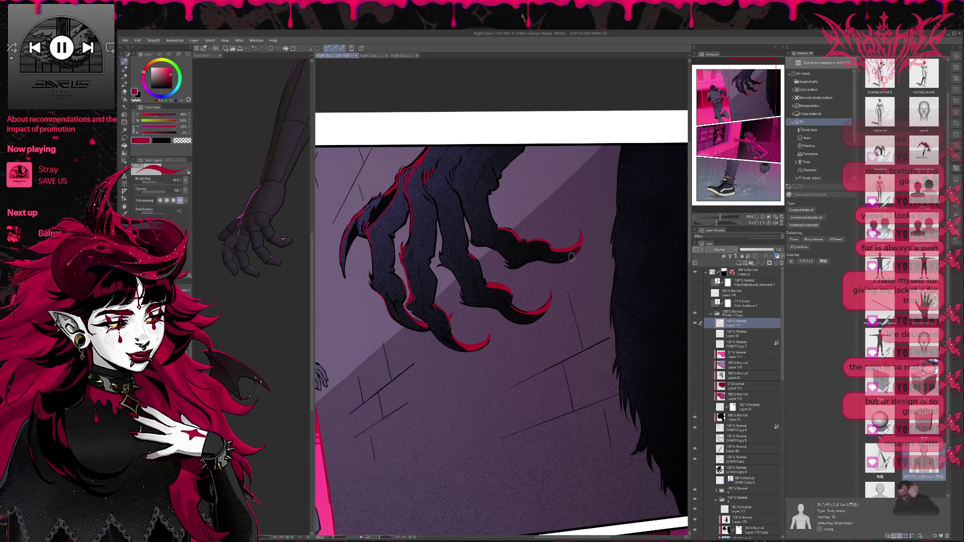
{"action": "key", "text": "e"}
{"action": "left_click_drag", "start_coordinate": [583, 240], "coordinate": [572, 257]}
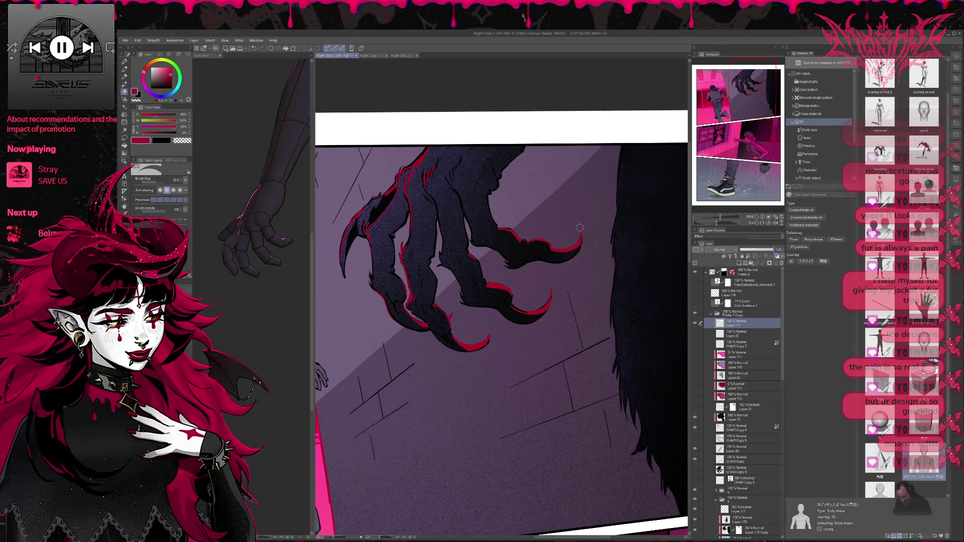
{"action": "scroll", "coordinate": [588, 246], "scroll_direction": "up", "scroll_amount": 2}
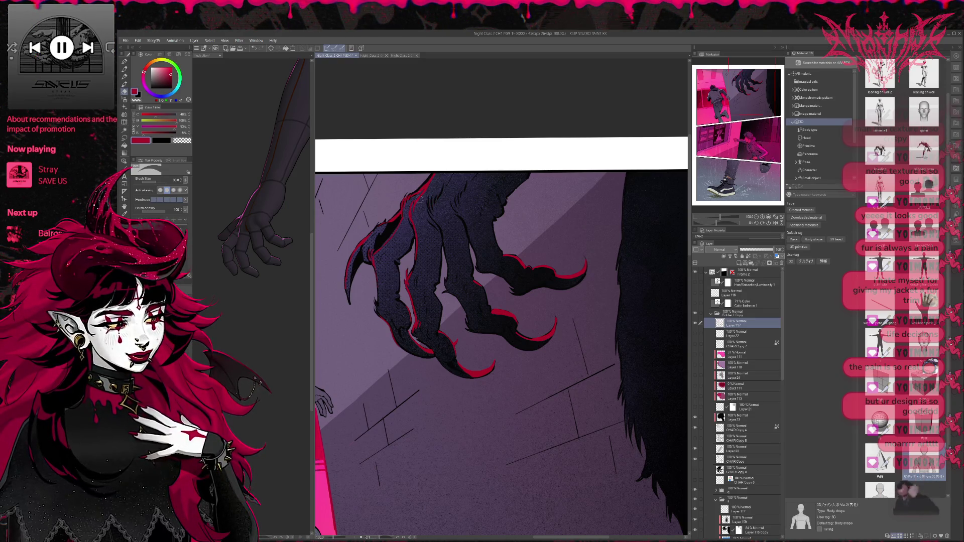
{"action": "key", "text": "p"}
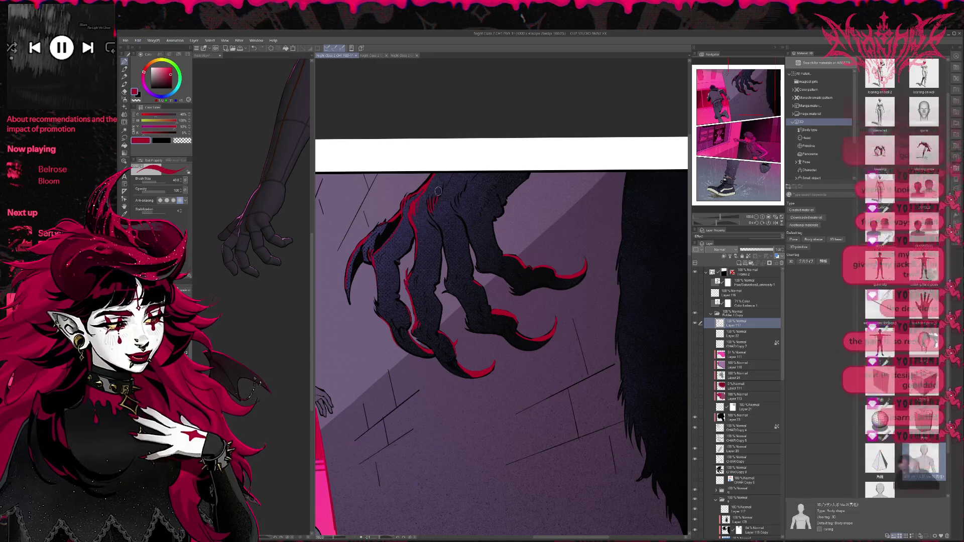
{"action": "left_click_drag", "start_coordinate": [466, 175], "coordinate": [480, 169]}
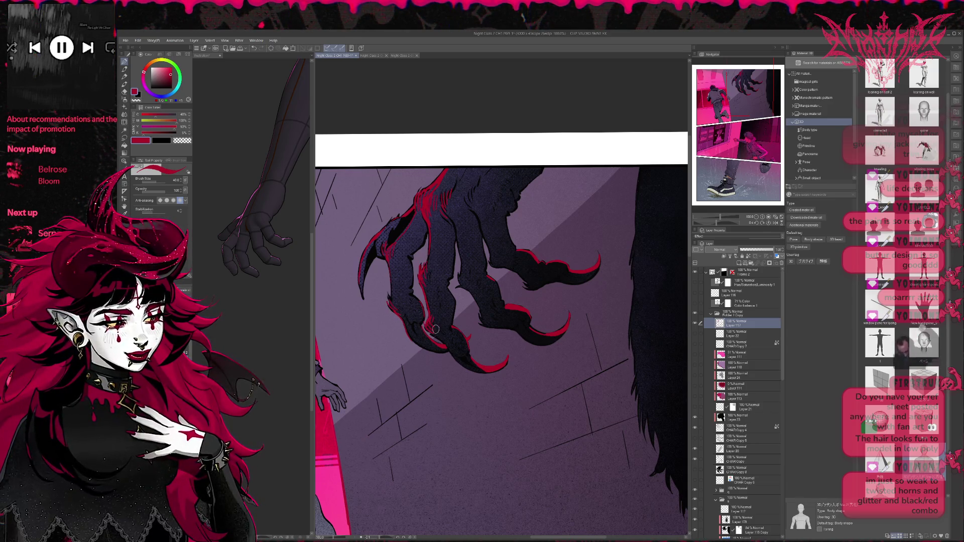
{"action": "left_click_drag", "start_coordinate": [476, 259], "coordinate": [488, 270]}
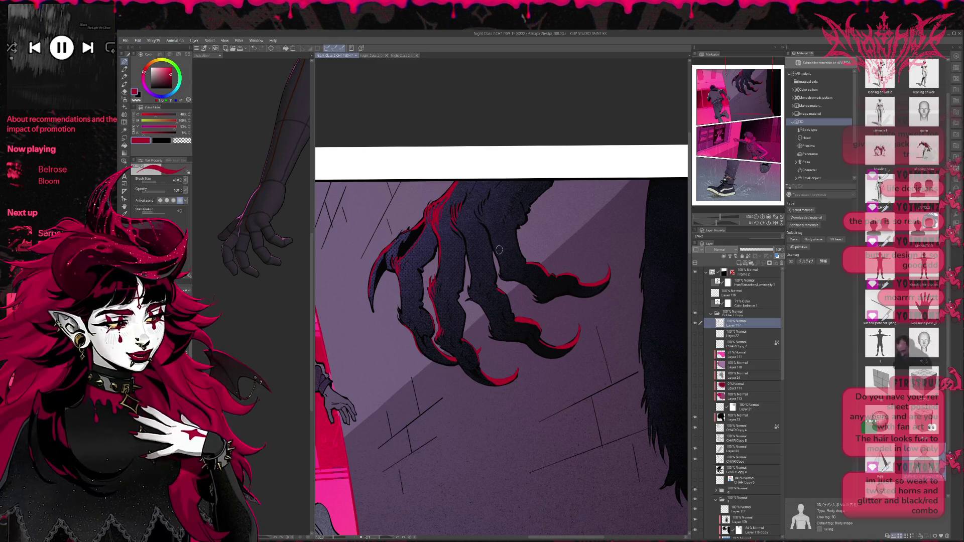
{"action": "key", "text": "e"}
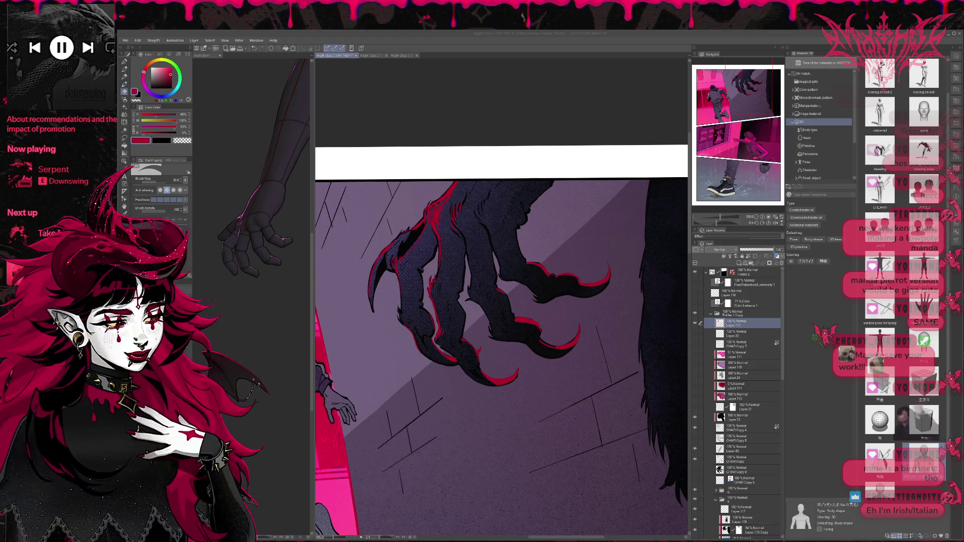
- Refocus the drawing window and keep refining the red edges on the claw tips
{"action": "left_click", "coordinate": [579, 317]}
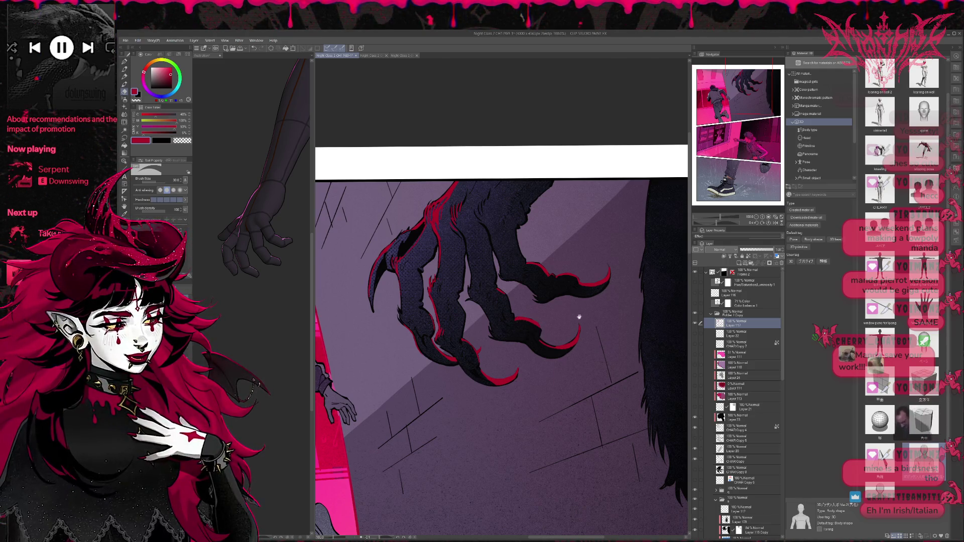
{"action": "left_click_drag", "start_coordinate": [579, 317], "coordinate": [565, 314]}
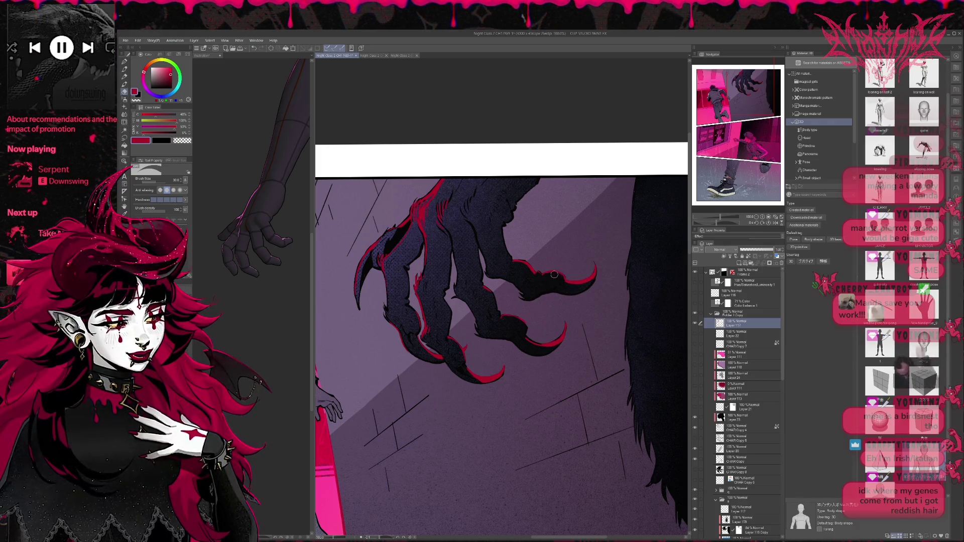
{"action": "key", "text": "p"}
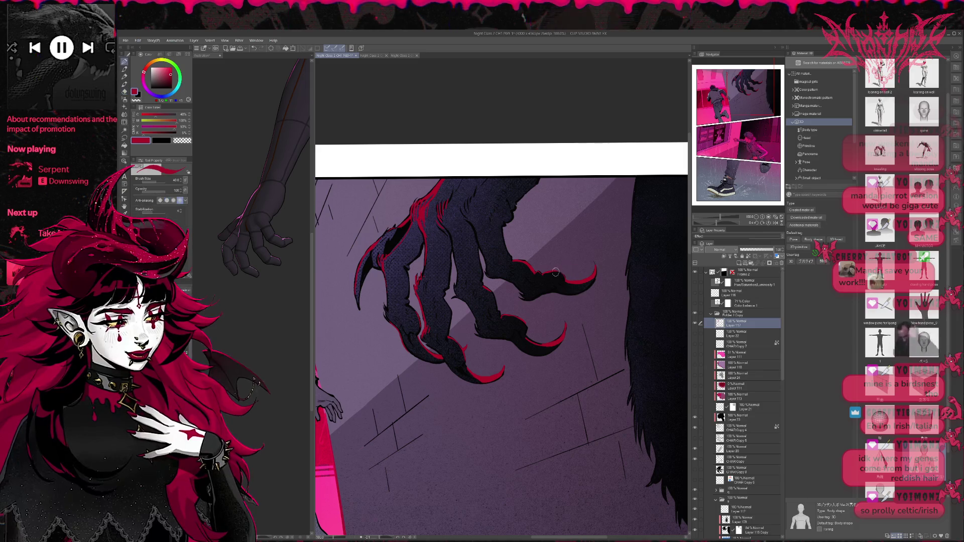
{"action": "key", "text": "e"}
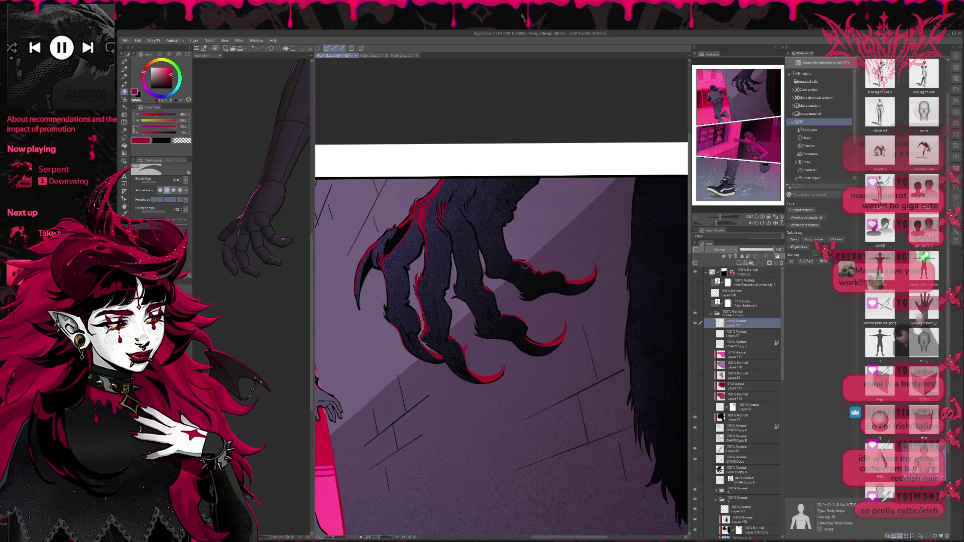
{"action": "scroll", "coordinate": [534, 245], "scroll_direction": "up", "scroll_amount": 1}
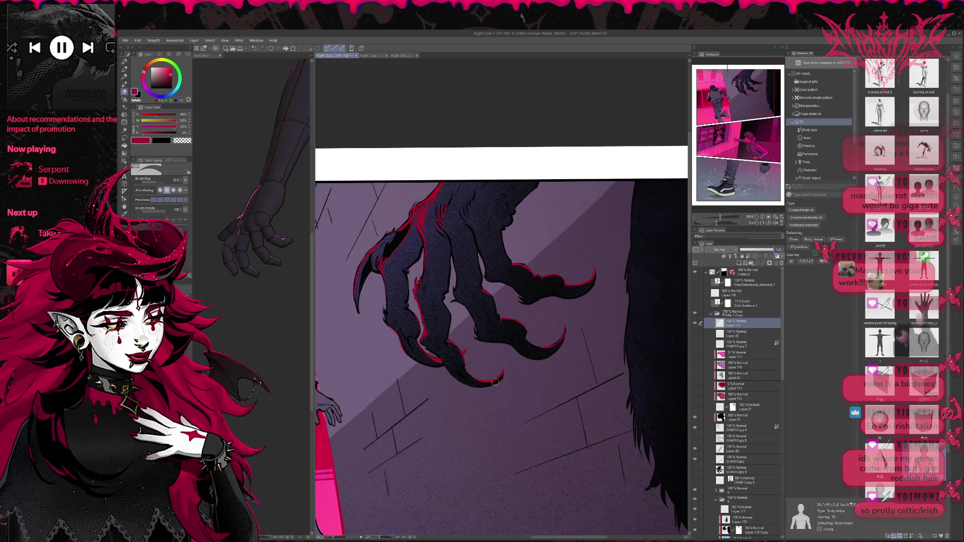
{"action": "key", "text": "p"}
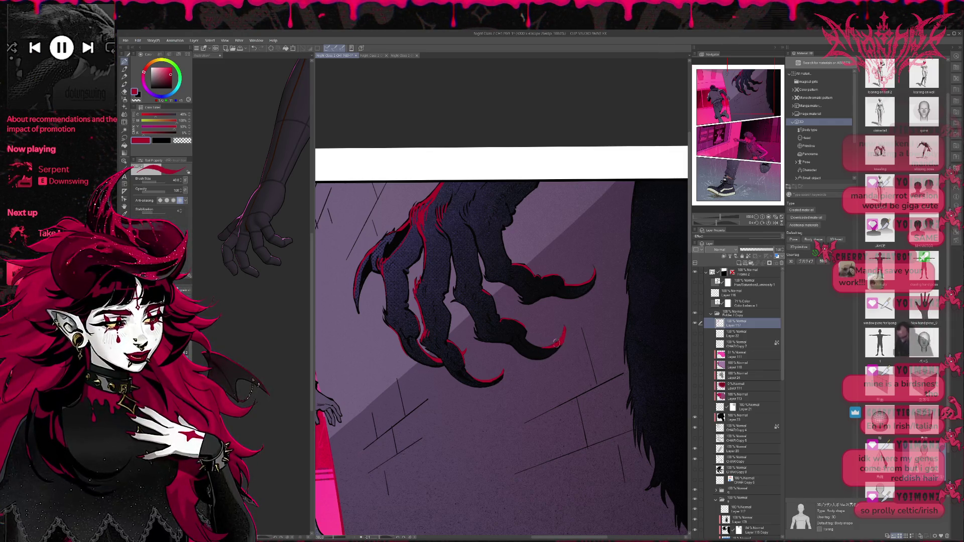
{"action": "key", "text": "e"}
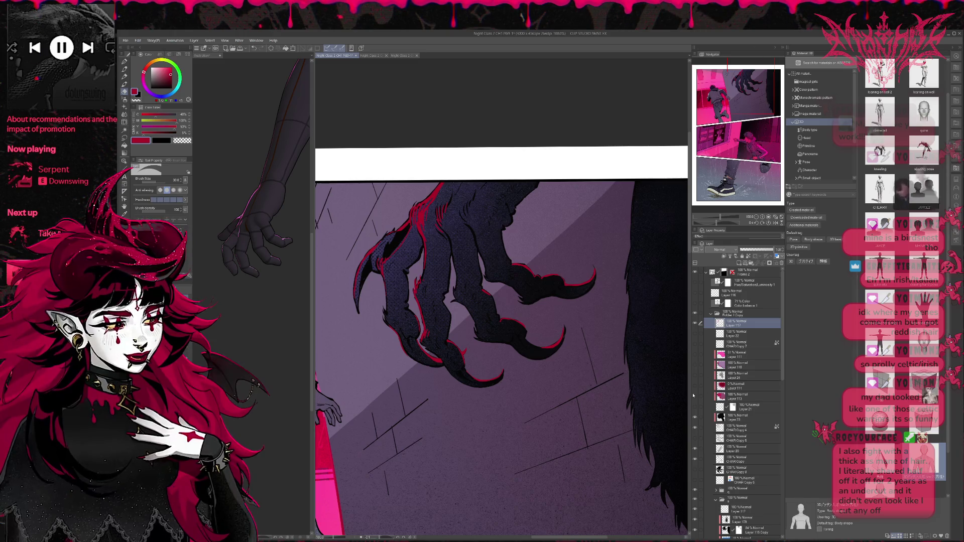
- Move Layer 113 to sit directly under Layer 111 inside Folder 1 Copy
{"action": "scroll", "coordinate": [481, 375], "scroll_direction": "down", "scroll_amount": 2}
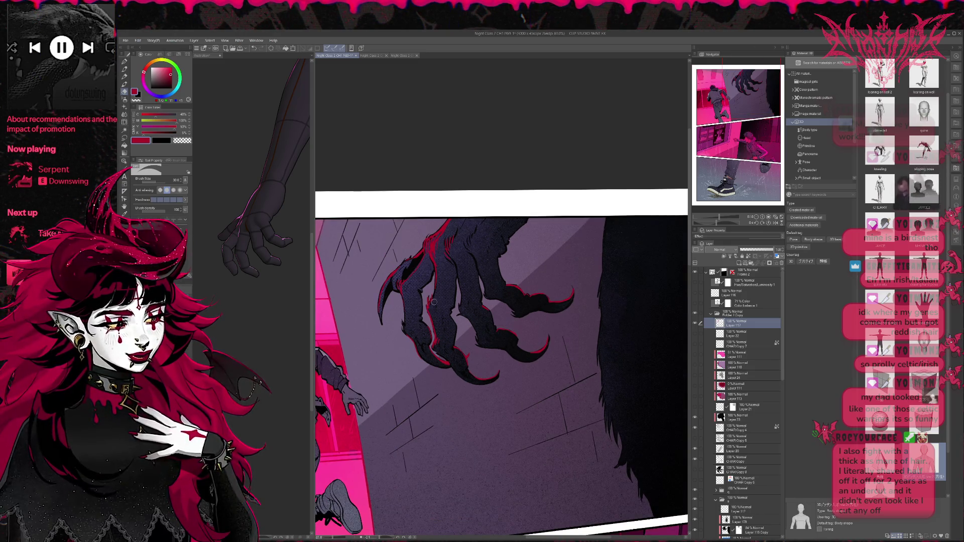
{"action": "scroll", "coordinate": [433, 302], "scroll_direction": "down", "scroll_amount": 3}
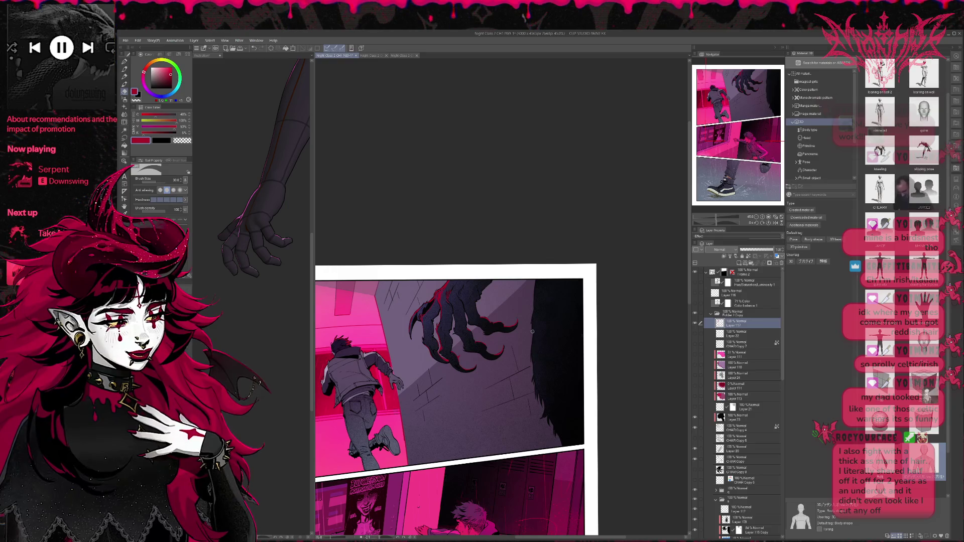
{"action": "scroll", "coordinate": [552, 346], "scroll_direction": "up", "scroll_amount": 1}
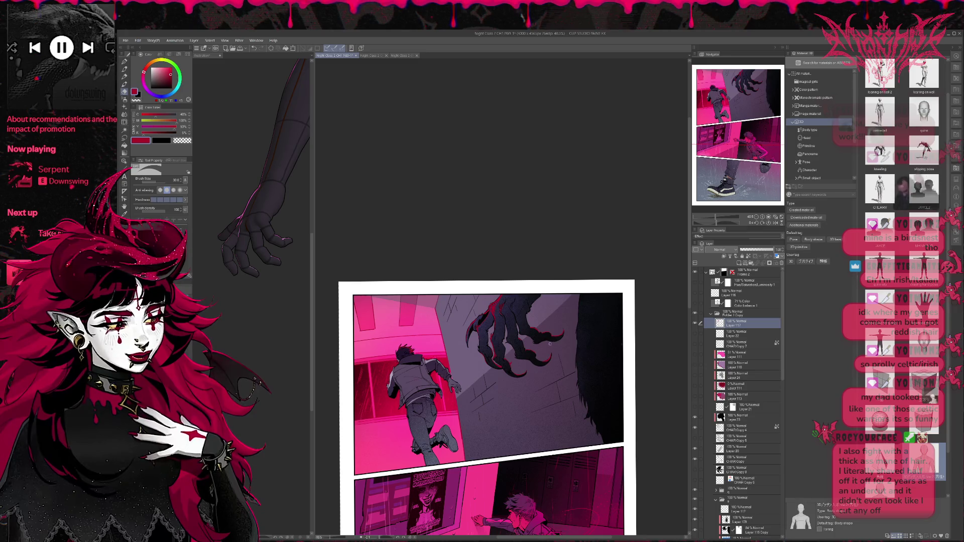
{"action": "scroll", "coordinate": [549, 344], "scroll_direction": "up", "scroll_amount": 1}
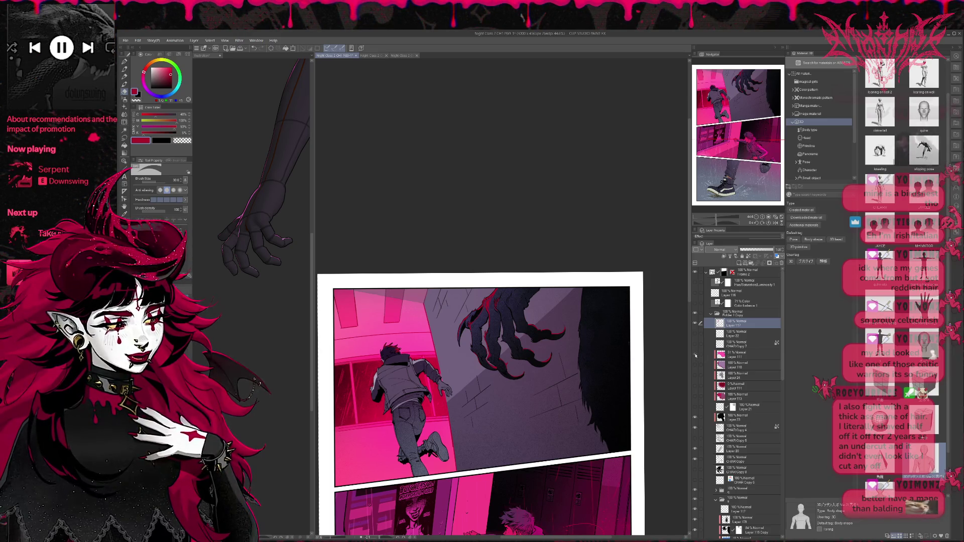
{"action": "left_click_drag", "start_coordinate": [730, 355], "coordinate": [734, 324]}
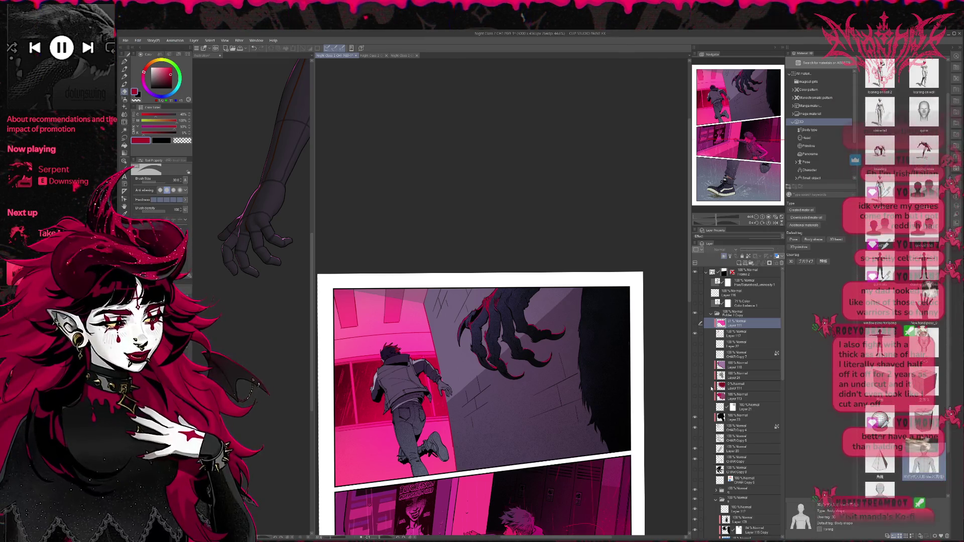
{"action": "left_click", "coordinate": [734, 398]}
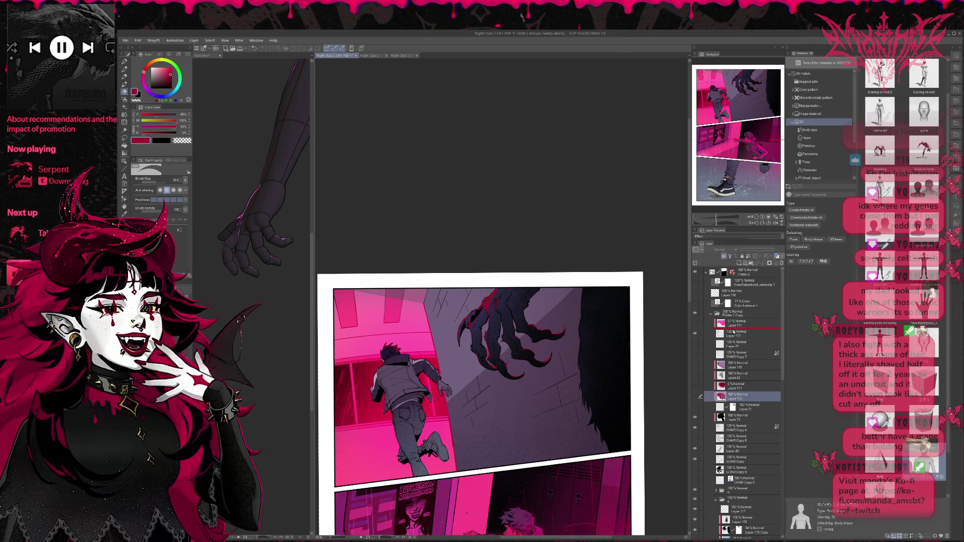
{"action": "left_click_drag", "start_coordinate": [734, 398], "coordinate": [696, 336]}
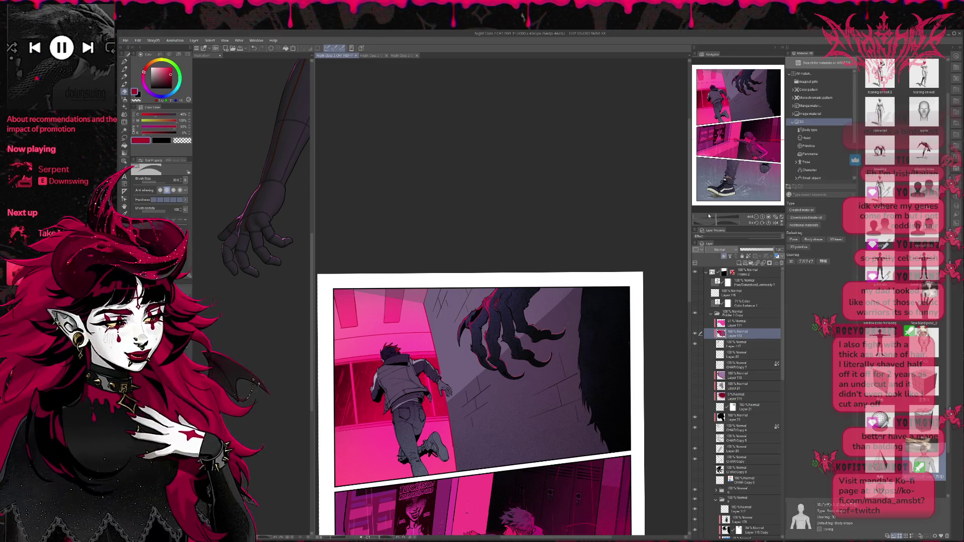
- Mirror the canvas to check the drawing and shift the 3D hand reference left
{"action": "key", "text": "h"}
{"action": "scroll", "coordinate": [541, 330], "scroll_direction": "down", "scroll_amount": 1}
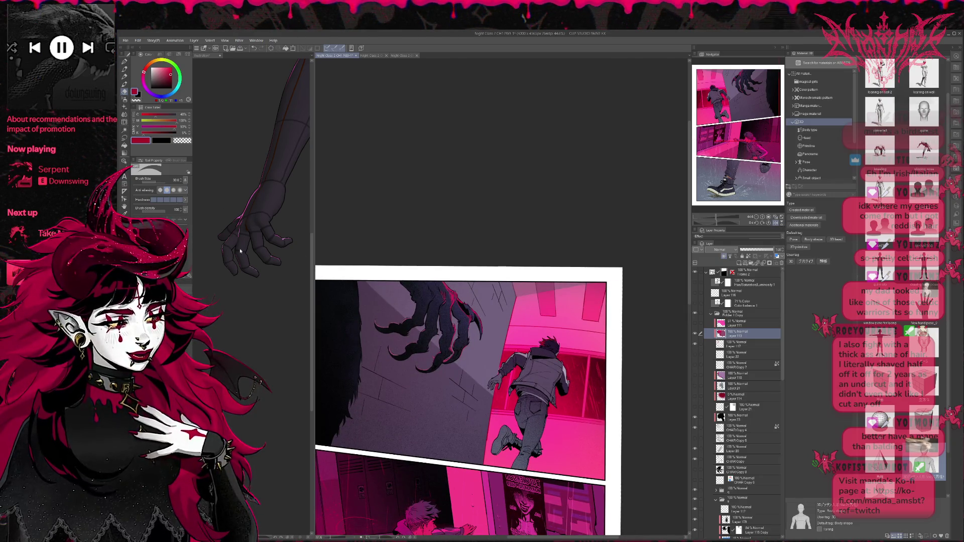
{"action": "left_click", "coordinate": [261, 274]}
{"action": "left_click_drag", "start_coordinate": [261, 275], "coordinate": [221, 280]}
{"action": "left_click", "coordinate": [324, 236]}
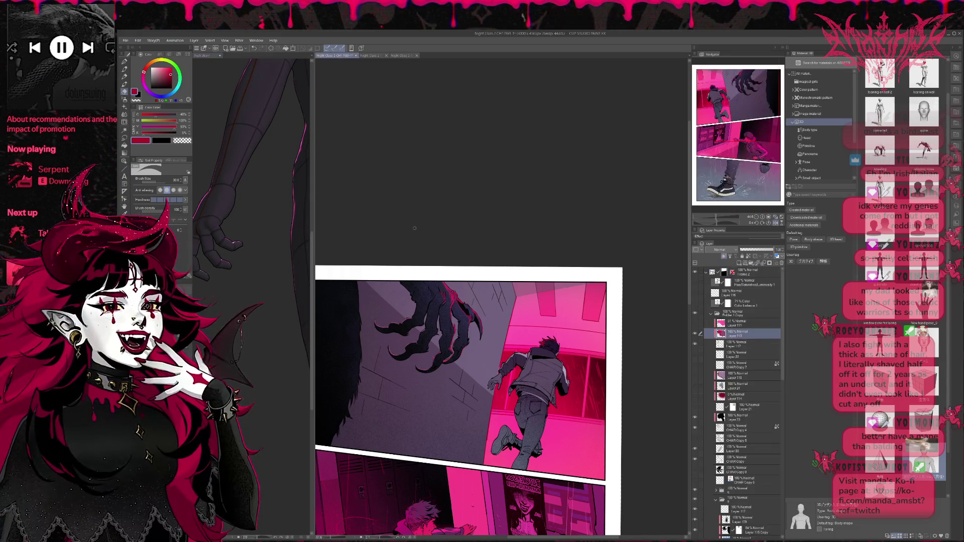
{"action": "scroll", "coordinate": [518, 279], "scroll_direction": "up", "scroll_amount": 1}
- Restore the page orientation and add a new raster layer above Layer 23
{"action": "left_click", "coordinate": [775, 222]}
{"action": "scroll", "coordinate": [518, 279], "scroll_direction": "up", "scroll_amount": 2}
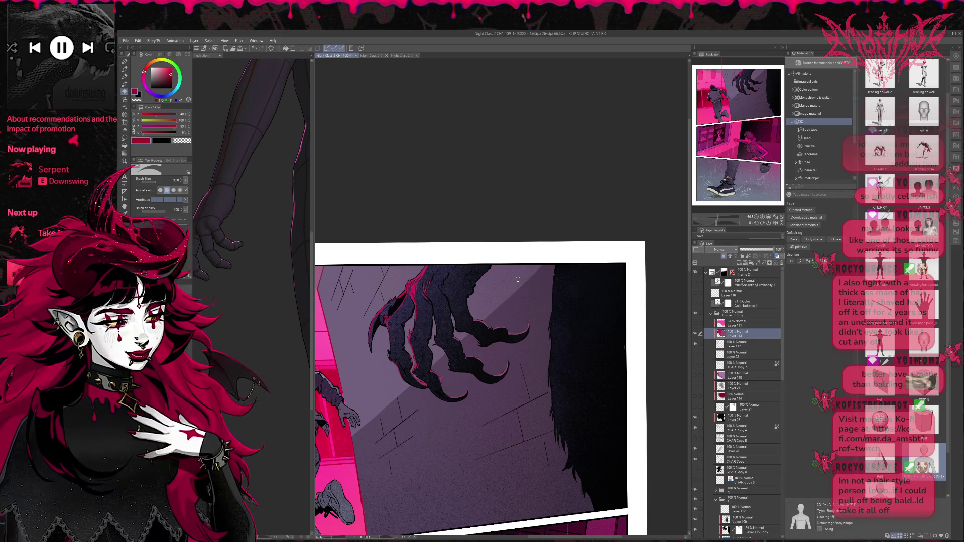
{"action": "left_click", "coordinate": [753, 366]}
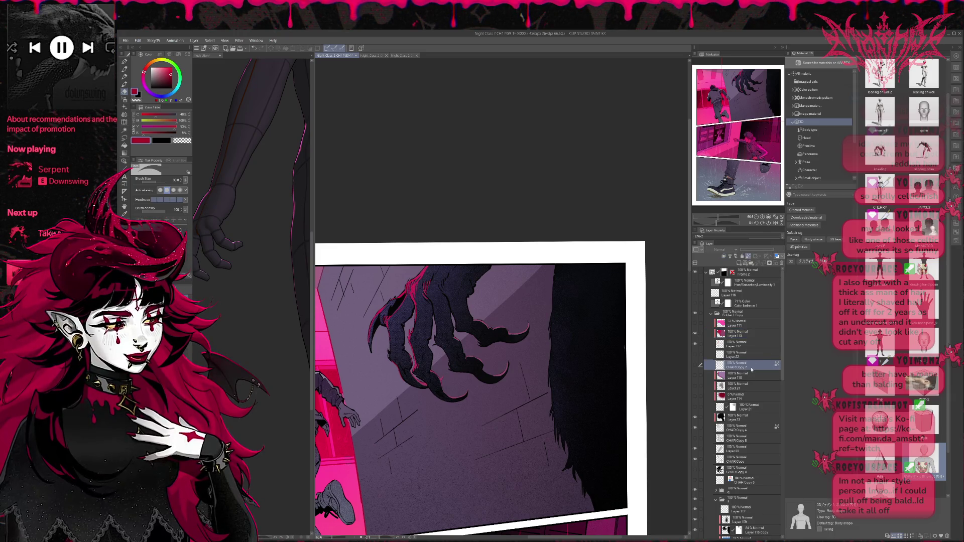
{"action": "left_click", "coordinate": [741, 423]}
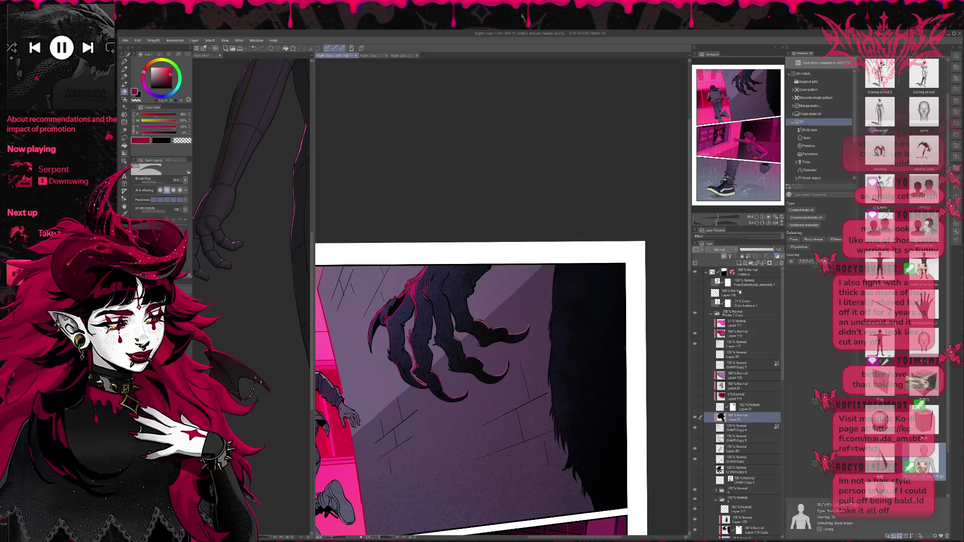
{"action": "left_click", "coordinate": [741, 264]}
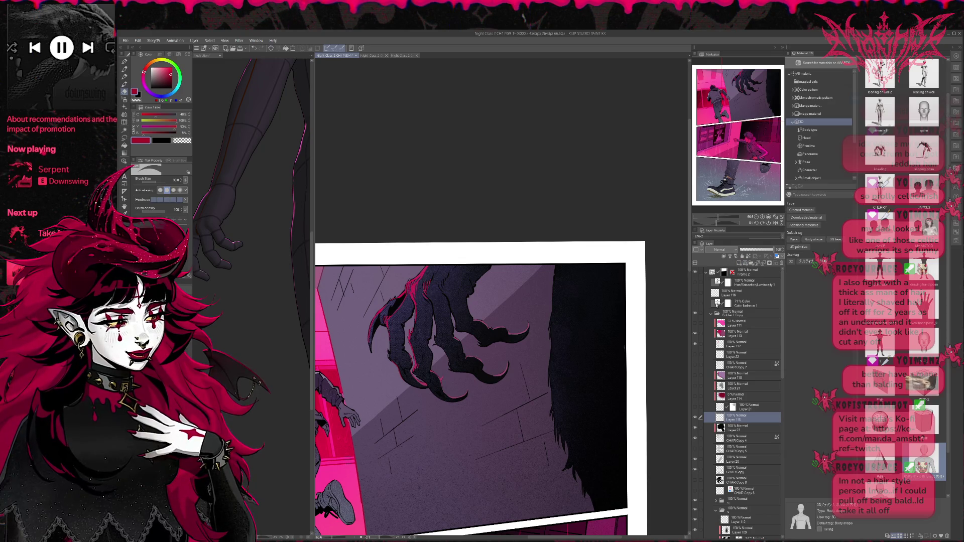
- Sample a claw colour, add layers above Layers 111 and 119, and hide the Hue/Saturation adjustment
{"action": "left_click", "coordinate": [738, 345]}
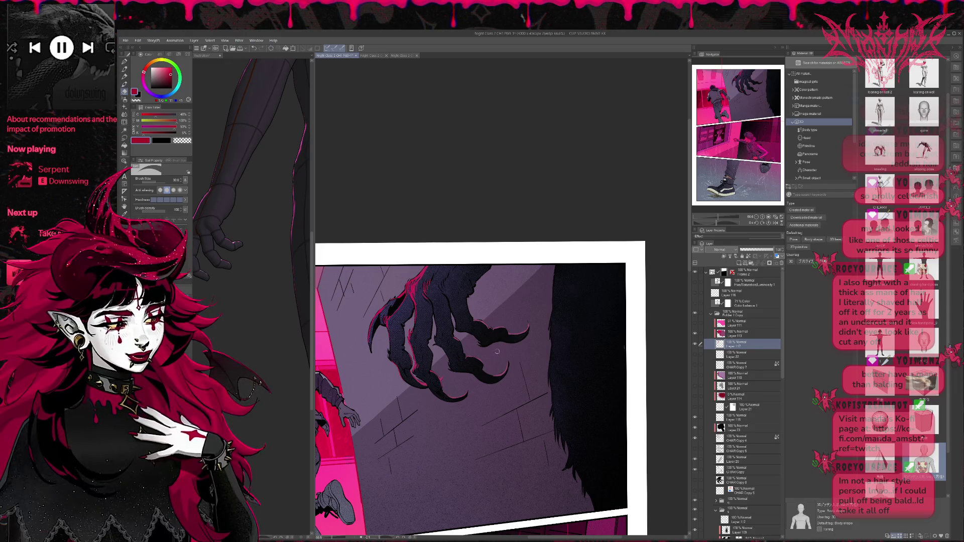
{"action": "scroll", "coordinate": [497, 352], "scroll_direction": "up", "scroll_amount": 2}
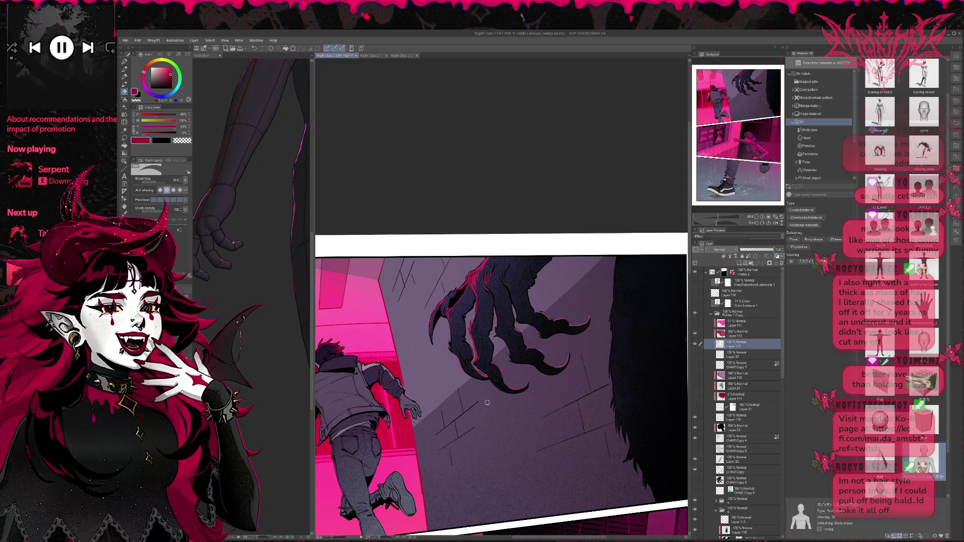
{"action": "left_click", "coordinate": [486, 375], "text": "alt"}
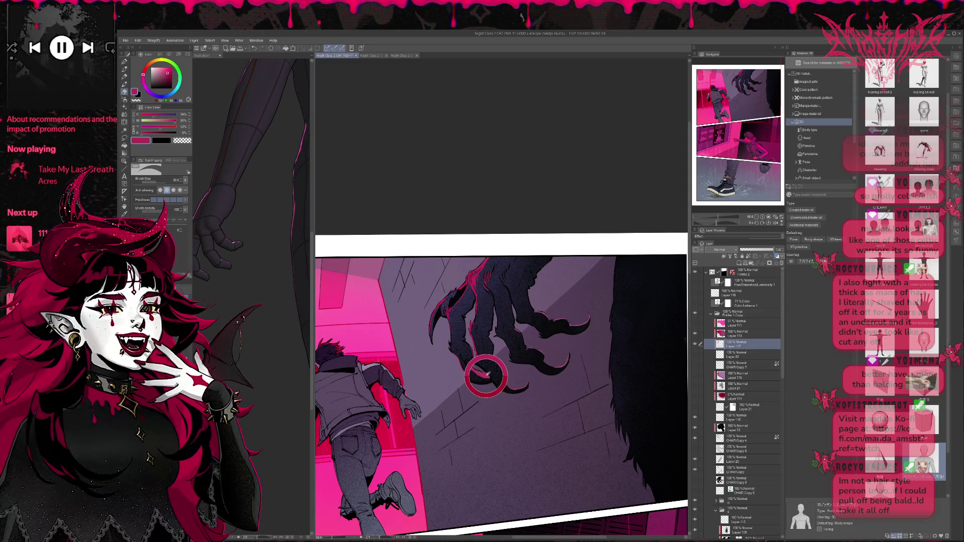
{"action": "left_click", "coordinate": [741, 323]}
{"action": "left_click", "coordinate": [739, 263]}
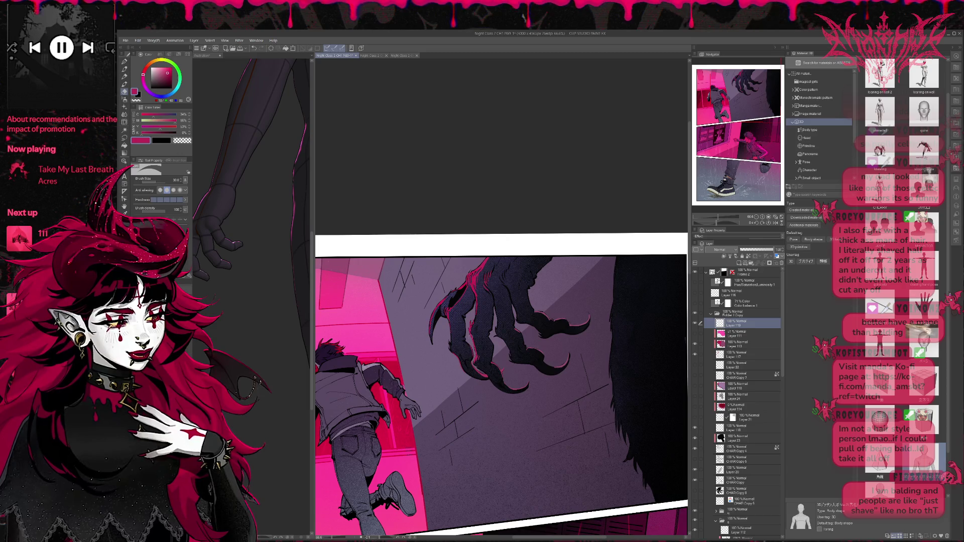
{"action": "left_click", "coordinate": [695, 282]}
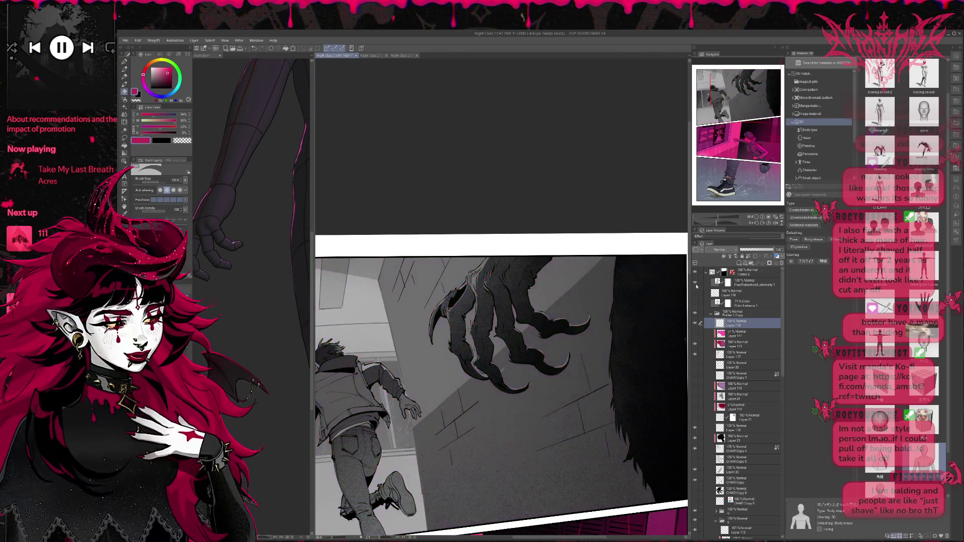
{"action": "left_click", "coordinate": [695, 282]}
{"action": "left_click", "coordinate": [695, 282]}
{"action": "key", "text": "bracketright"}
{"action": "key", "text": "bracketright"}
{"action": "key", "text": "bracketright"}
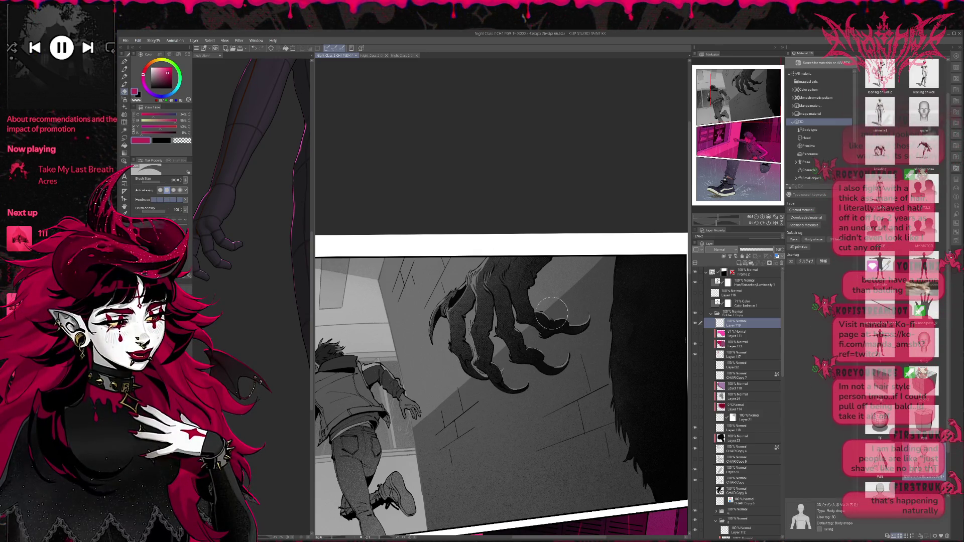
{"action": "left_click", "coordinate": [724, 256]}
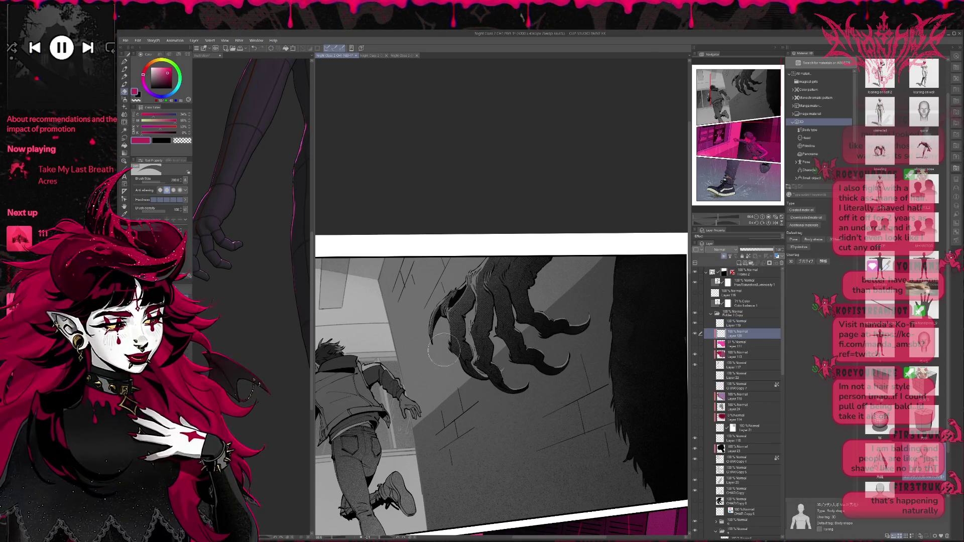
- Airbrush soft pink shading across the claw area, then reduce the brush to size 500
{"action": "key", "text": "p"}
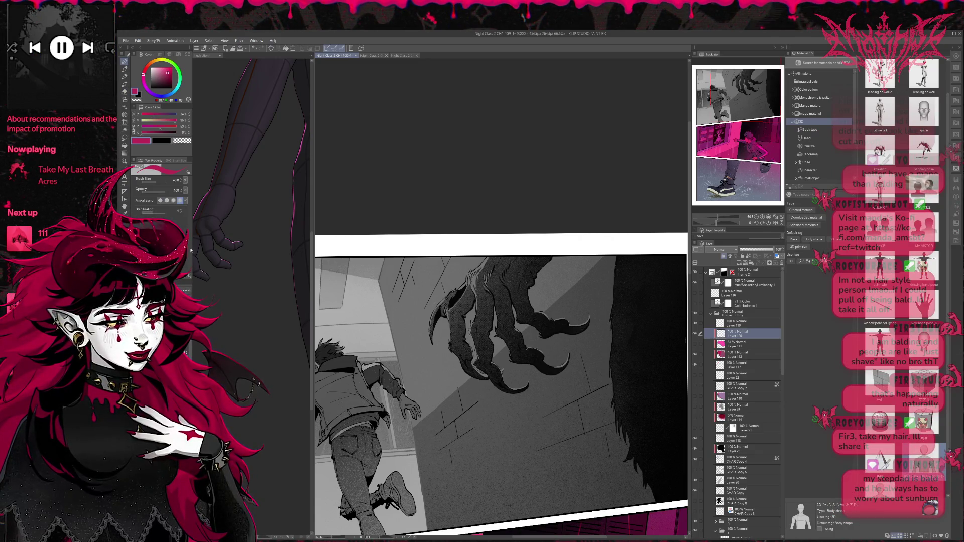
{"action": "key", "text": "b"}
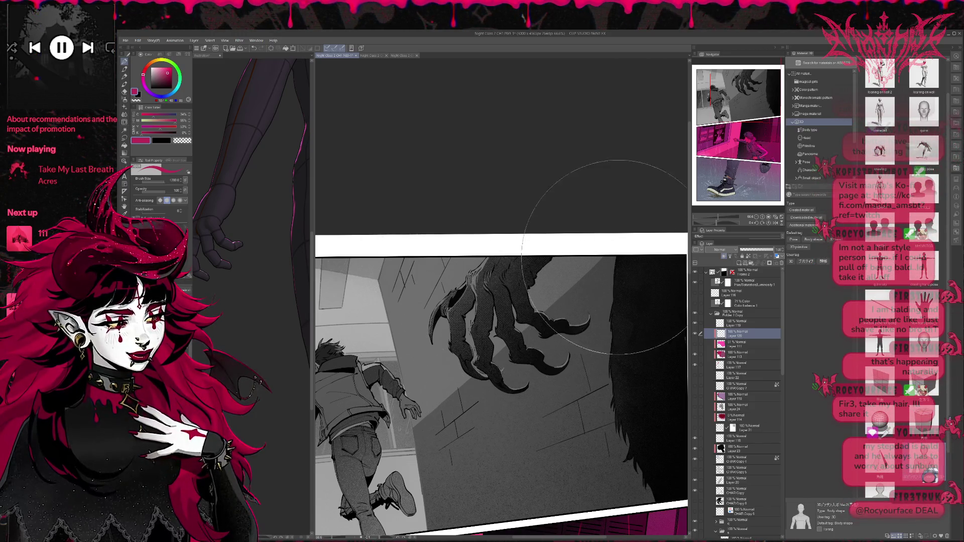
{"action": "left_click_drag", "start_coordinate": [617, 257], "coordinate": [527, 427]}
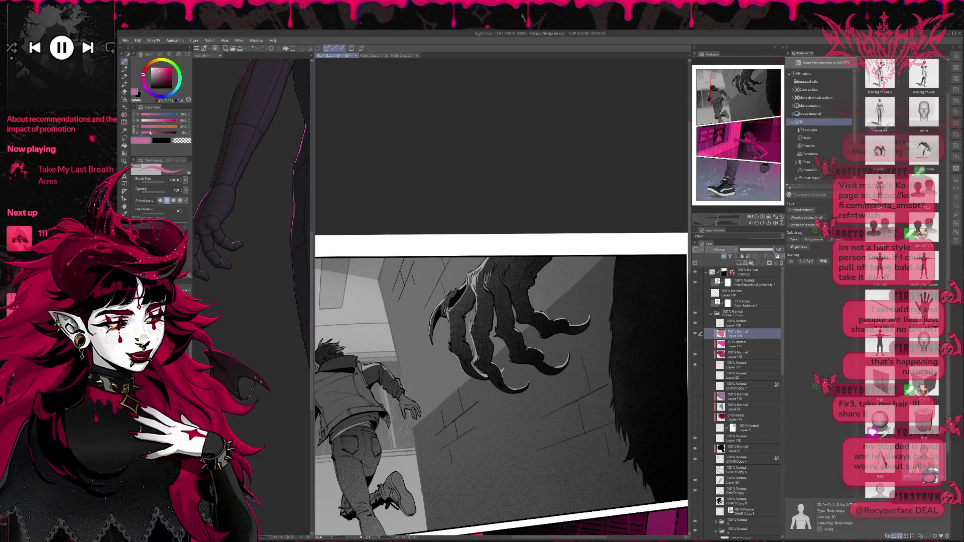
{"action": "key", "text": "b"}
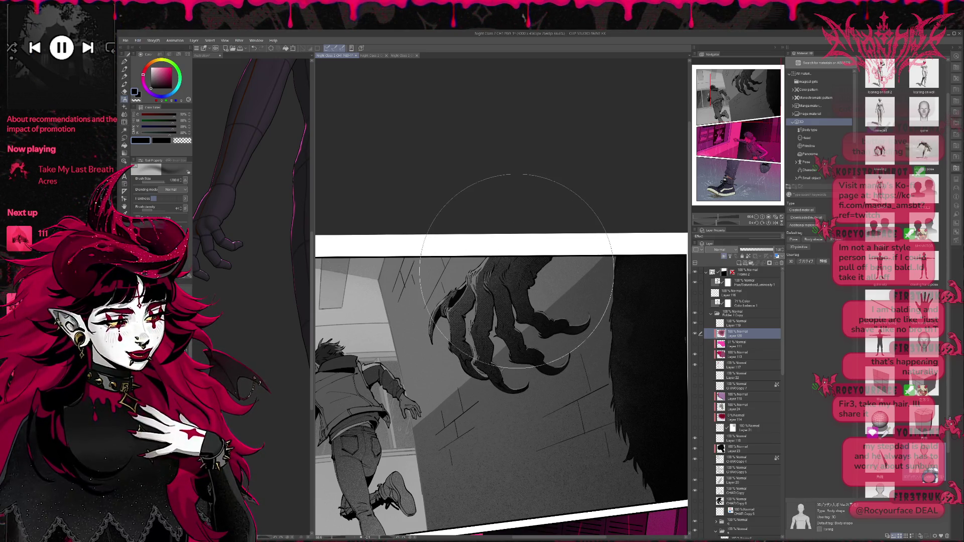
{"action": "key", "text": "bracketleft"}
{"action": "key", "text": "bracketleft"}
{"action": "key", "text": "bracketleft"}
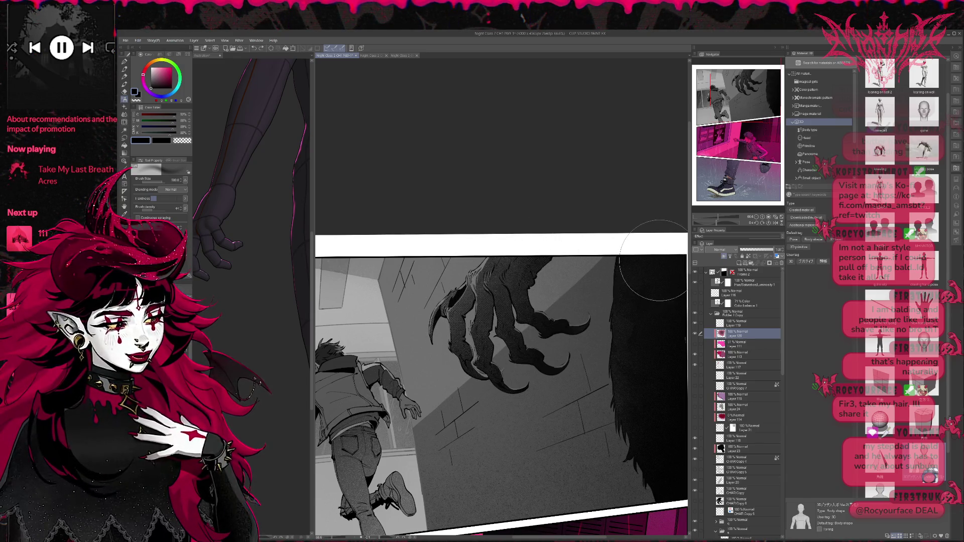
{"action": "scroll", "coordinate": [622, 338], "scroll_direction": "right", "scroll_amount": 2}
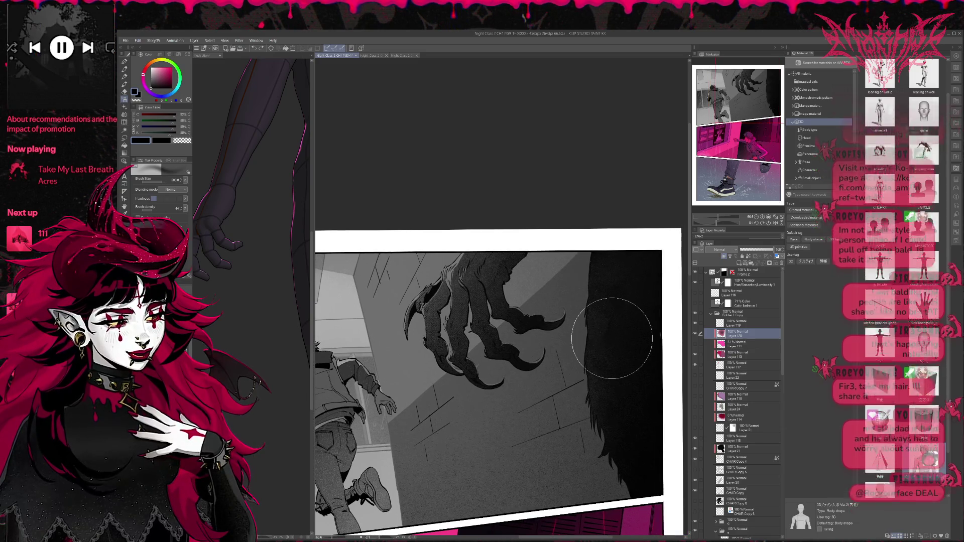
- On Layer 117, cycle through brush sub tools and settle on one at size 150
{"action": "left_click", "coordinate": [745, 363]}
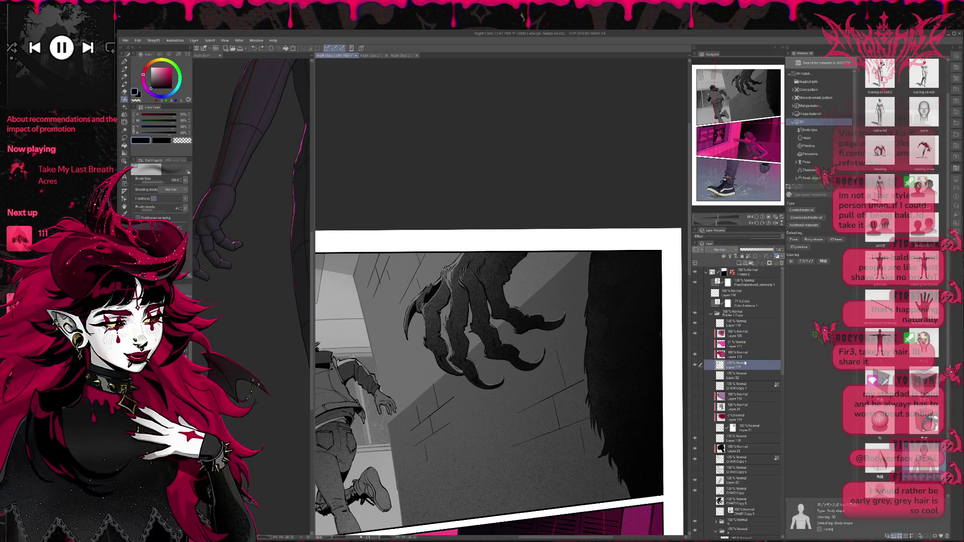
{"action": "left_click", "coordinate": [126, 61]}
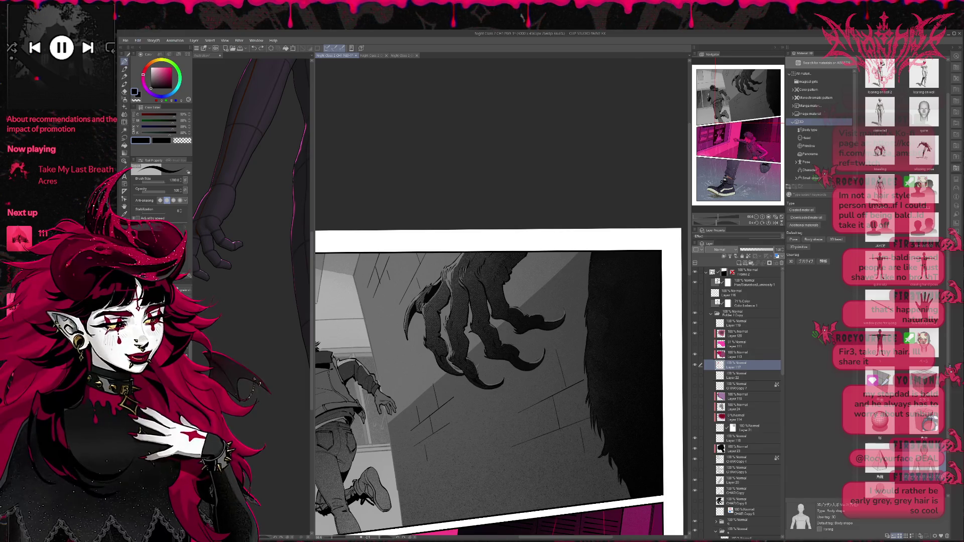
{"action": "scroll", "coordinate": [500, 383], "scroll_direction": "right", "scroll_amount": 3}
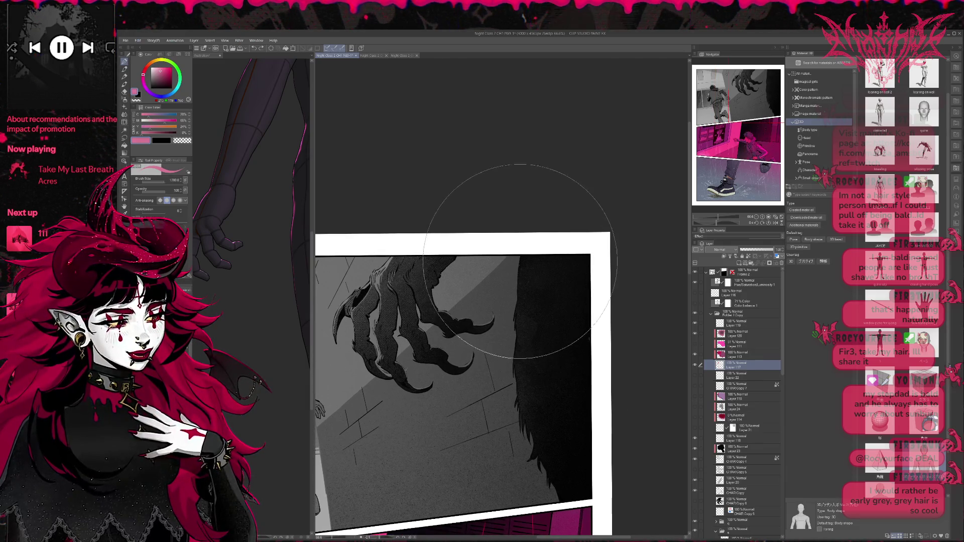
{"action": "key", "text": "bracketleft"}
{"action": "key", "text": "bracketleft"}
{"action": "key", "text": "bracketleft"}
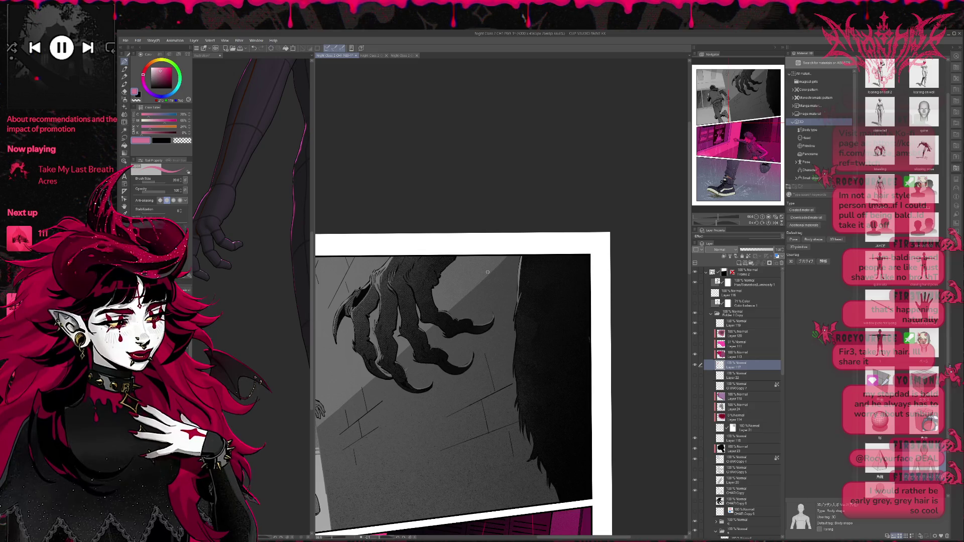
{"action": "key", "text": "b"}
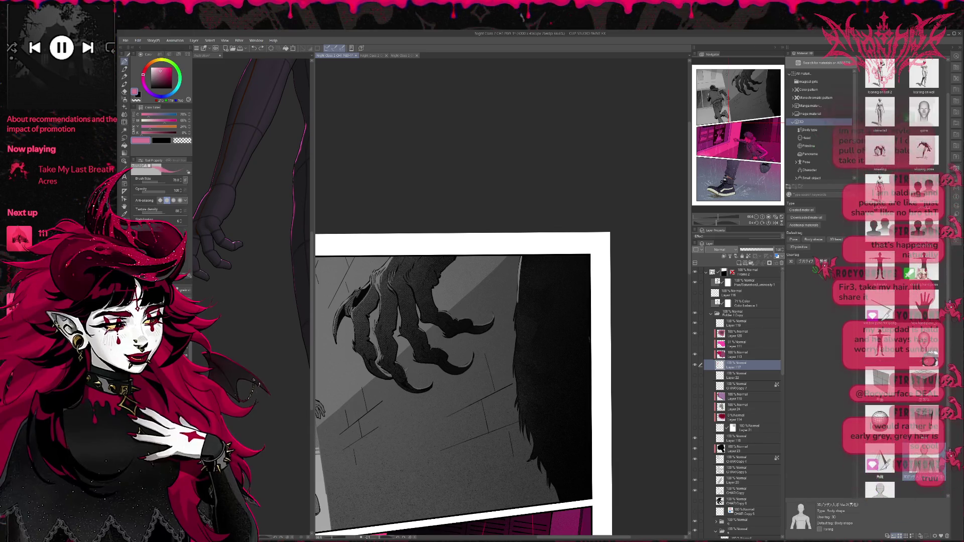
{"action": "key", "text": "p"}
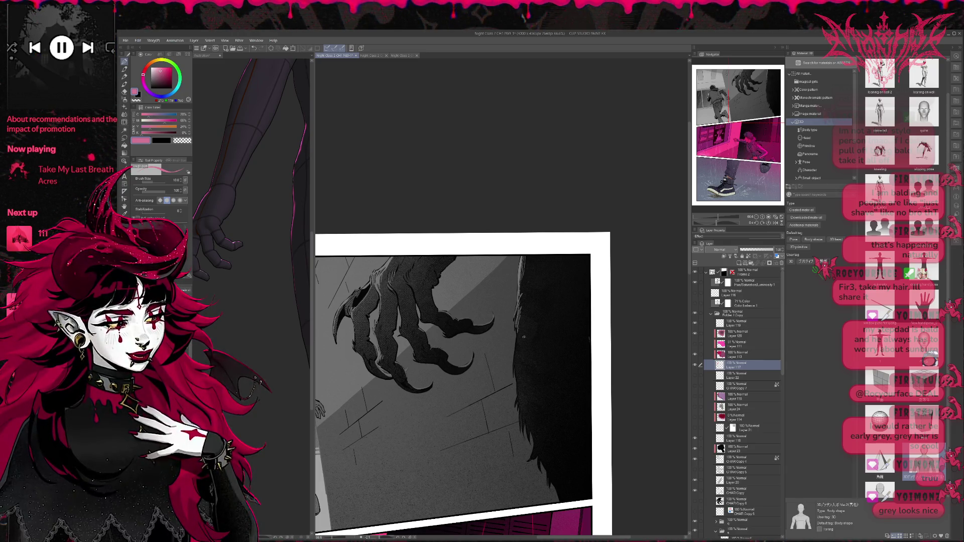
{"action": "key", "text": "bracketright"}
{"action": "key", "text": "bracketright"}
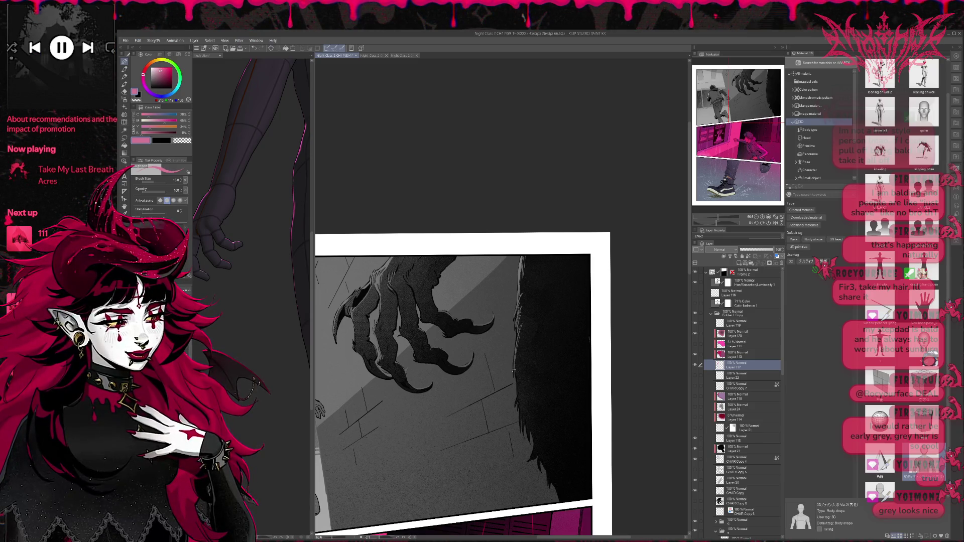
{"action": "left_click_drag", "start_coordinate": [514, 397], "coordinate": [468, 346]}
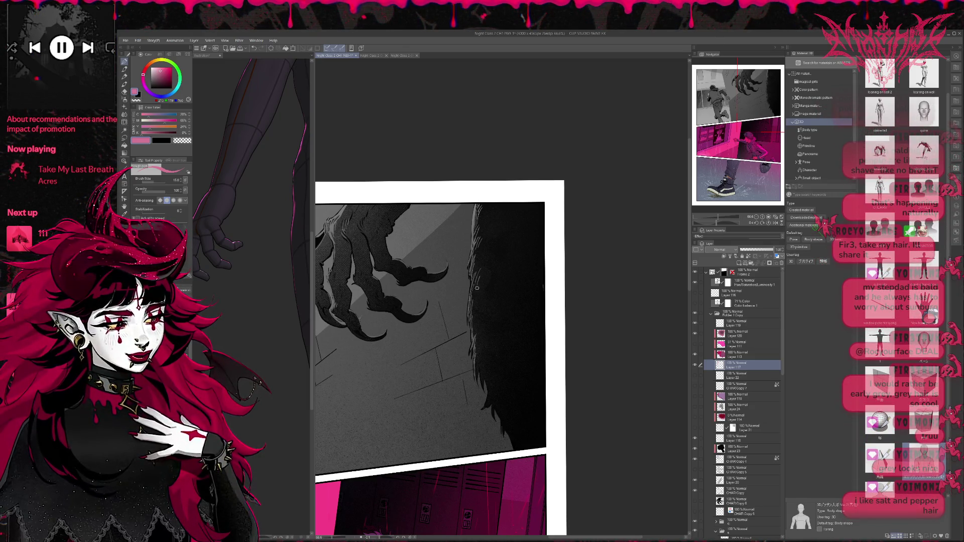
- Zoom into the claw, try the eraser briefly, and return to the size-15 pen
{"action": "scroll", "coordinate": [495, 280], "scroll_direction": "up", "scroll_amount": 3}
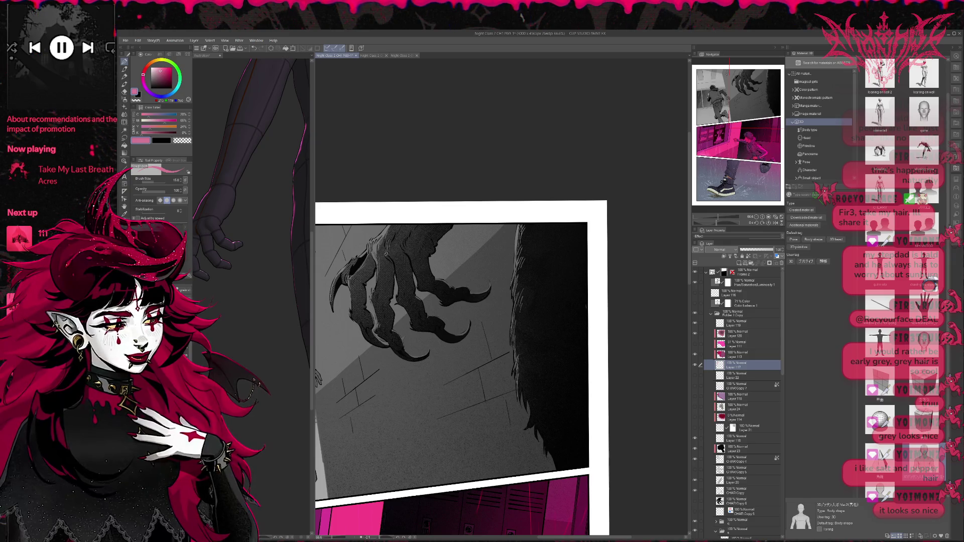
{"action": "key", "text": "e"}
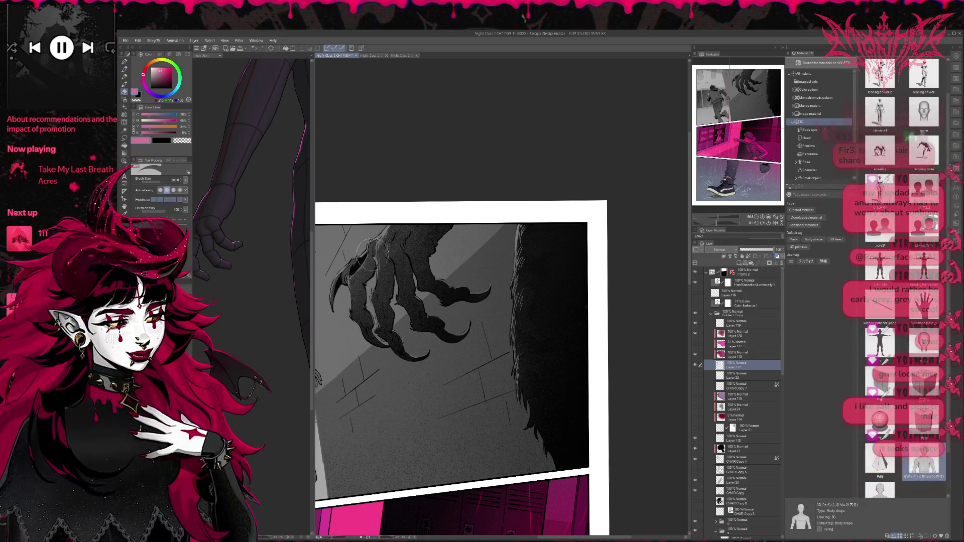
{"action": "key", "text": "p"}
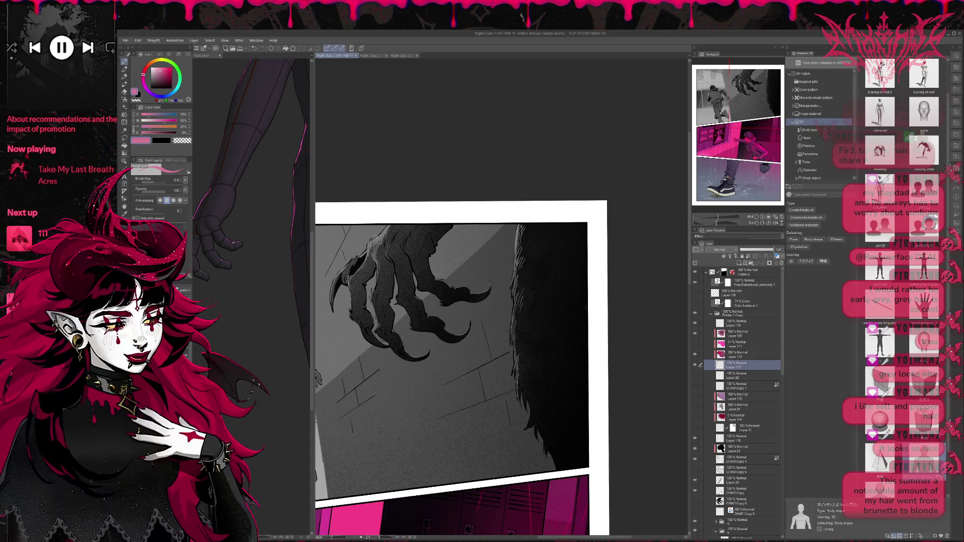
{"action": "left_click_drag", "start_coordinate": [498, 288], "coordinate": [505, 280]}
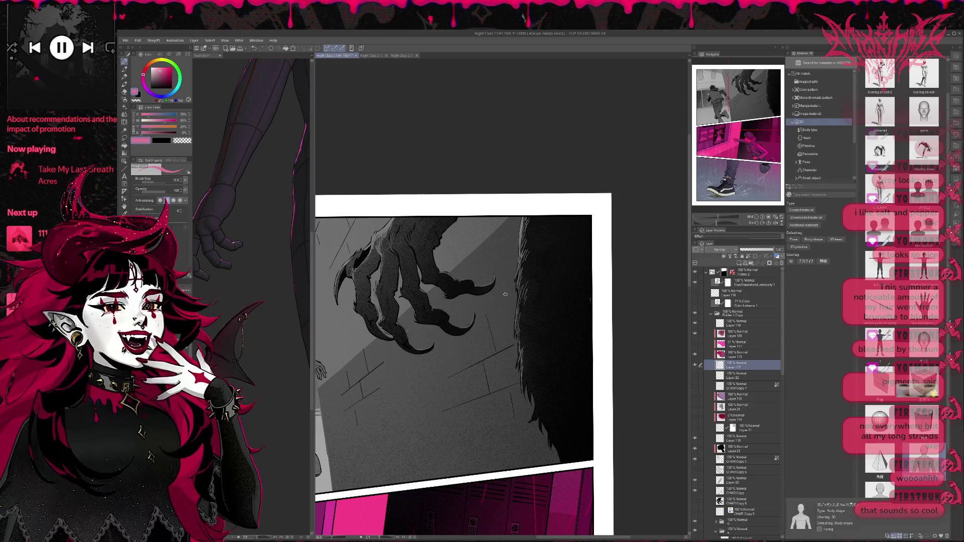
- Compare the claw shading by toggling Layer 117, then hide the CHAR Copy 7 layer
{"action": "left_click", "coordinate": [694, 366]}
{"action": "left_click", "coordinate": [695, 367]}
{"action": "left_click", "coordinate": [695, 366]}
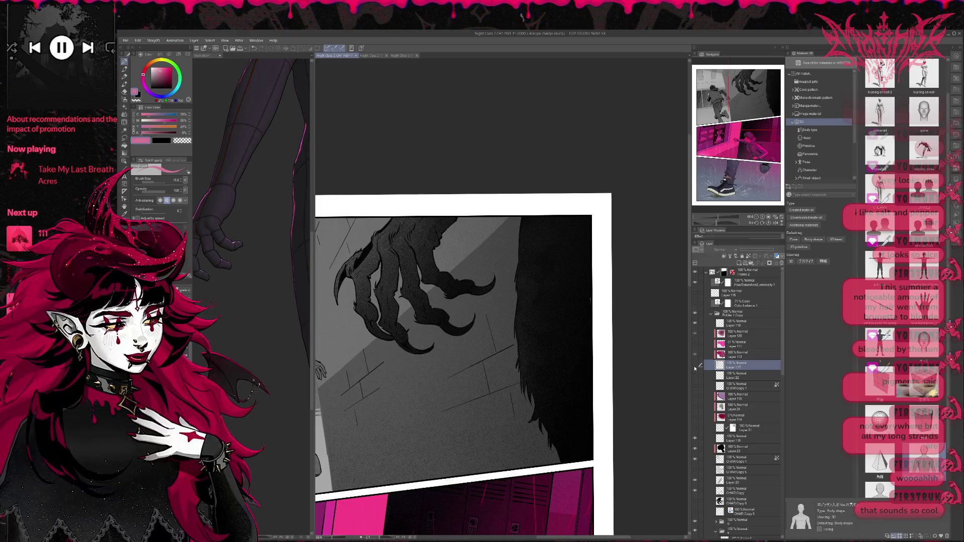
{"action": "left_click", "coordinate": [695, 366]}
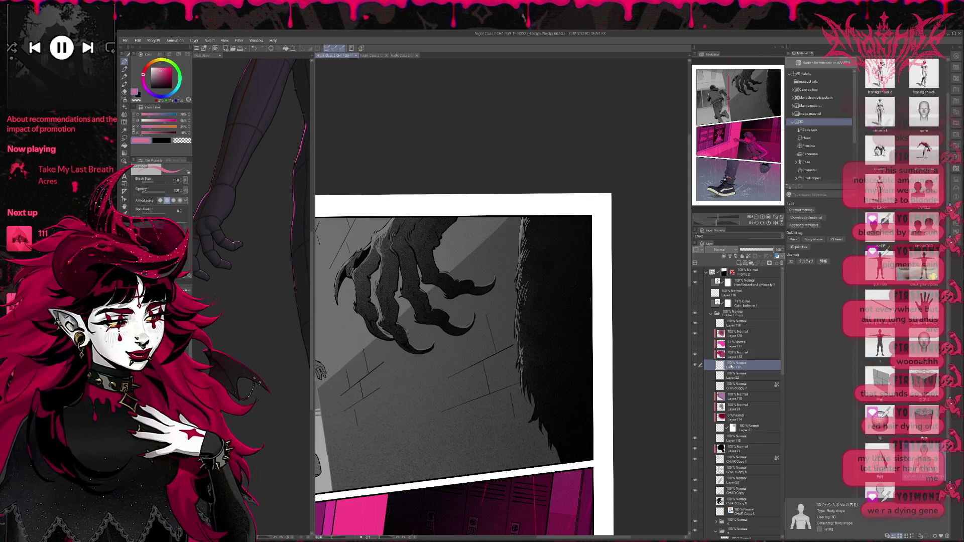
{"action": "left_click", "coordinate": [758, 385]}
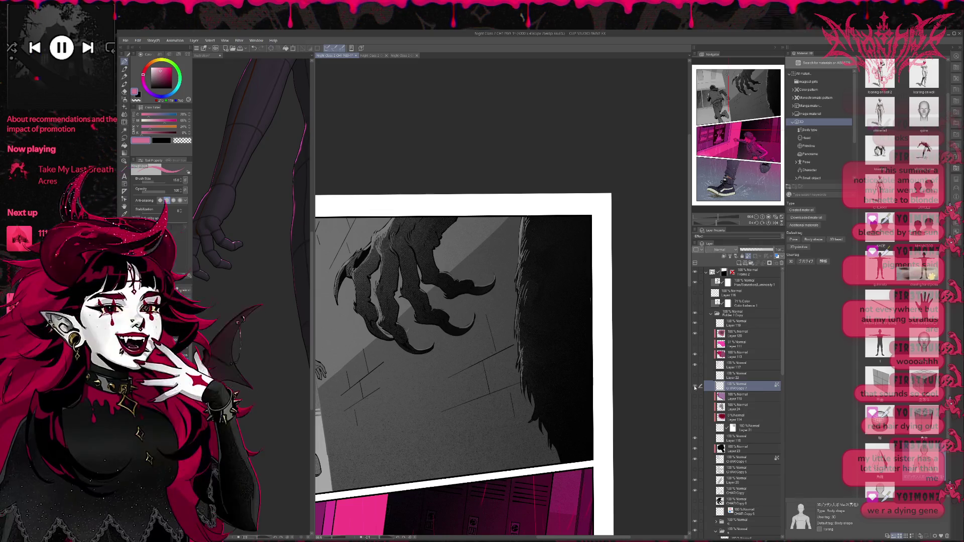
{"action": "left_click", "coordinate": [694, 386]}
{"action": "left_click", "coordinate": [695, 386]}
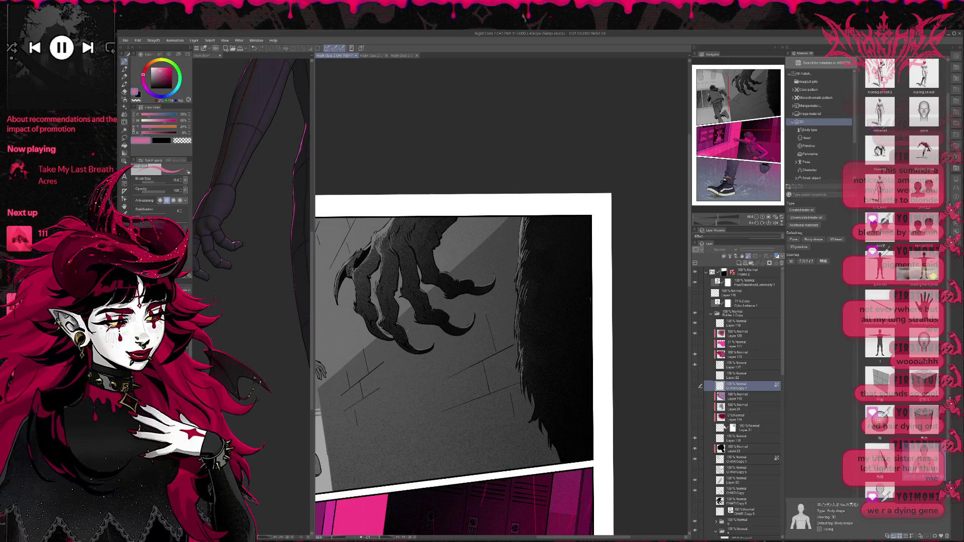
- Select the claw and hair shapes from their layer, fill them darker, and add a new empty layer
{"action": "left_click", "coordinate": [519, 220]}
{"action": "left_click", "coordinate": [720, 466], "text": "ctrl"}
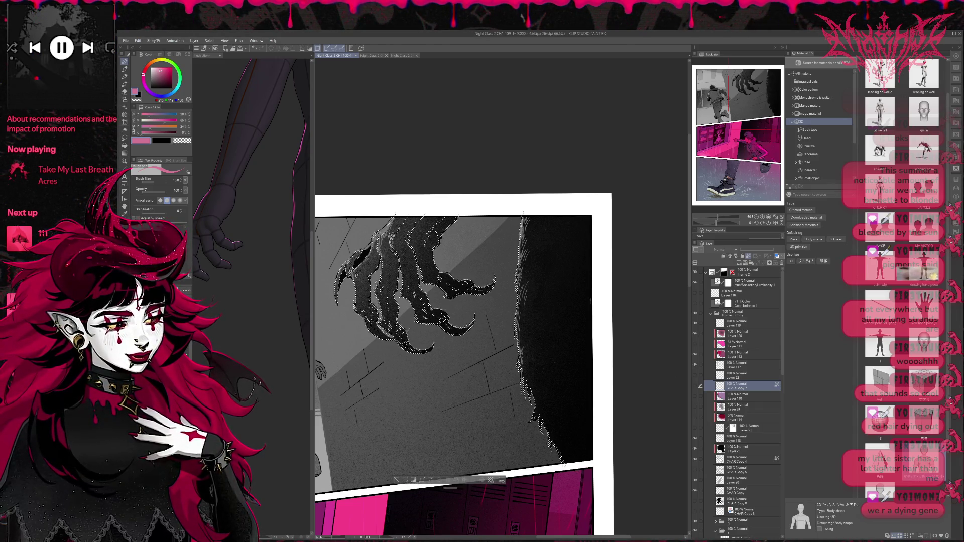
{"action": "left_click", "coordinate": [318, 48]}
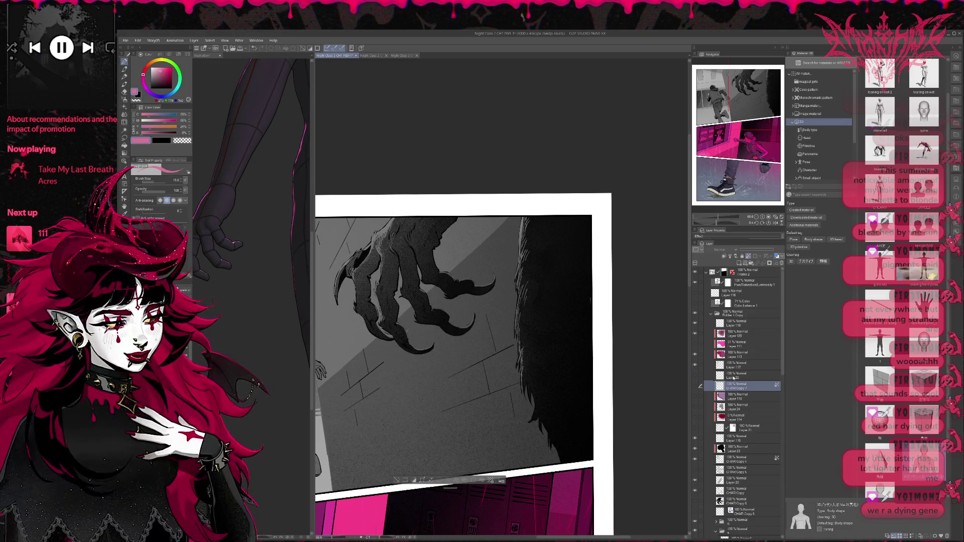
{"action": "left_click", "coordinate": [741, 326]}
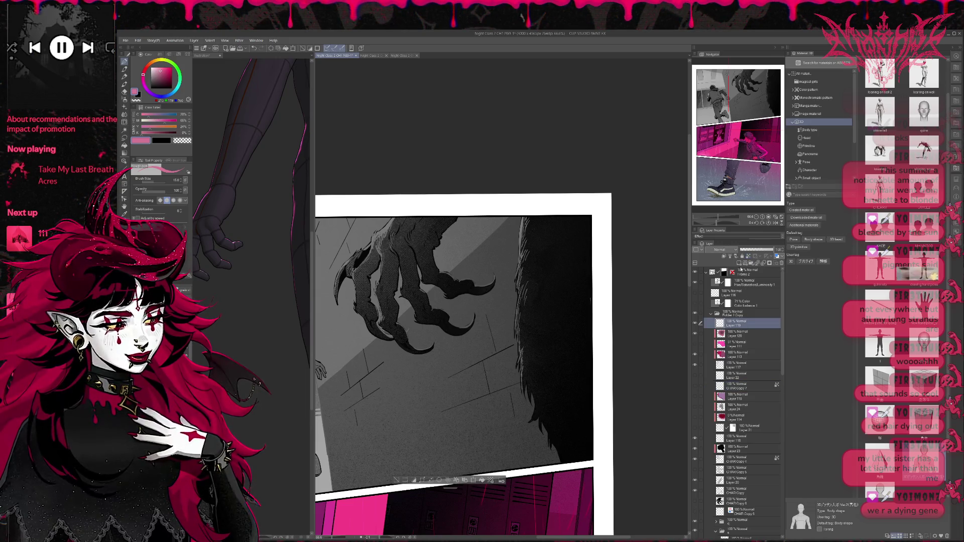
{"action": "left_click", "coordinate": [738, 262]}
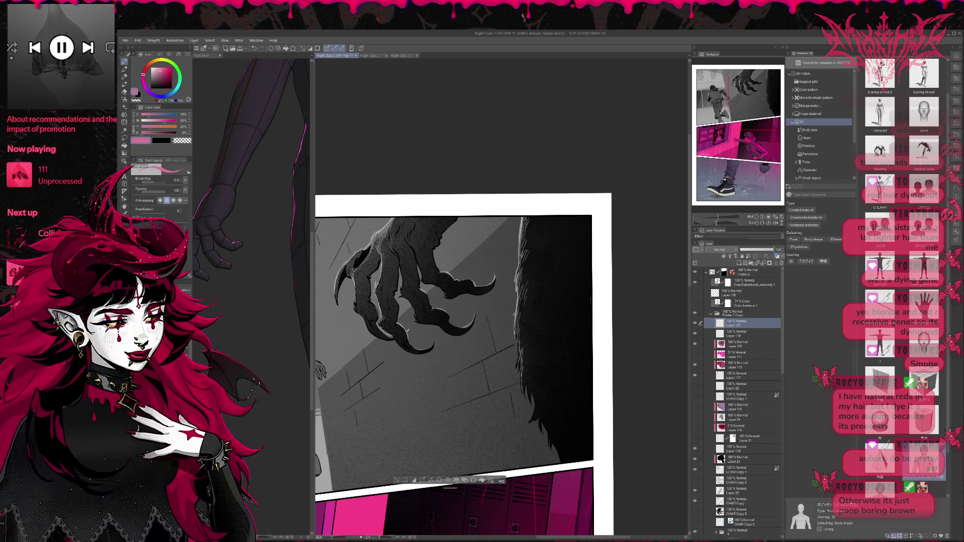
- Stroke a thin light rim line down the dark fur edge and turn the pink colour adjustment back on
{"action": "left_click_drag", "start_coordinate": [514, 315], "coordinate": [516, 370]}
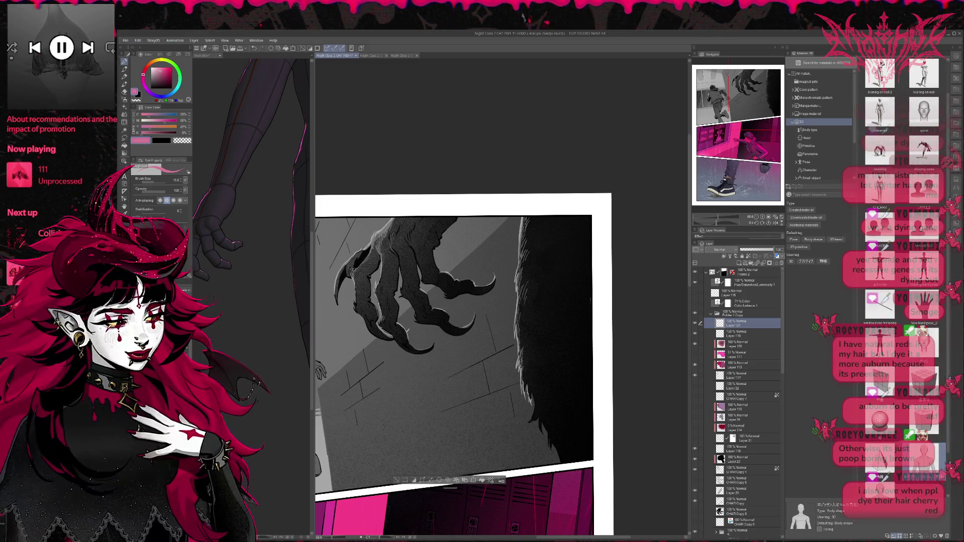
{"action": "mouse_move", "coordinate": [556, 362]}
{"action": "left_mouse_down"}
{"action": "mouse_move", "coordinate": [548, 318]}
{"action": "mouse_move", "coordinate": [545, 329]}
{"action": "left_mouse_up"}
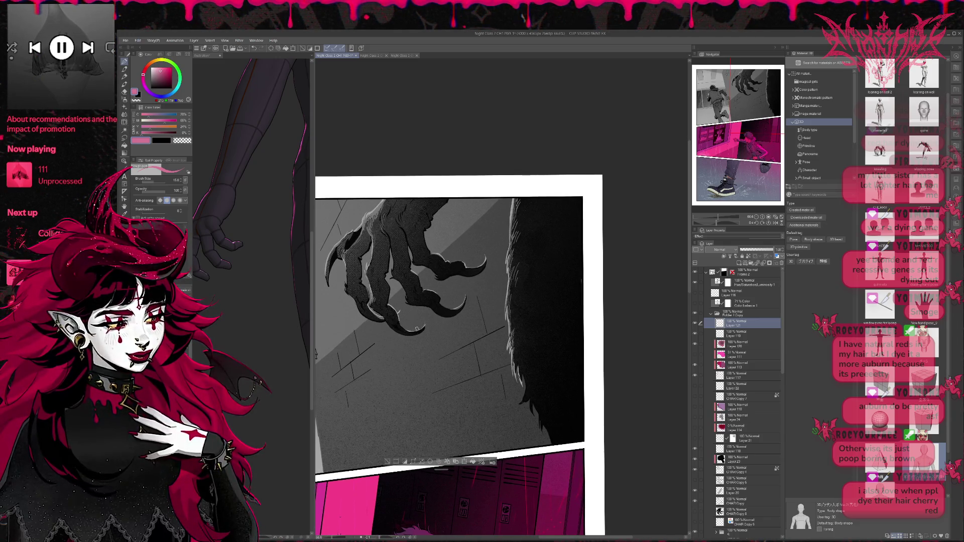
{"action": "left_click_drag", "start_coordinate": [434, 303], "coordinate": [437, 309]}
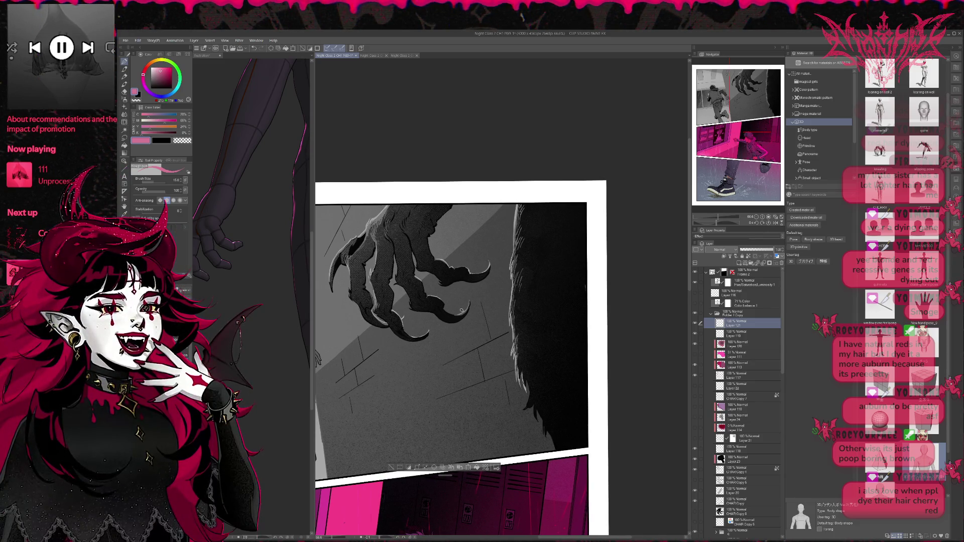
{"action": "scroll", "coordinate": [479, 276], "scroll_direction": "down", "scroll_amount": 5}
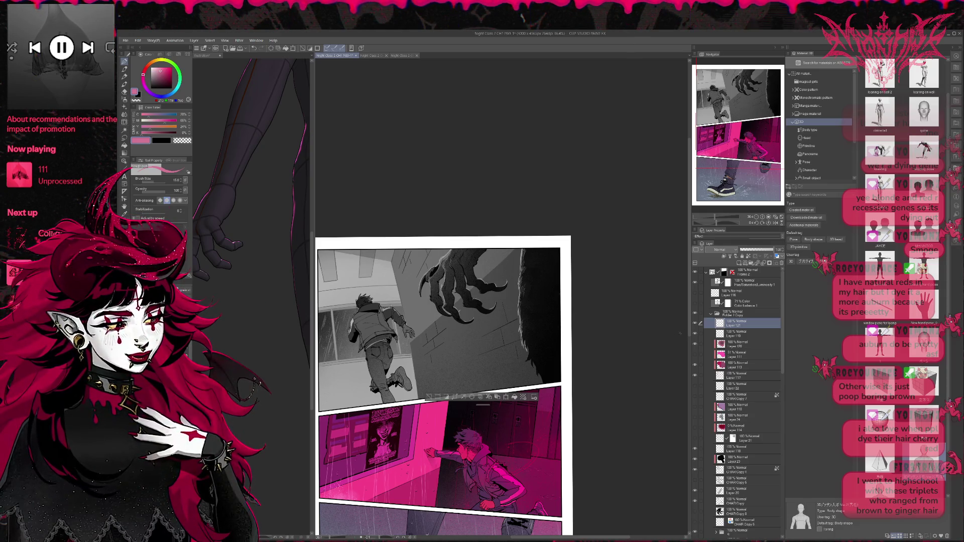
{"action": "left_click", "coordinate": [695, 283]}
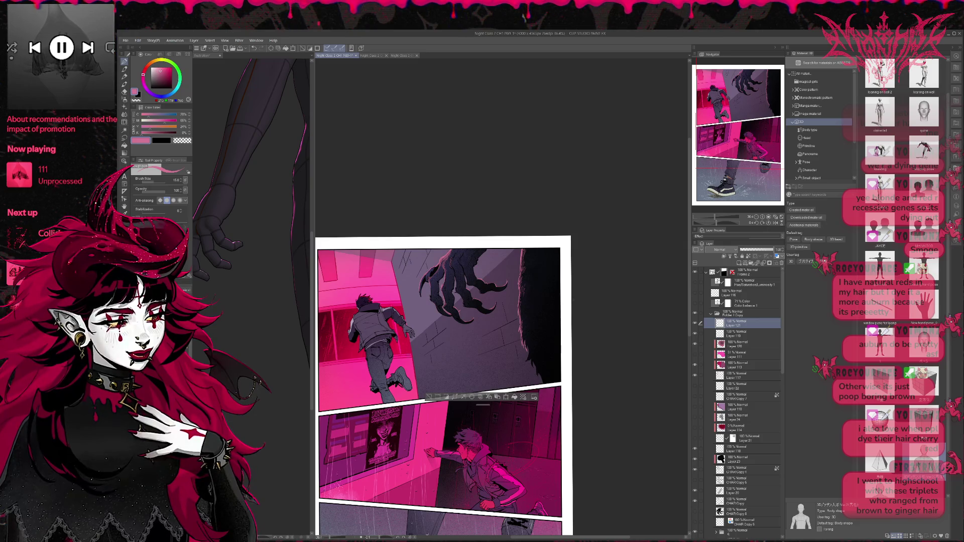
- Spray dark navy speckles along the top panel's upper-right edge with the size-1700 spray brush
{"action": "scroll", "coordinate": [576, 282], "scroll_direction": "up", "scroll_amount": 2}
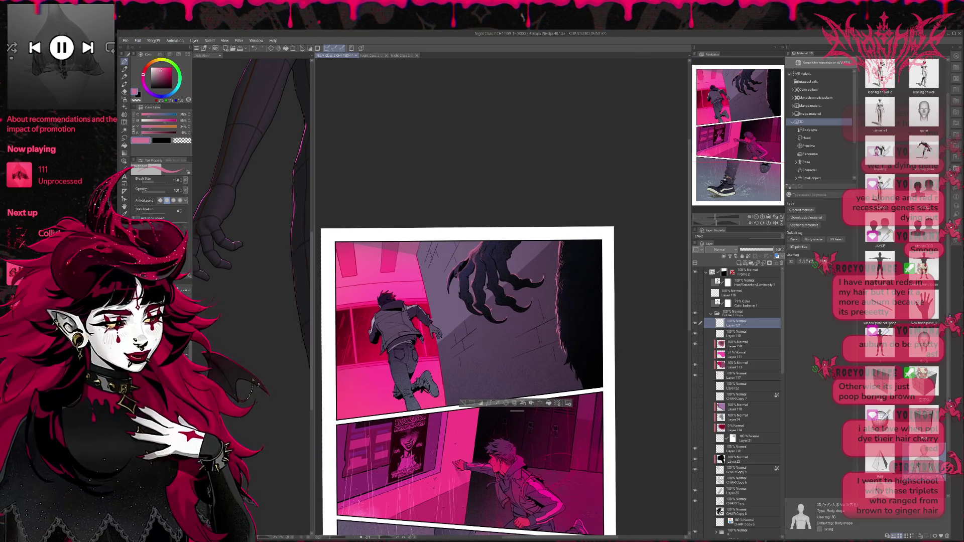
{"action": "left_click_drag", "start_coordinate": [530, 280], "coordinate": [526, 273]}
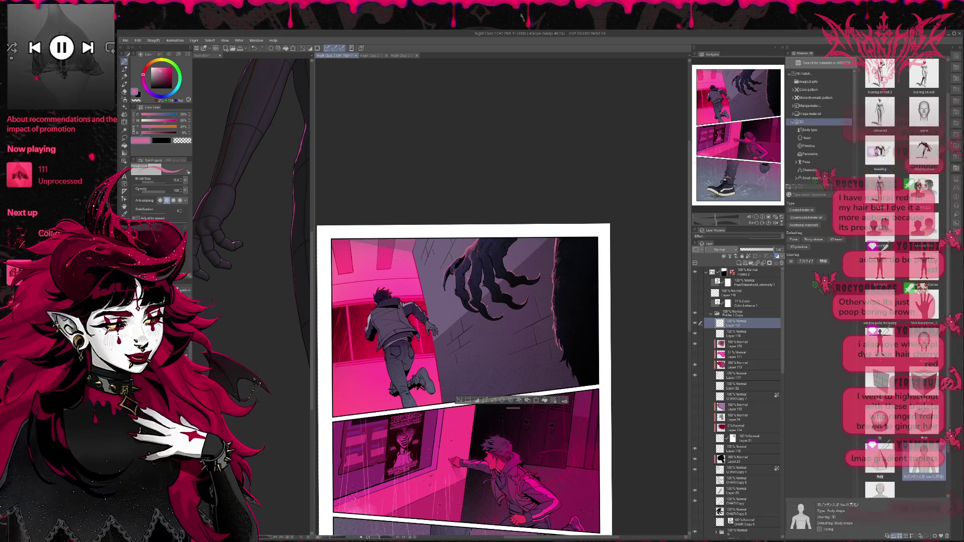
{"action": "key", "text": "ctrl+plus"}
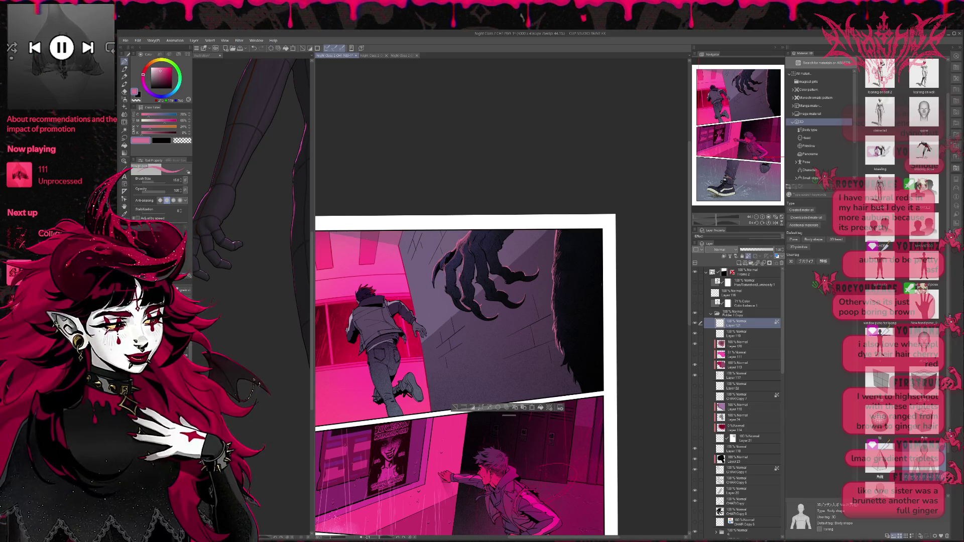
{"action": "key", "text": "b"}
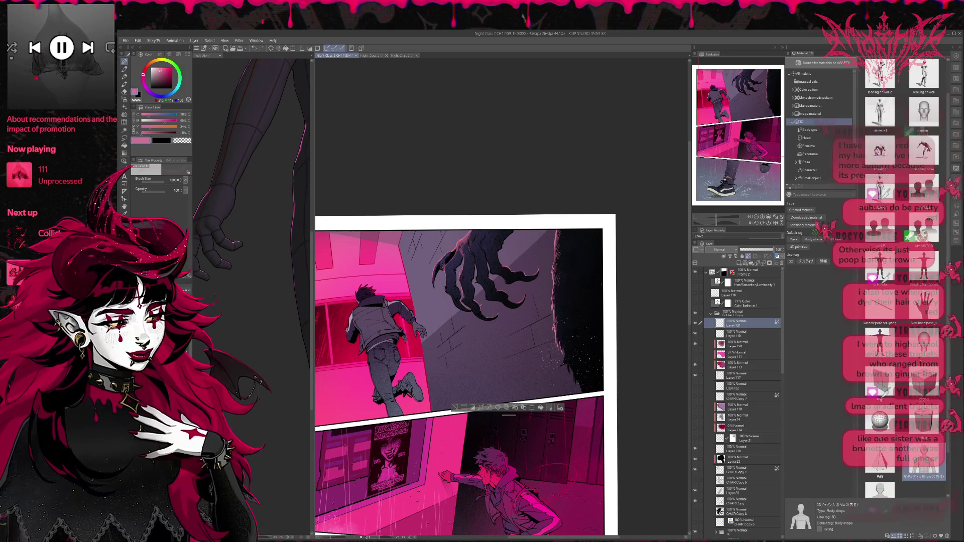
{"action": "left_click_drag", "start_coordinate": [588, 351], "coordinate": [587, 256]}
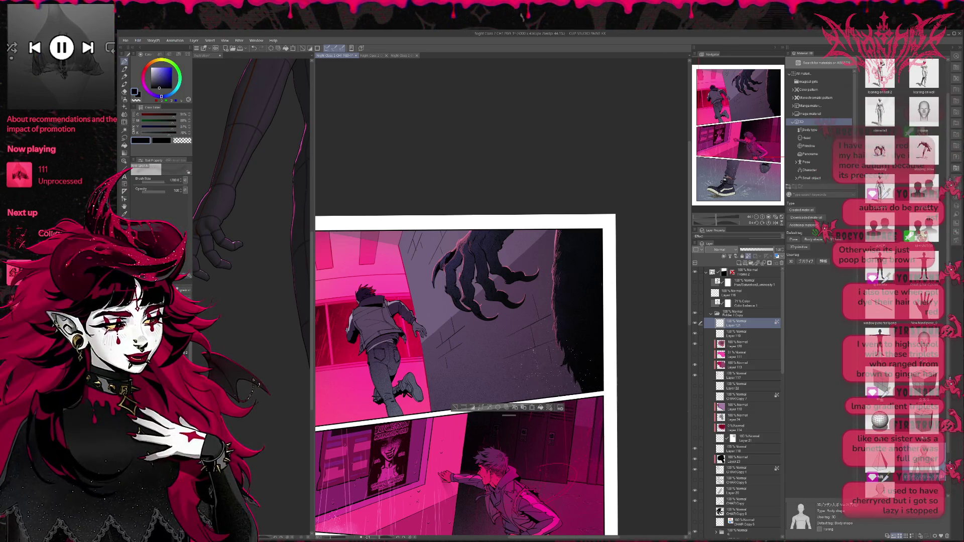
{"action": "left_click", "coordinate": [768, 222]}
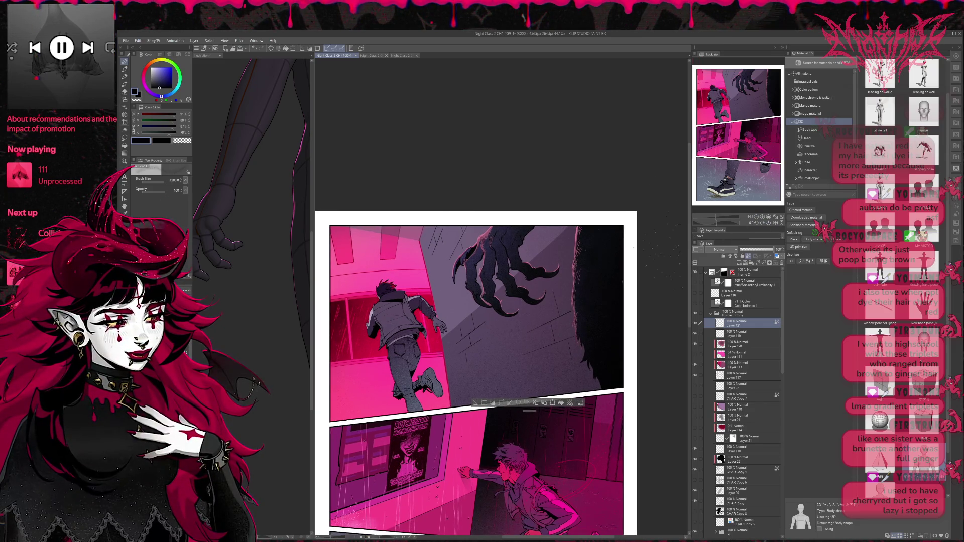
{"action": "scroll", "coordinate": [542, 300], "scroll_direction": "up", "scroll_amount": 2}
{"action": "scroll", "coordinate": [542, 300], "scroll_direction": "up", "scroll_amount": 2}
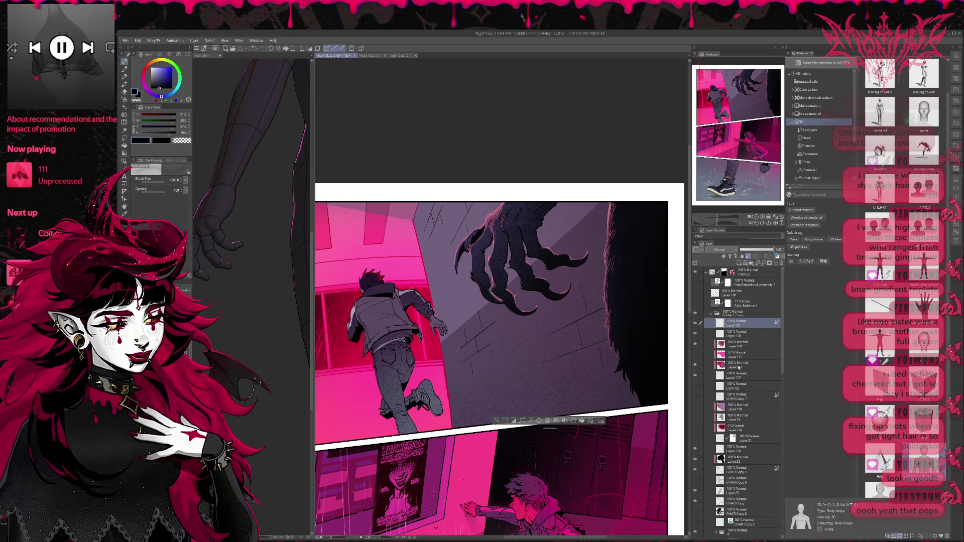
- Zoom out to the full three-panel page and mirror the view horizontally in the Navigator
{"action": "scroll", "coordinate": [612, 341], "scroll_direction": "down", "scroll_amount": 2}
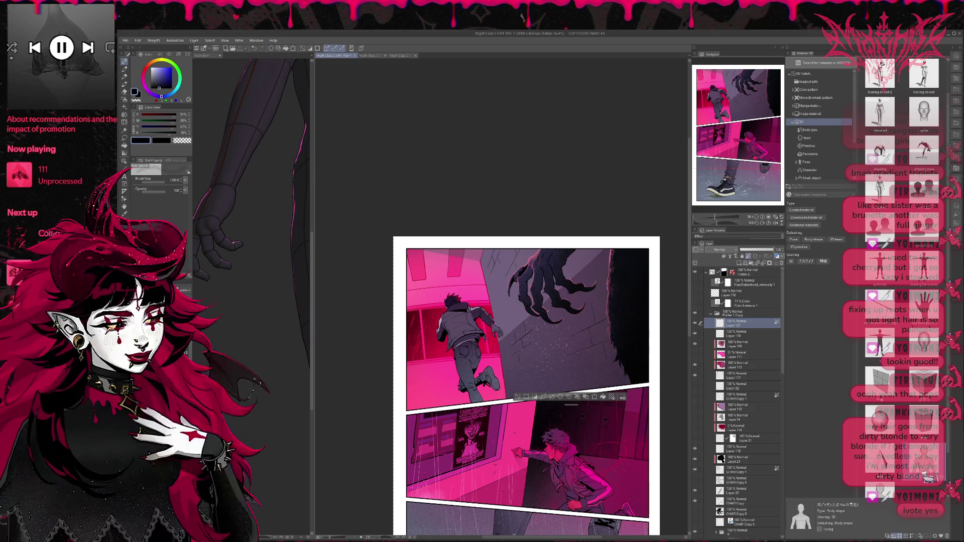
{"action": "scroll", "coordinate": [613, 426], "scroll_direction": "down", "scroll_amount": 1}
{"action": "mouse_move", "coordinate": [614, 427]}
{"action": "left_mouse_down"}
{"action": "mouse_move", "coordinate": [539, 333]}
{"action": "mouse_move", "coordinate": [562, 299]}
{"action": "left_mouse_up"}
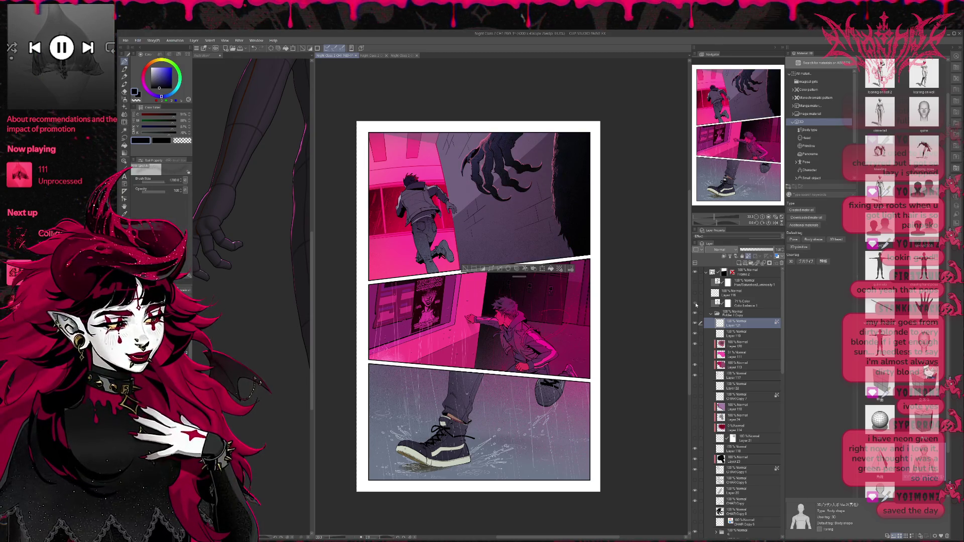
{"action": "left_click", "coordinate": [775, 222]}
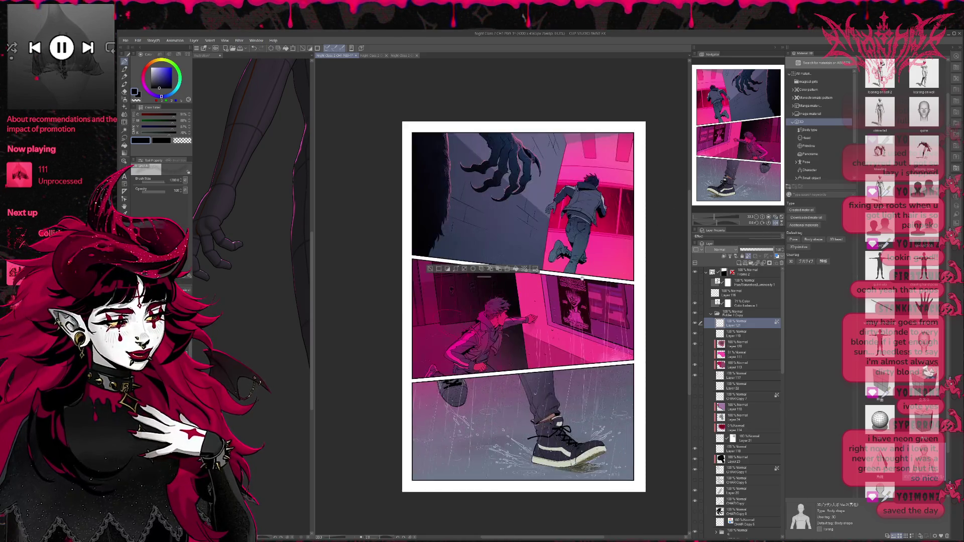
- Duplicate the Color balance 1 adjustment layer and toggle the copy to compare colours
{"action": "left_click_drag", "start_coordinate": [556, 280], "coordinate": [576, 301]}
{"action": "scroll", "coordinate": [580, 289], "scroll_direction": "down", "scroll_amount": 2}
{"action": "scroll", "coordinate": [580, 288], "scroll_direction": "up", "scroll_amount": 2}
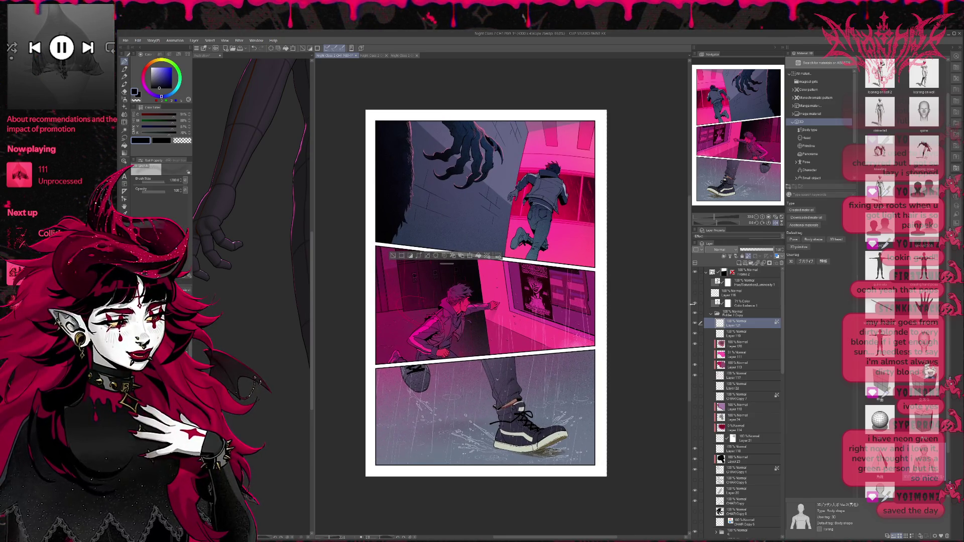
{"action": "left_click", "coordinate": [743, 306]}
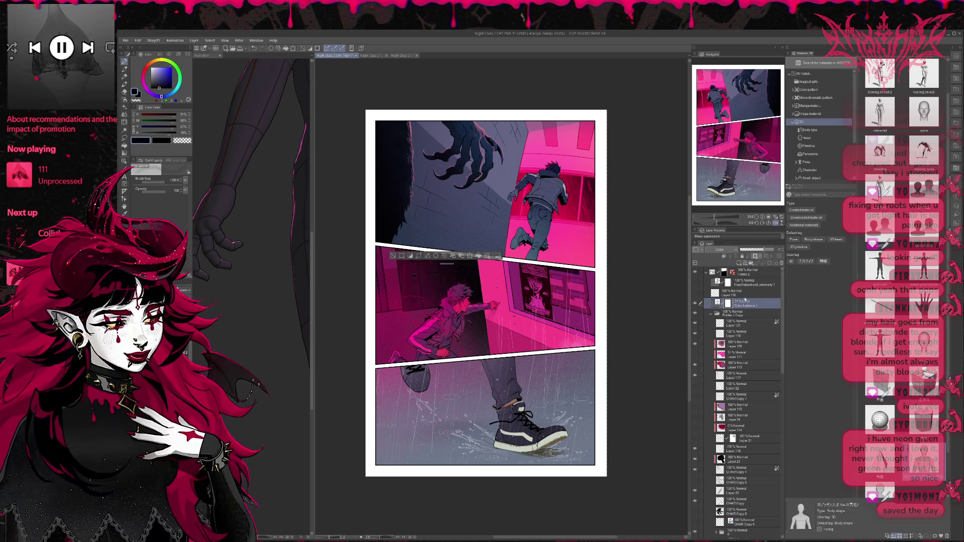
{"action": "left_click", "coordinate": [738, 263]}
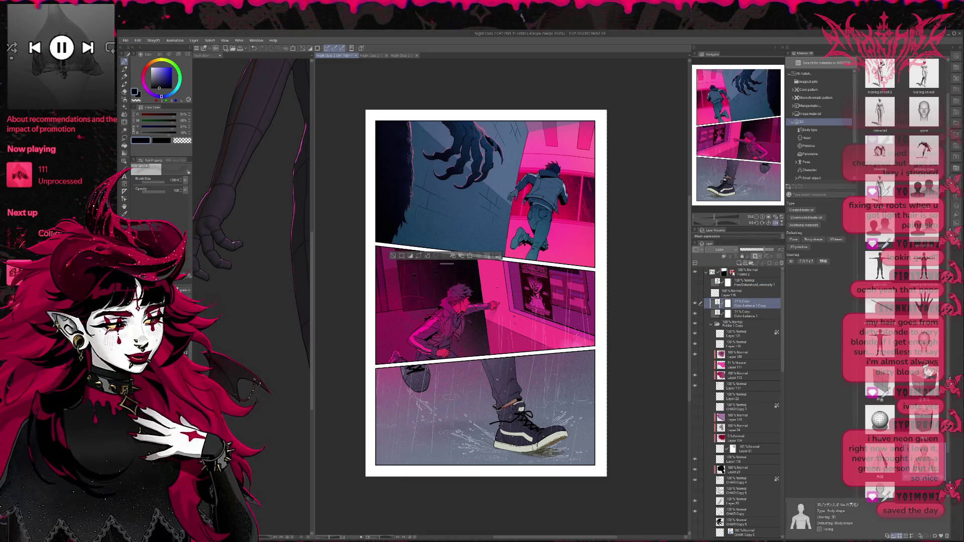
{"action": "left_click", "coordinate": [695, 304]}
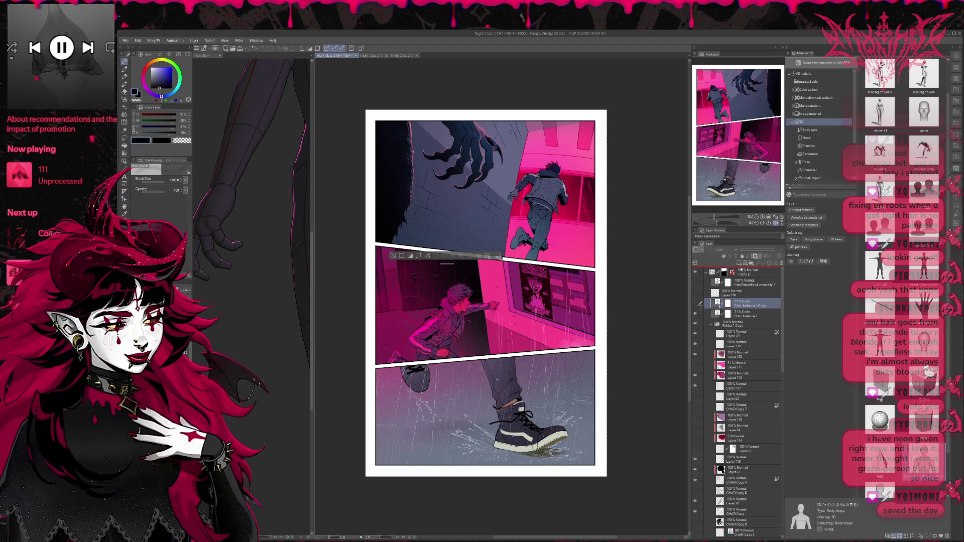
- Move the colour balance copy into the Frame 1 folder and flip the canvas view horizontally
{"action": "left_click_drag", "start_coordinate": [741, 270], "coordinate": [741, 269]}
{"action": "left_click", "coordinate": [706, 283]}
{"action": "left_click", "coordinate": [707, 294]}
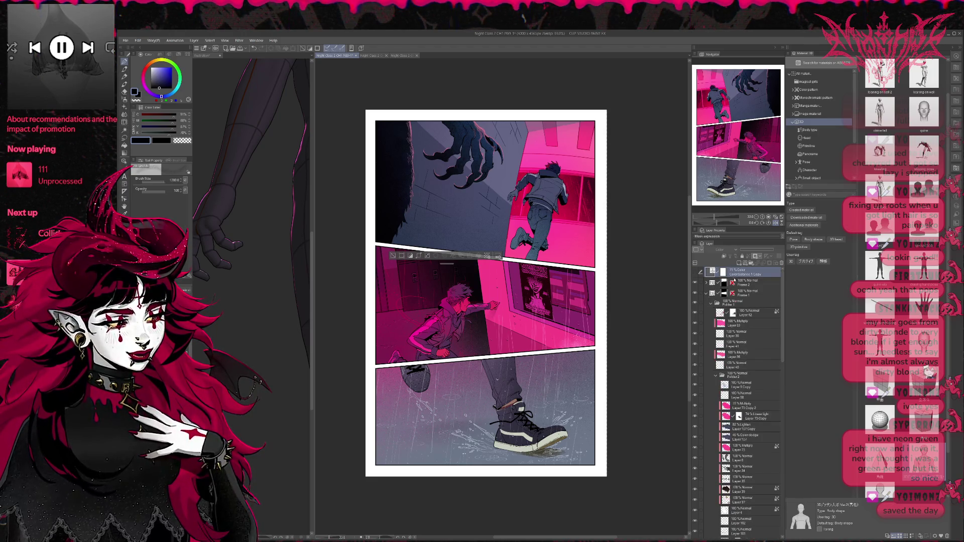
{"action": "left_click_drag", "start_coordinate": [743, 301], "coordinate": [743, 300]}
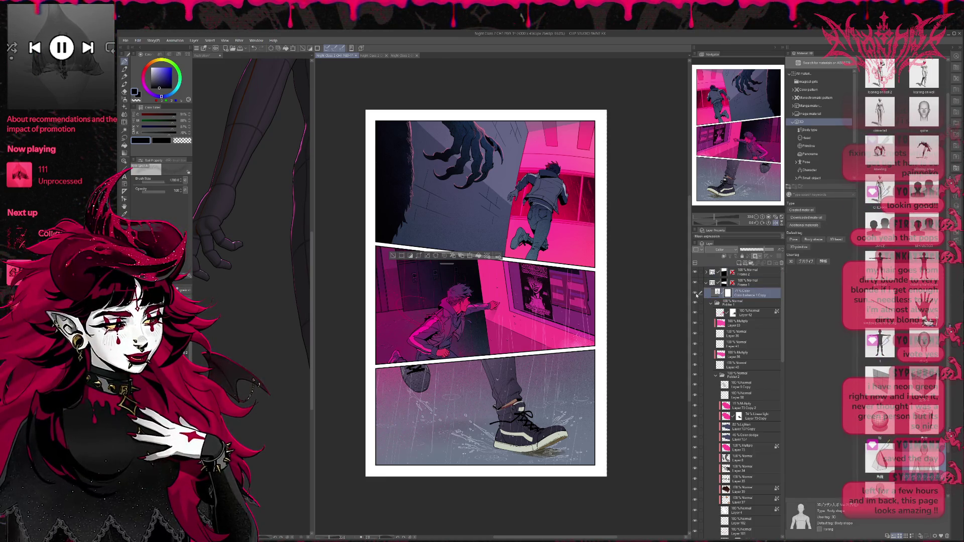
{"action": "left_click", "coordinate": [698, 295]}
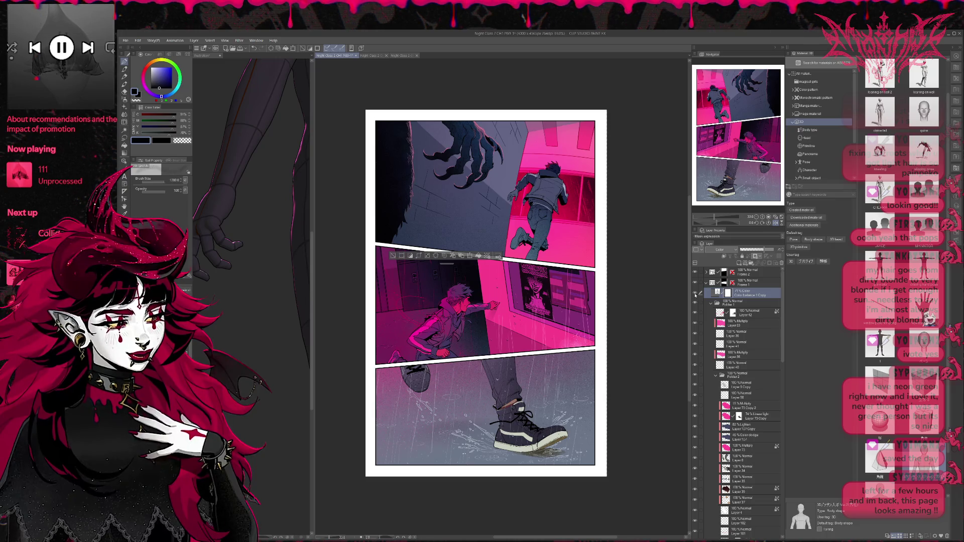
{"action": "left_click", "coordinate": [776, 222]}
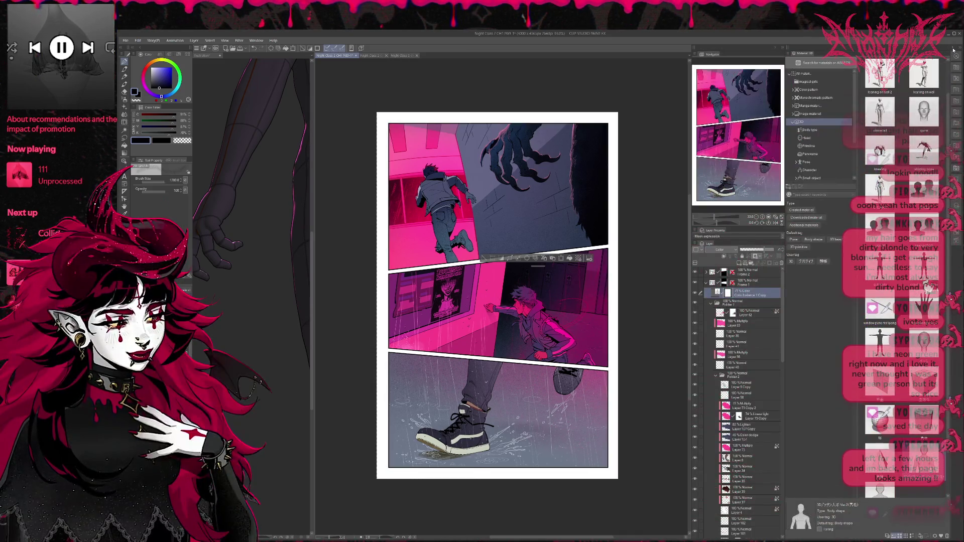
- Collapse the Materials dock, clear the selection, and drag the split-view divider left to widen the comic page
{"action": "left_click", "coordinate": [953, 50]}
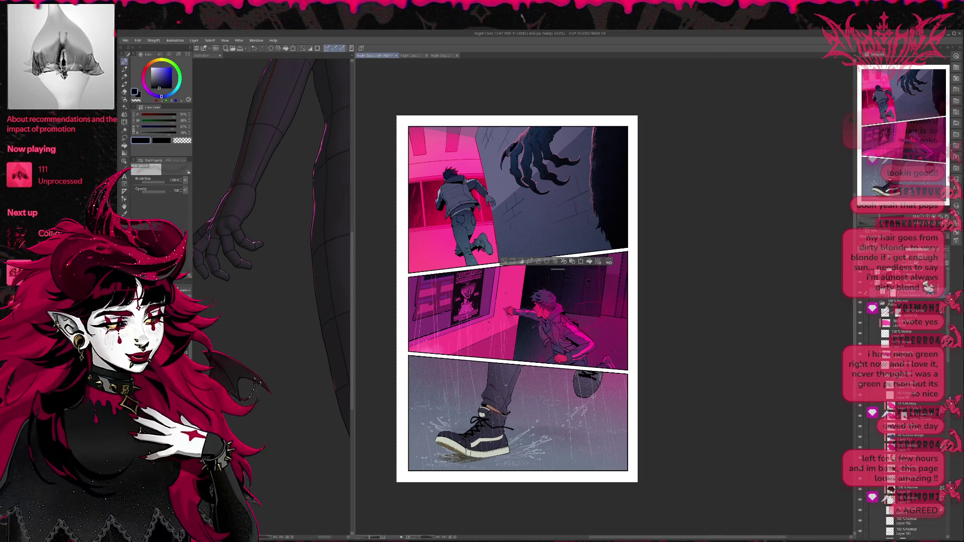
{"action": "key", "text": "c"}
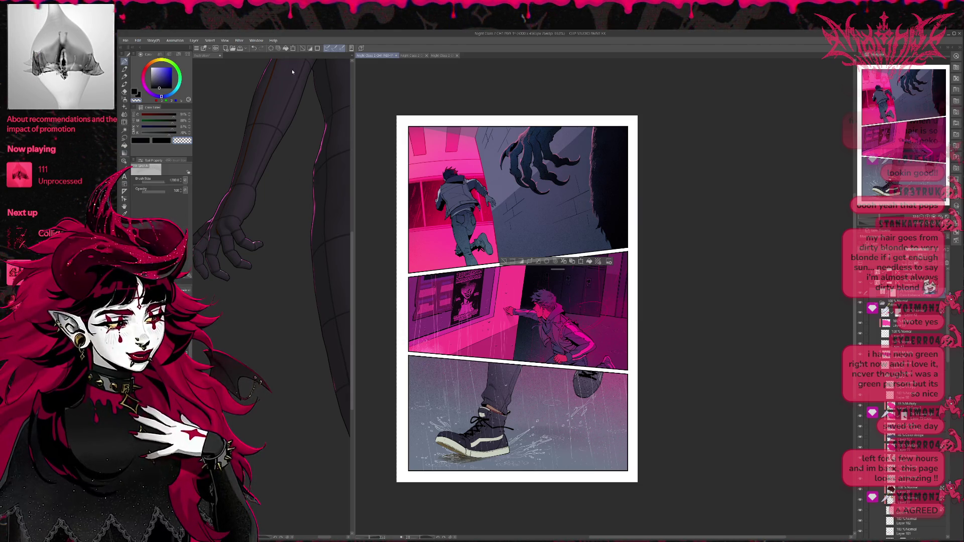
{"action": "key", "text": "ctrl+d"}
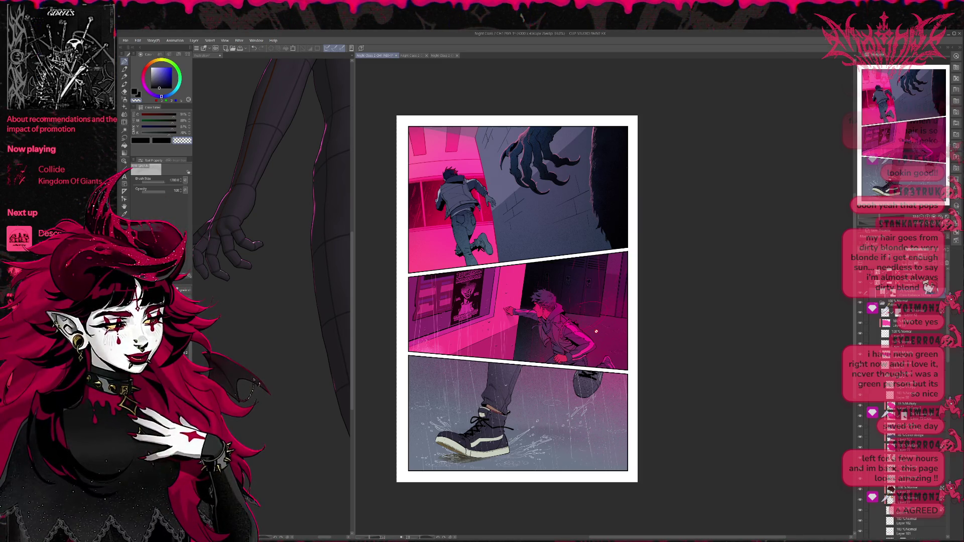
{"action": "left_click", "coordinate": [354, 316]}
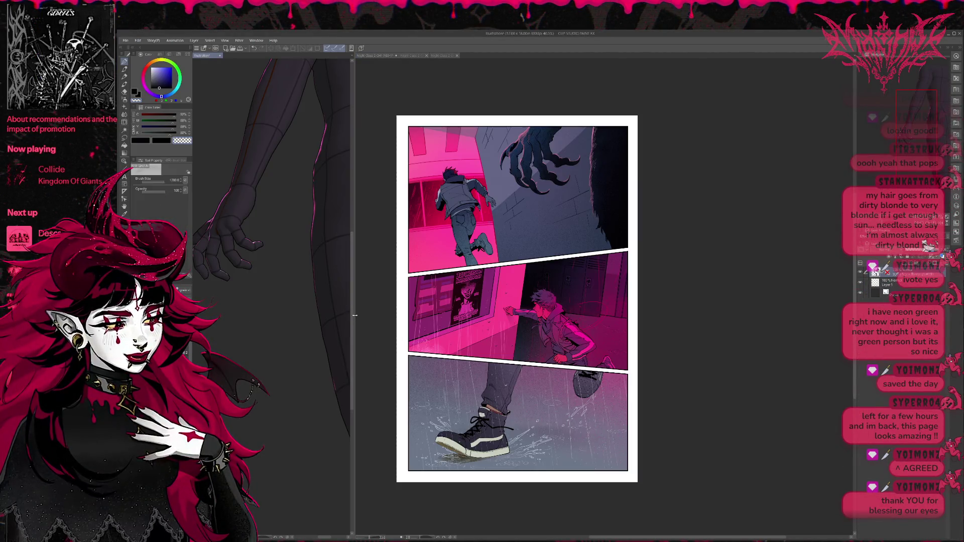
{"action": "left_click_drag", "start_coordinate": [354, 316], "coordinate": [256, 319]}
{"action": "left_click", "coordinate": [300, 326]}
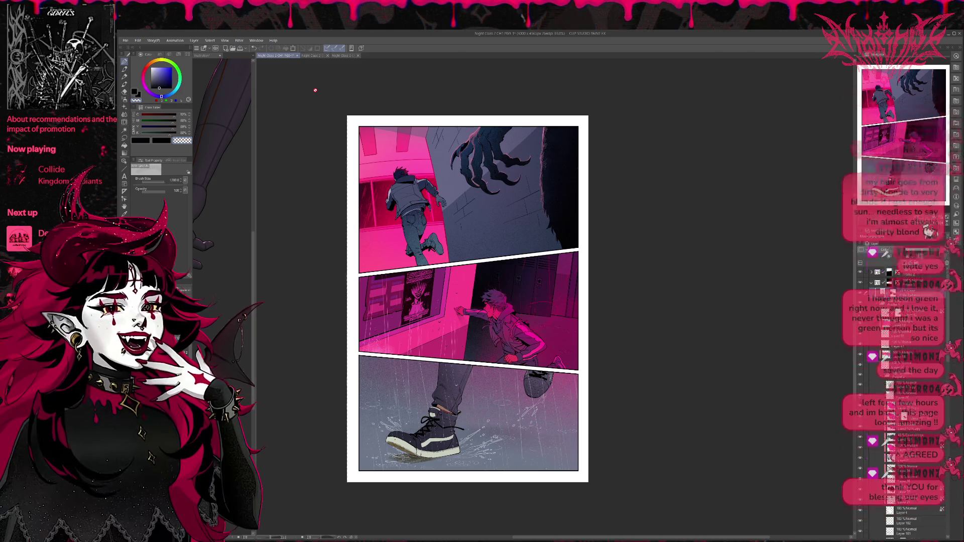
{"action": "left_click", "coordinate": [311, 55]}
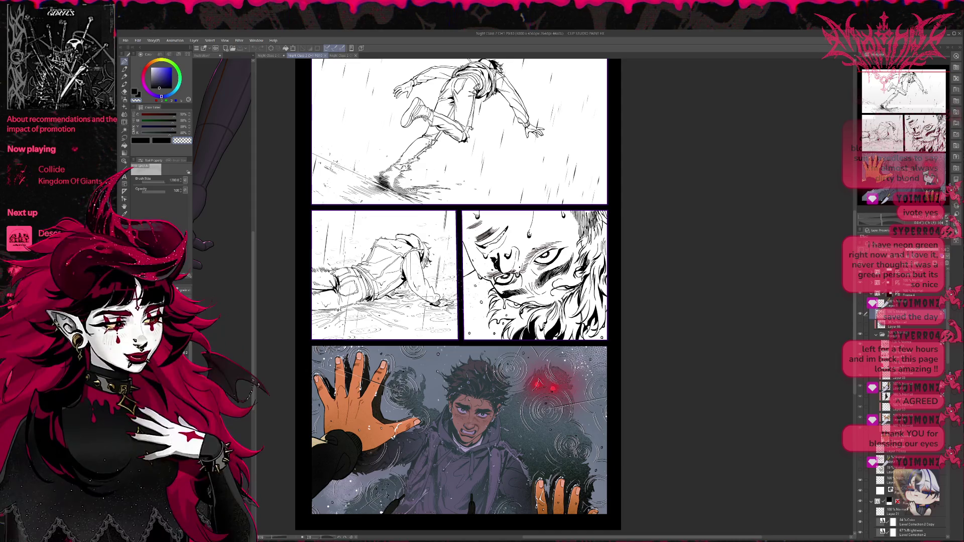
{"action": "scroll", "coordinate": [503, 247], "scroll_direction": "down", "scroll_amount": 1}
{"action": "scroll", "coordinate": [503, 246], "scroll_direction": "up", "scroll_amount": 5}
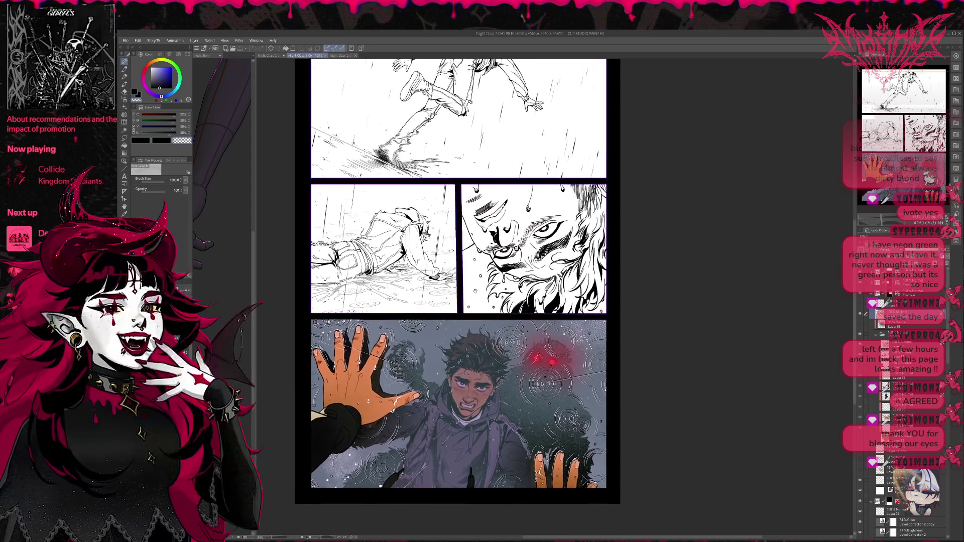
{"action": "scroll", "coordinate": [503, 246], "scroll_direction": "up", "scroll_amount": 1}
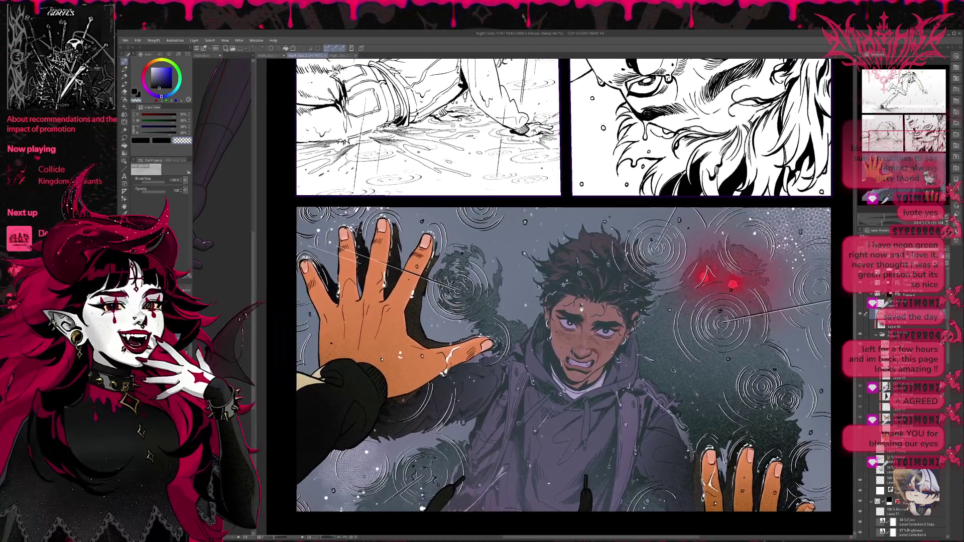
{"action": "scroll", "coordinate": [542, 286], "scroll_direction": "up", "scroll_amount": 1}
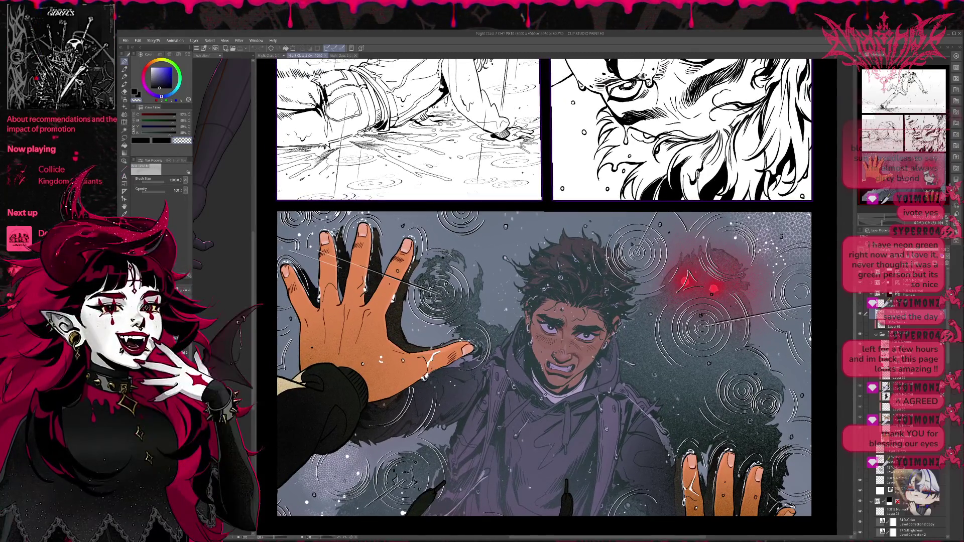
{"action": "scroll", "coordinate": [542, 287], "scroll_direction": "down", "scroll_amount": 2}
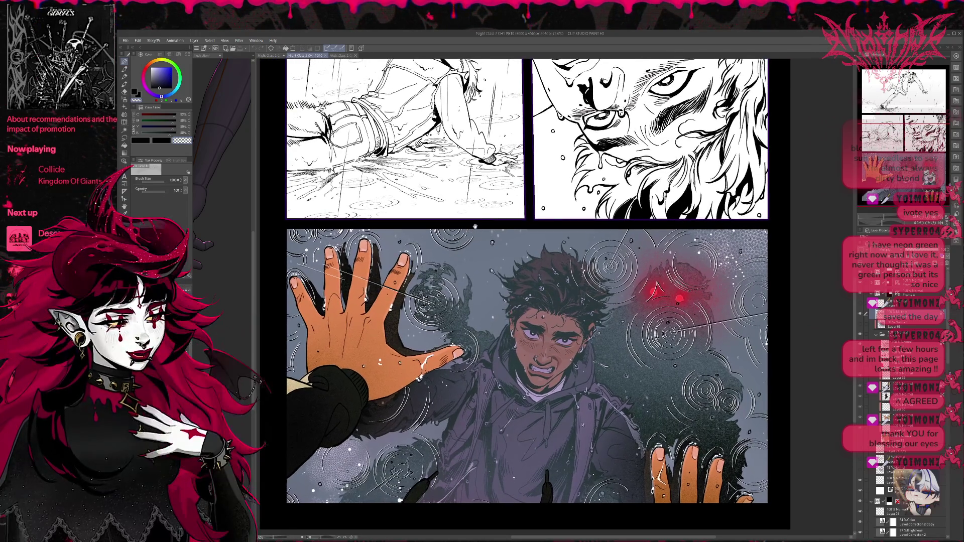
{"action": "scroll", "coordinate": [522, 296], "scroll_direction": "up", "scroll_amount": 1}
{"action": "scroll", "coordinate": [522, 296], "scroll_direction": "down", "scroll_amount": 2}
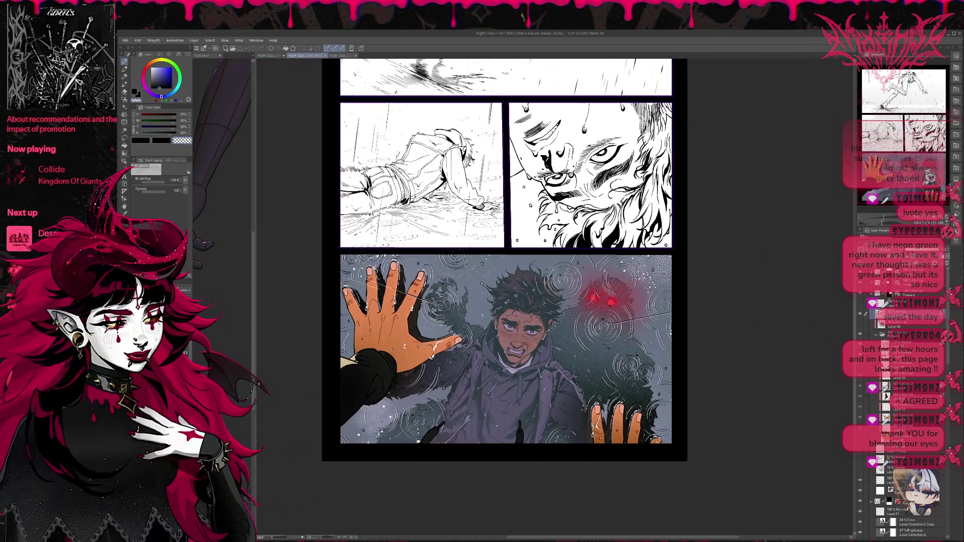
{"action": "scroll", "coordinate": [522, 296], "scroll_direction": "up", "scroll_amount": 4}
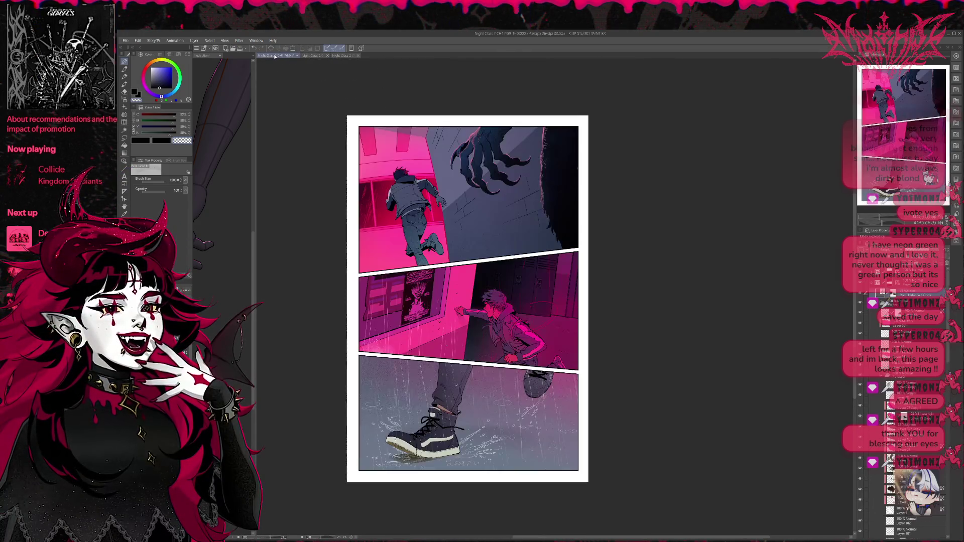
{"action": "left_click", "coordinate": [271, 55]}
{"action": "scroll", "coordinate": [473, 256], "scroll_direction": "up", "scroll_amount": 1}
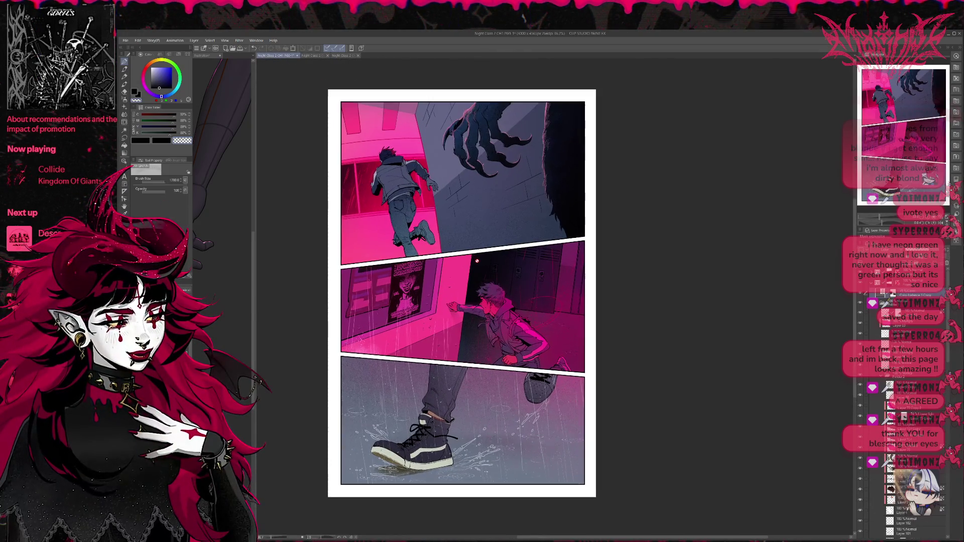
- Add a new empty layer, then invert the Border layer so the white page margin turns black
{"action": "left_click_drag", "start_coordinate": [453, 245], "coordinate": [453, 223]}
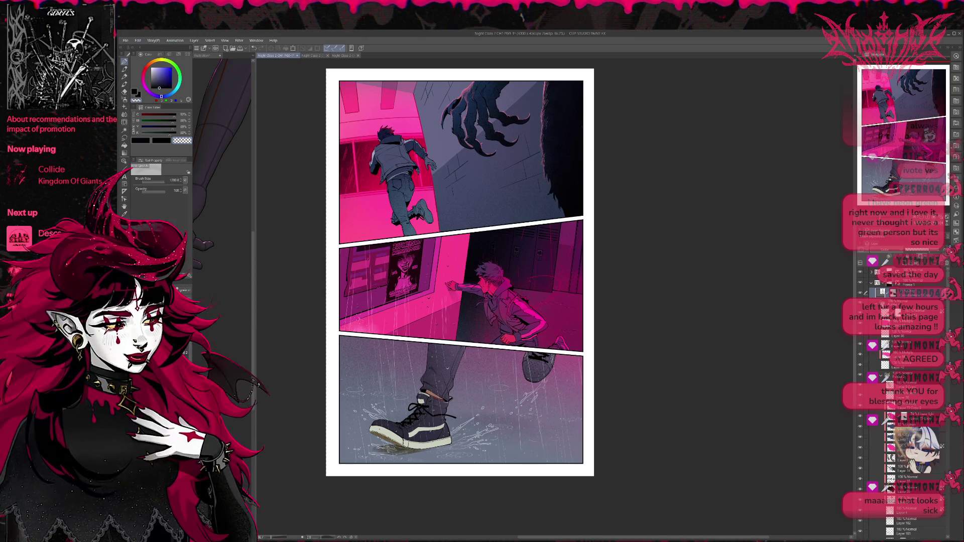
{"action": "left_click", "coordinate": [878, 305]}
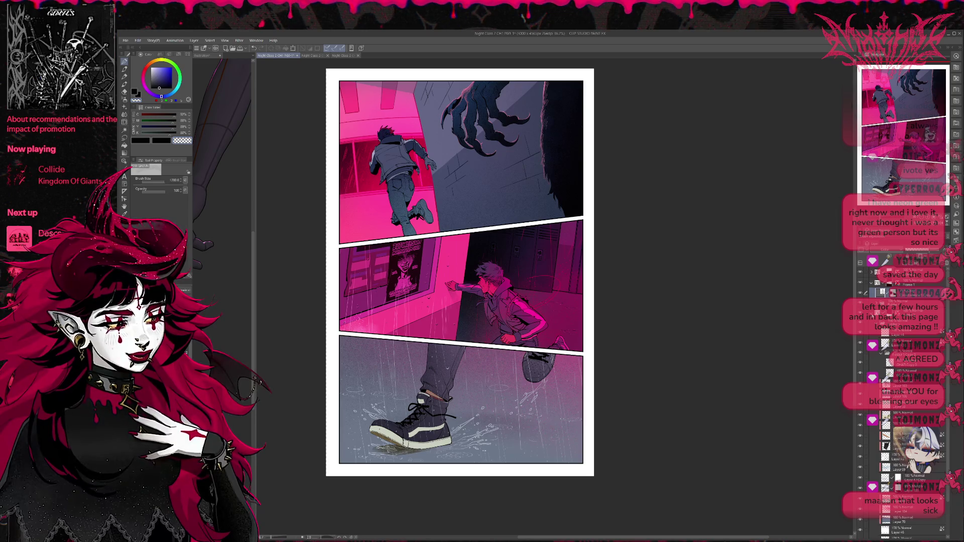
{"action": "left_click", "coordinate": [878, 324]}
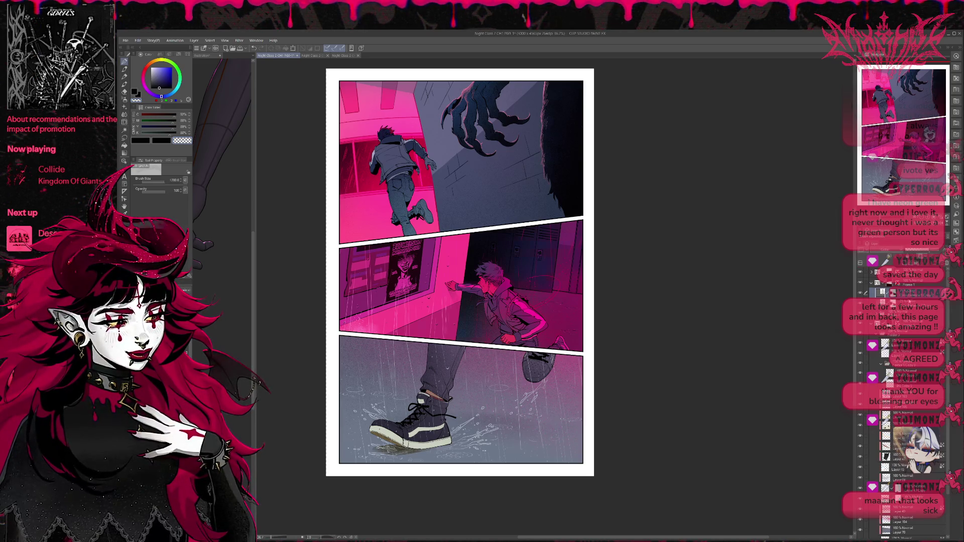
{"action": "left_click", "coordinate": [909, 325]}
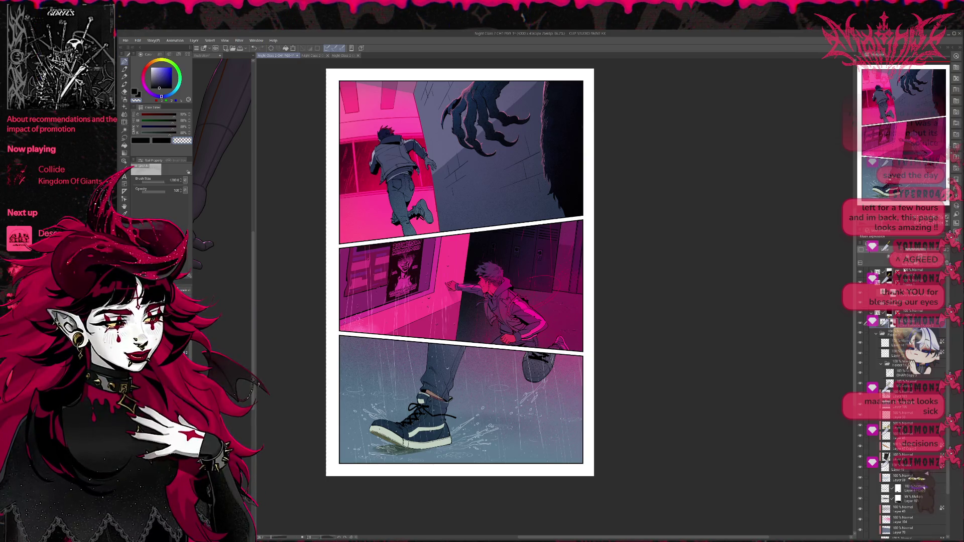
{"action": "left_click", "coordinate": [871, 313]}
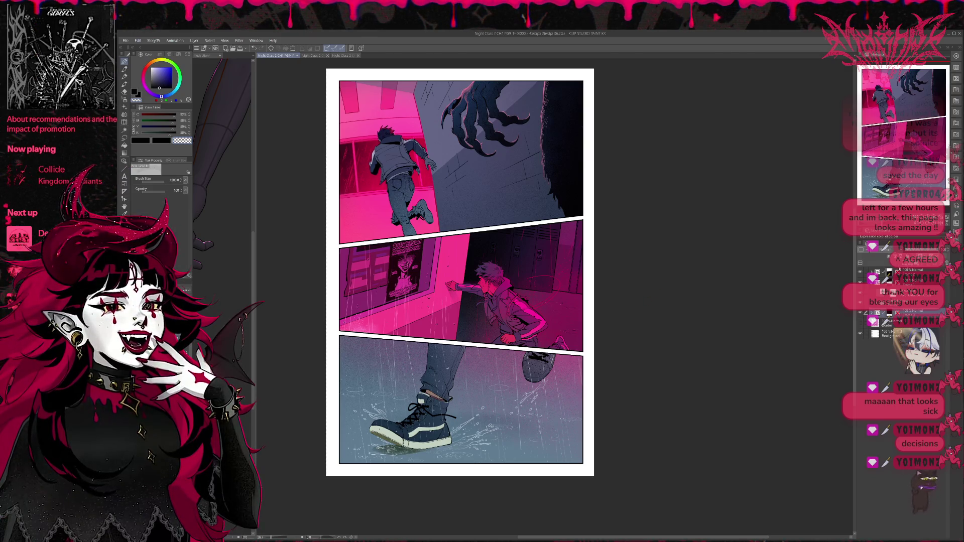
{"action": "key", "text": "ctrl+shift+n"}
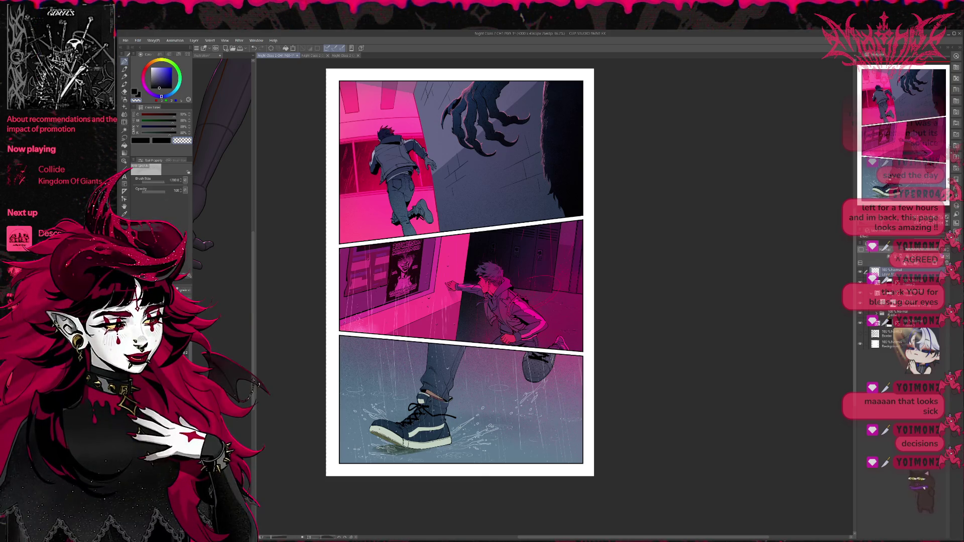
{"action": "left_click", "coordinate": [871, 335]}
{"action": "key", "text": "ctrl+i"}
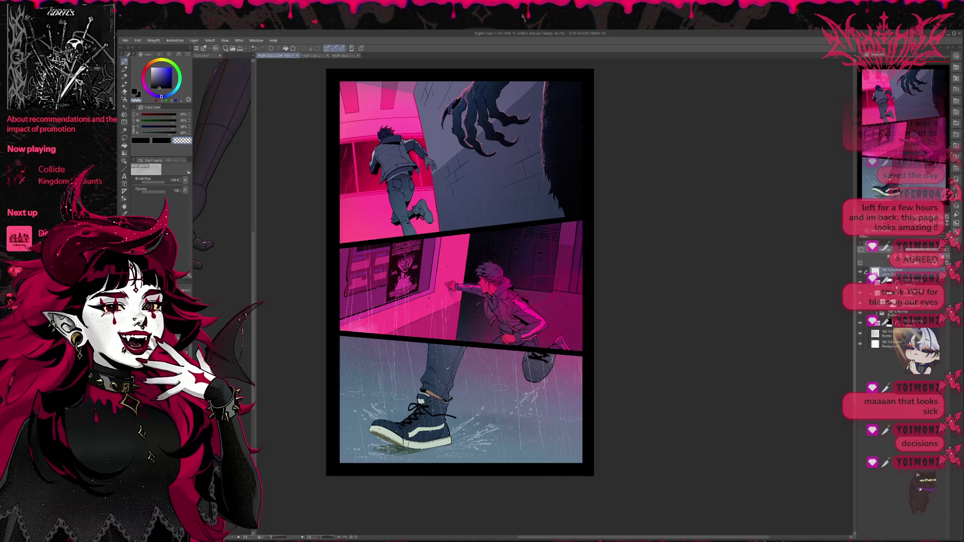
- Zoom in on the top panel and switch from the Operation tool to the Rough pencil 2 brush
{"action": "left_click", "coordinate": [876, 315]}
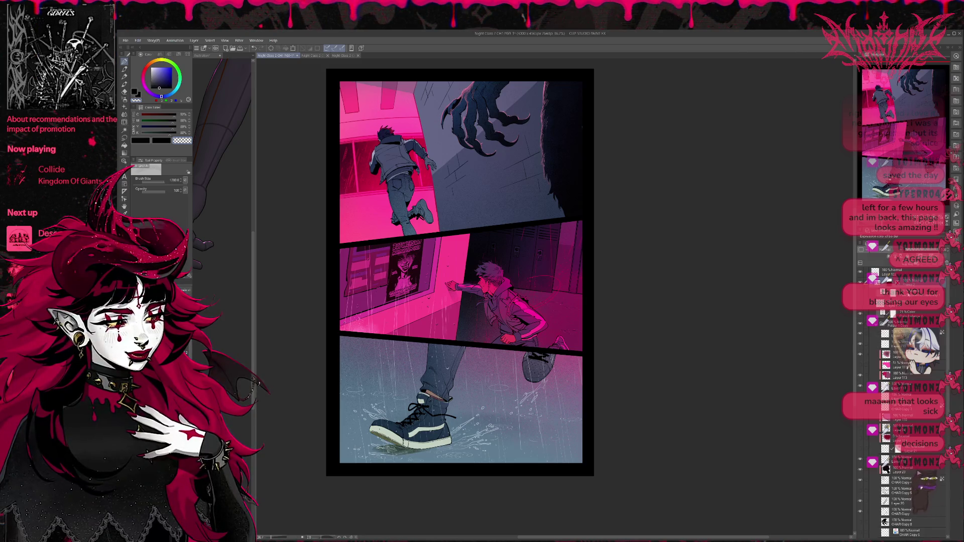
{"action": "key", "text": "ctrl+plus"}
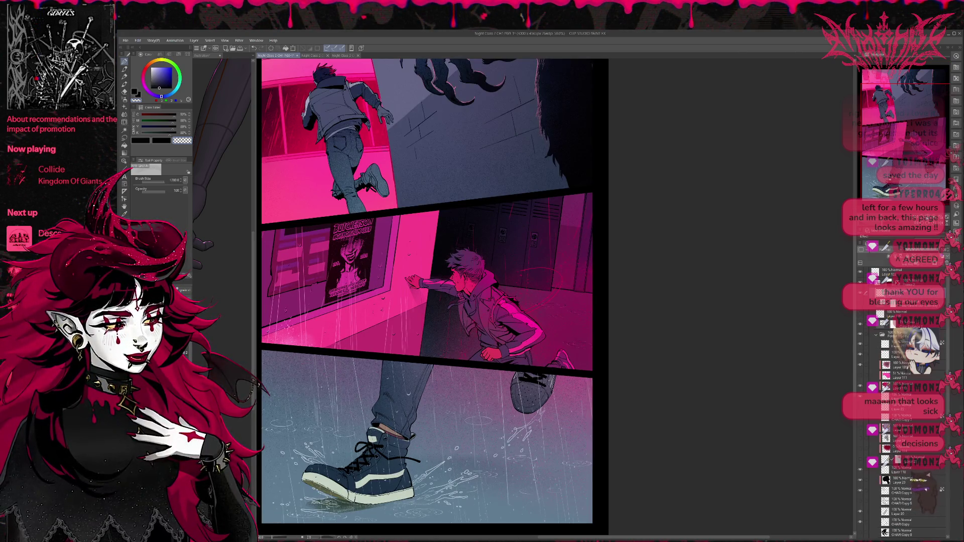
{"action": "left_click_drag", "start_coordinate": [486, 209], "coordinate": [545, 367]}
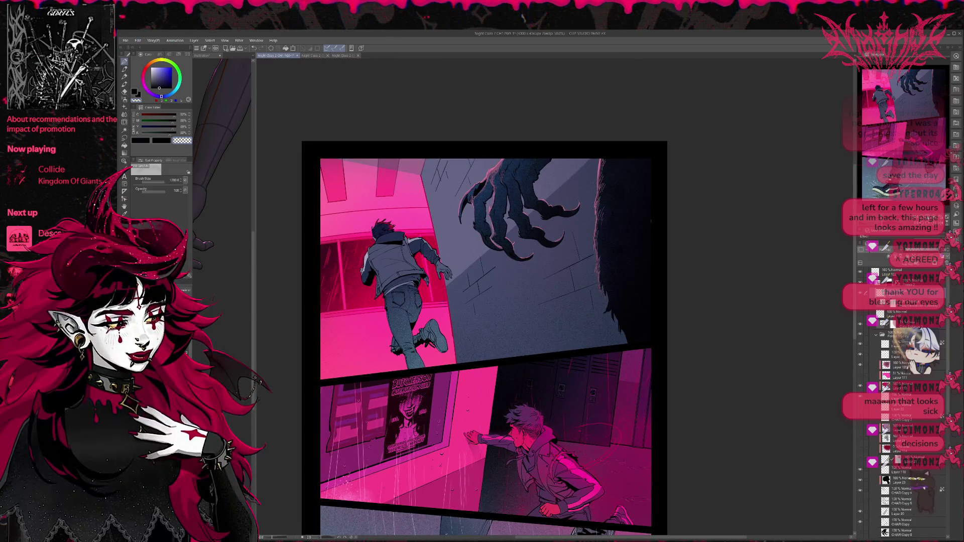
{"action": "key", "text": "ctrl+plus"}
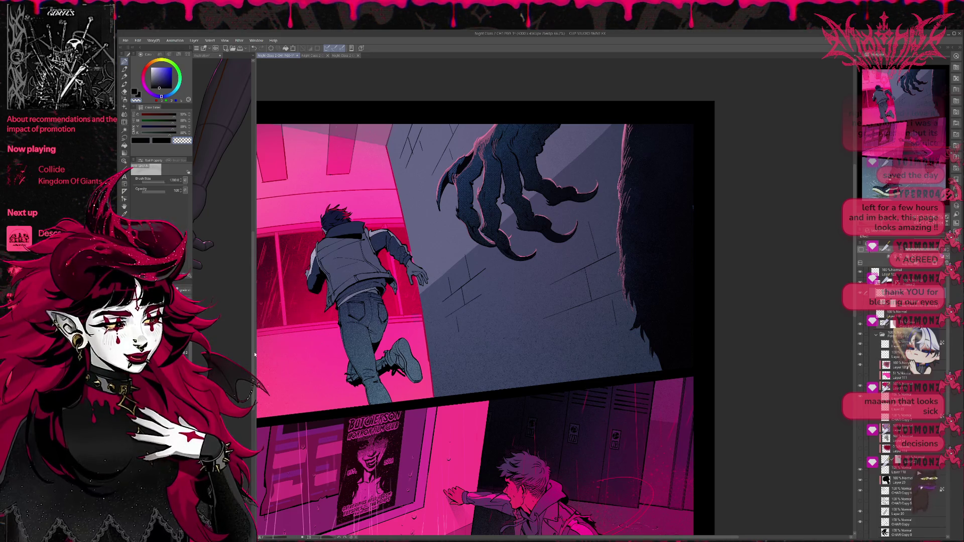
{"action": "key", "text": "o"}
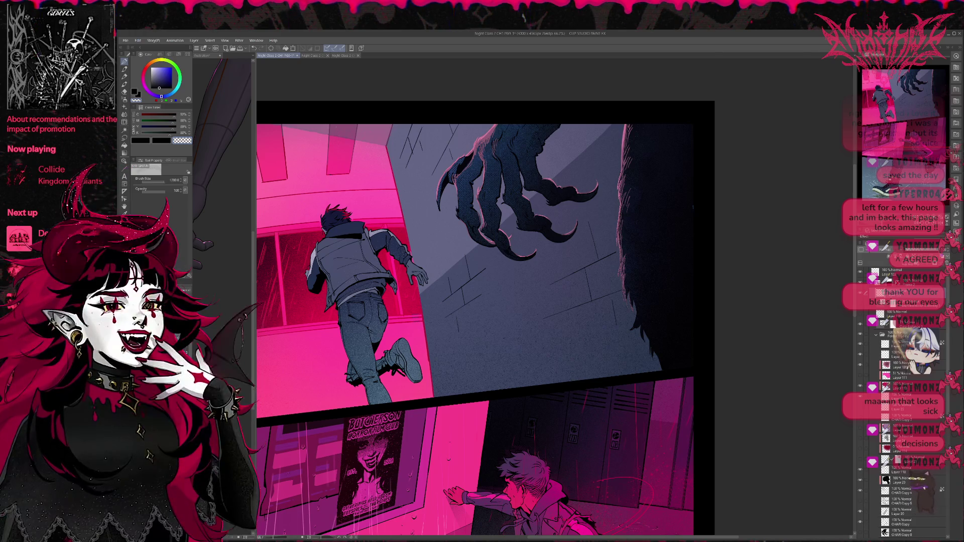
{"action": "key", "text": "p"}
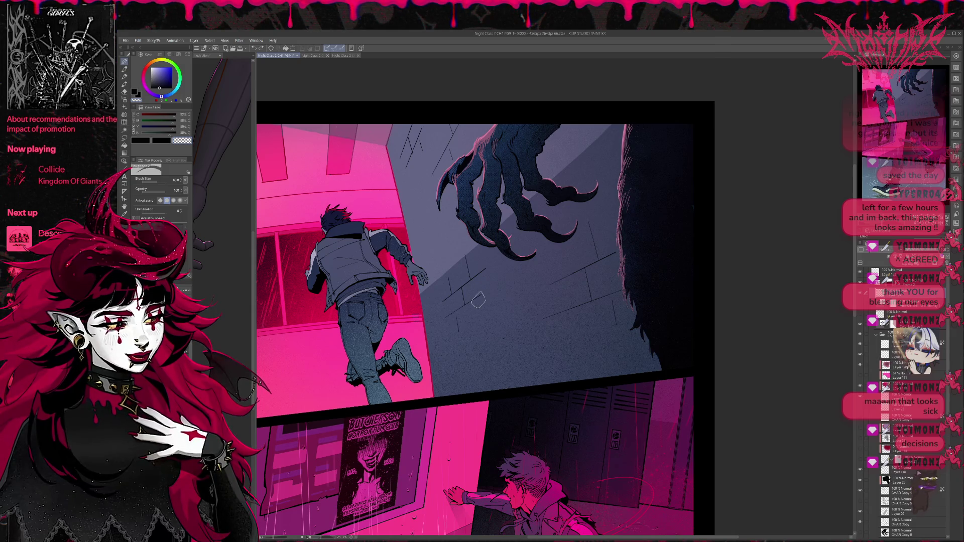
- Set the brush to size 40, sample the wall's blue-grey, and select Layer 121 for drawing
{"action": "key", "text": "x"}
{"action": "mouse_move", "coordinate": [327, 270]}
{"action": "left_mouse_down"}
{"action": "mouse_move", "coordinate": [396, 281]}
{"action": "mouse_move", "coordinate": [452, 323]}
{"action": "mouse_move", "coordinate": [416, 308]}
{"action": "mouse_move", "coordinate": [492, 300]}
{"action": "left_mouse_up"}
{"action": "key", "text": "ctrl+z"}
{"action": "key", "text": "bracketleft"}
{"action": "key", "text": "bracketleft"}
{"action": "key", "text": "ctrl+z"}
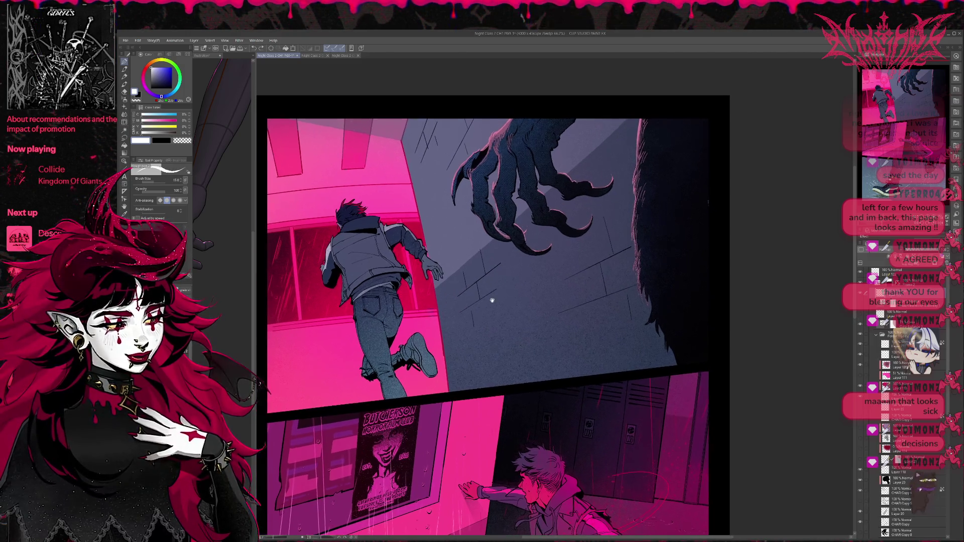
{"action": "left_click", "coordinate": [454, 242], "text": "alt"}
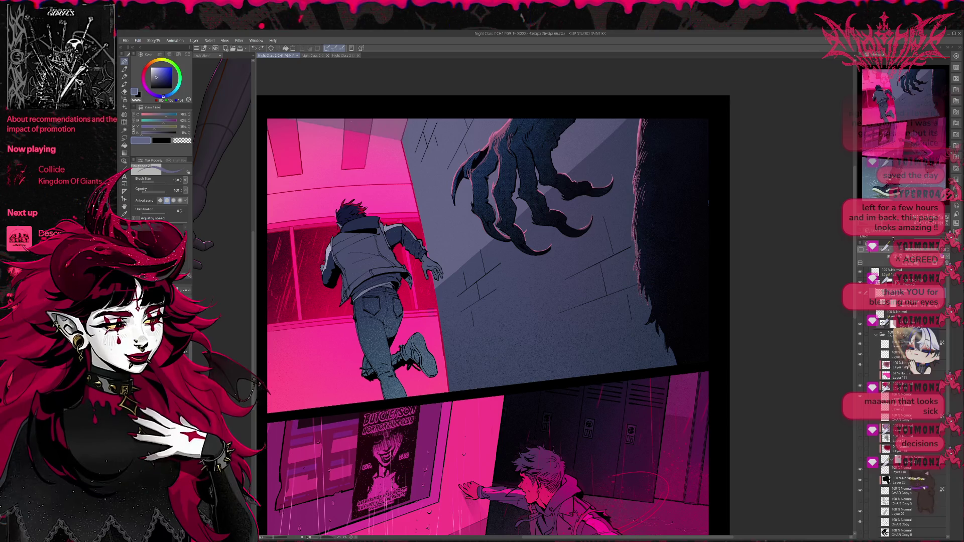
{"action": "left_click", "coordinate": [899, 330]}
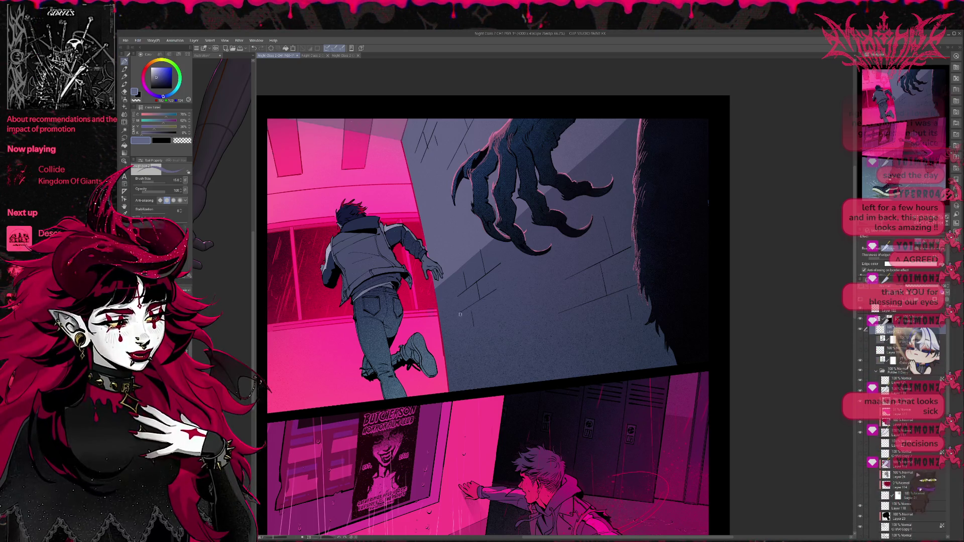
- Draw a tall curved light grey-blue motion line beside the running boy's foot, redoing failed scribbles
{"action": "mouse_move", "coordinate": [440, 296]}
{"action": "left_mouse_down"}
{"action": "mouse_move", "coordinate": [482, 313]}
{"action": "mouse_move", "coordinate": [504, 347]}
{"action": "left_mouse_up"}
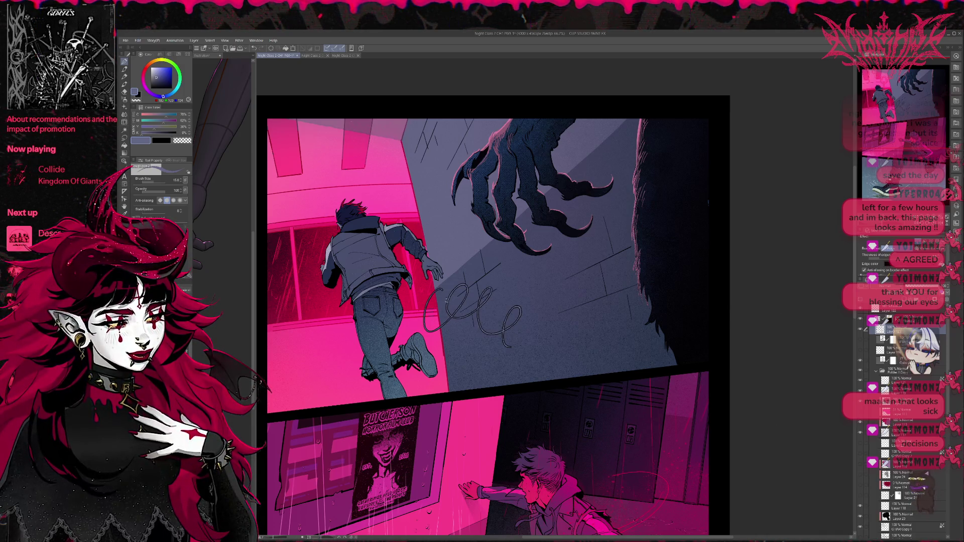
{"action": "key", "text": "e"}
{"action": "mouse_move", "coordinate": [434, 309]}
{"action": "left_mouse_down"}
{"action": "mouse_move", "coordinate": [516, 291]}
{"action": "mouse_move", "coordinate": [502, 292]}
{"action": "left_mouse_up"}
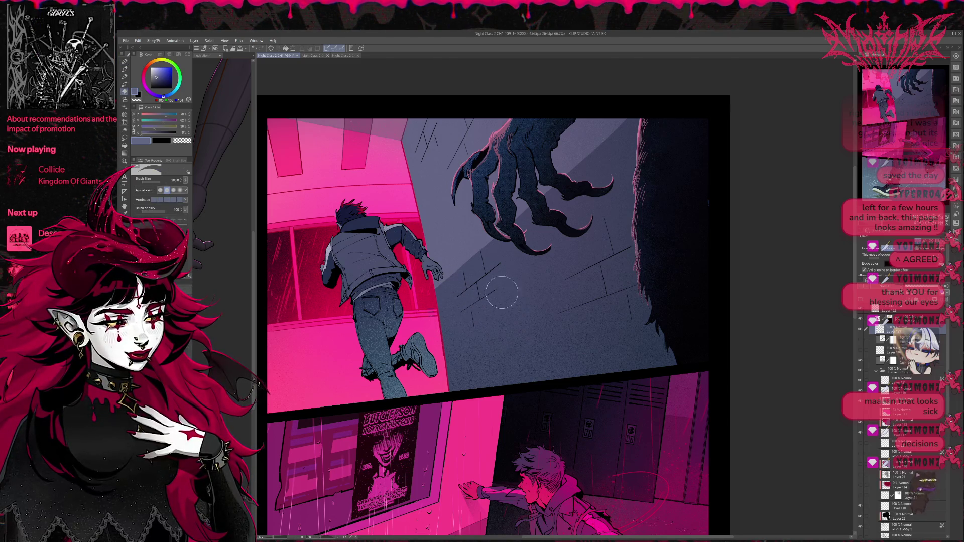
{"action": "key", "text": "p"}
{"action": "left_click", "coordinate": [387, 228], "text": "alt"}
{"action": "mouse_move", "coordinate": [420, 313]}
{"action": "left_mouse_down"}
{"action": "mouse_move", "coordinate": [476, 305]}
{"action": "mouse_move", "coordinate": [465, 360]}
{"action": "left_mouse_up"}
{"action": "key", "text": "ctrl+z"}
{"action": "scroll", "coordinate": [510, 300], "scroll_direction": "up", "scroll_amount": 1}
{"action": "left_click_drag", "start_coordinate": [463, 298], "coordinate": [466, 364]}
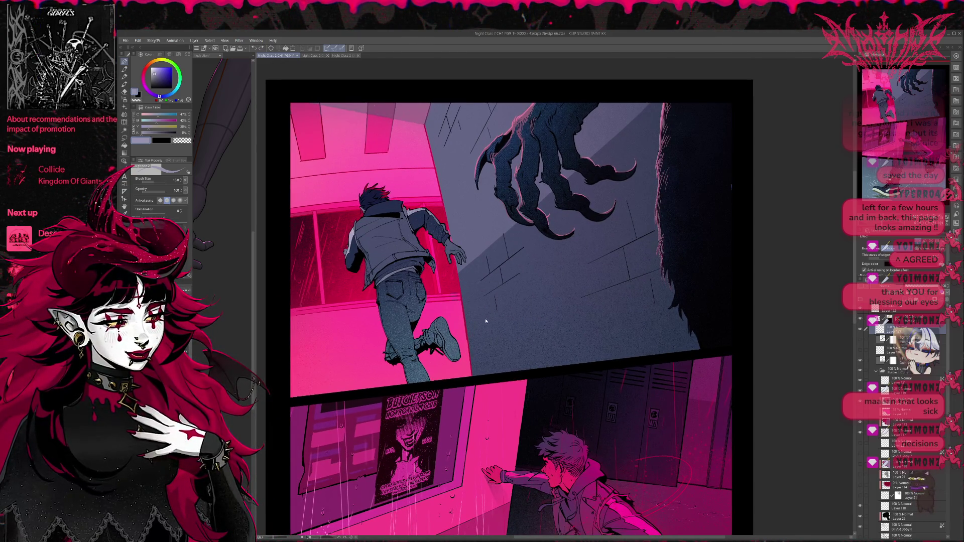
{"action": "left_click_drag", "start_coordinate": [469, 293], "coordinate": [480, 357]}
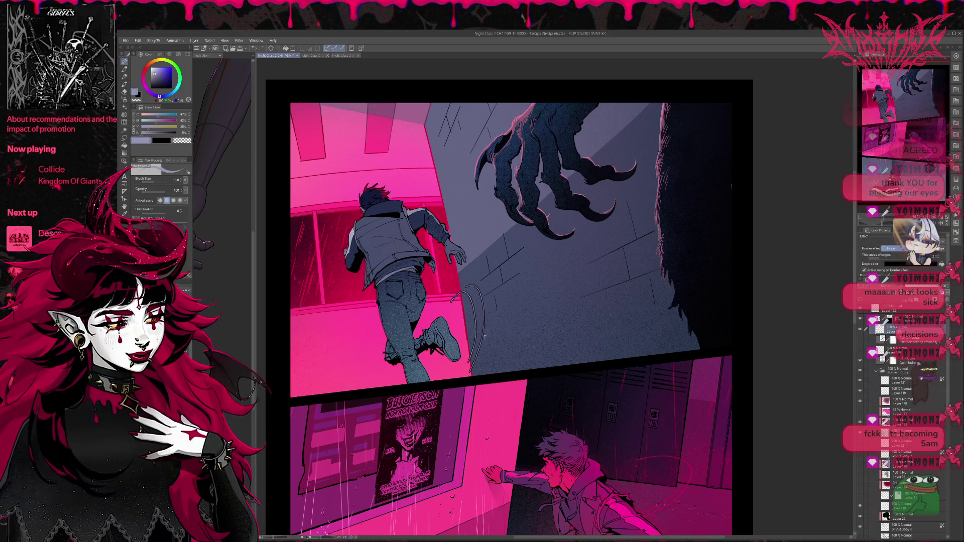
- Try a curved speed line behind the boy's back and a short diagonal stroke near his foot
{"action": "left_click_drag", "start_coordinate": [480, 316], "coordinate": [492, 310]}
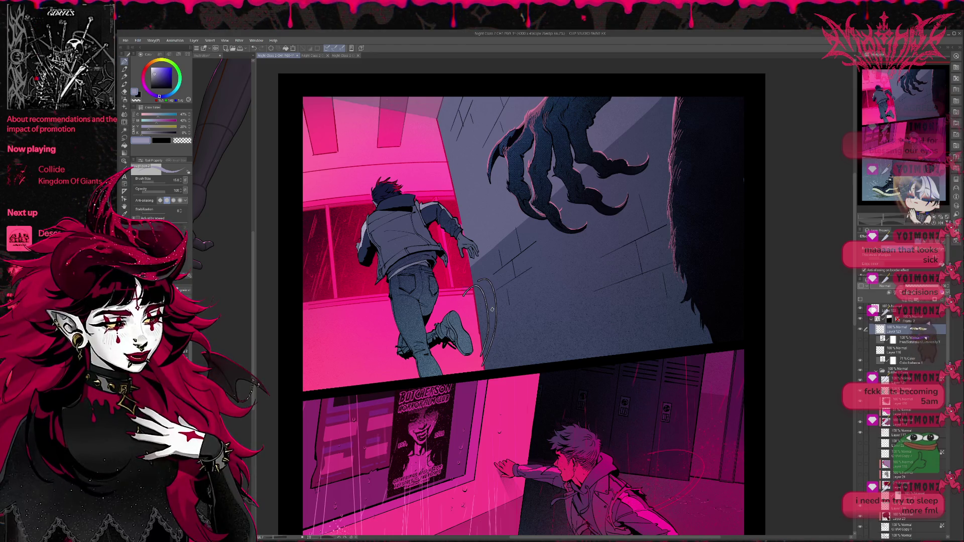
{"action": "left_click_drag", "start_coordinate": [504, 321], "coordinate": [508, 312]}
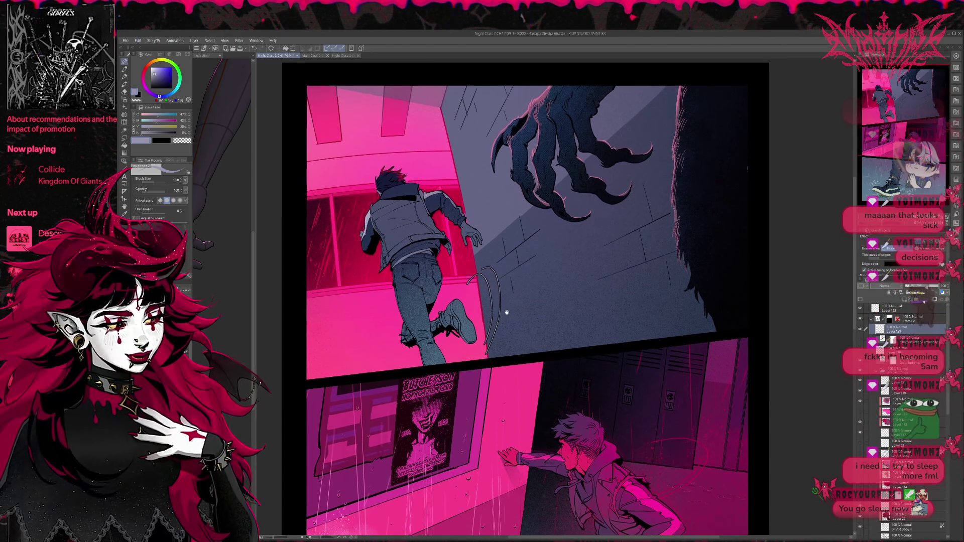
{"action": "left_click_drag", "start_coordinate": [358, 217], "coordinate": [361, 289]}
{"action": "key", "text": "ctrl+z"}
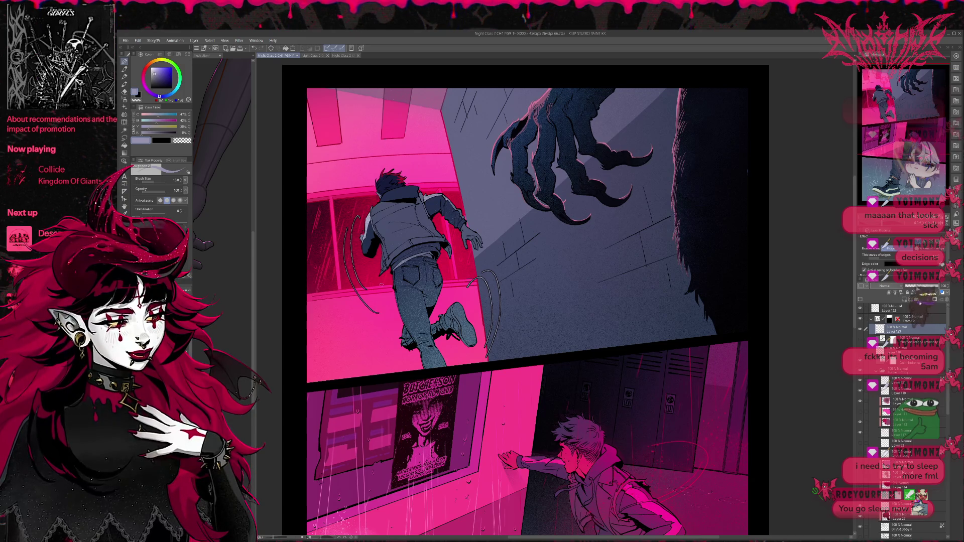
{"action": "left_click_drag", "start_coordinate": [345, 254], "coordinate": [329, 294]}
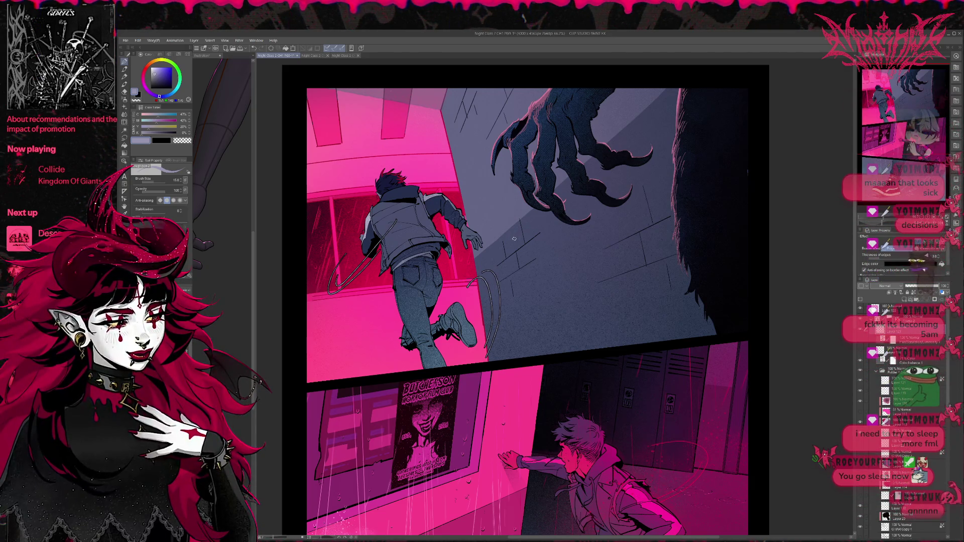
{"action": "mouse_move", "coordinate": [509, 244]}
{"action": "left_mouse_down"}
{"action": "mouse_move", "coordinate": [513, 268]}
{"action": "mouse_move", "coordinate": [495, 322]}
{"action": "mouse_move", "coordinate": [505, 361]}
{"action": "left_mouse_up"}
- Erase stray strokes, then retry curved speed lines beside and below the raised shoe
{"action": "key", "text": "e"}
{"action": "key", "text": "p"}
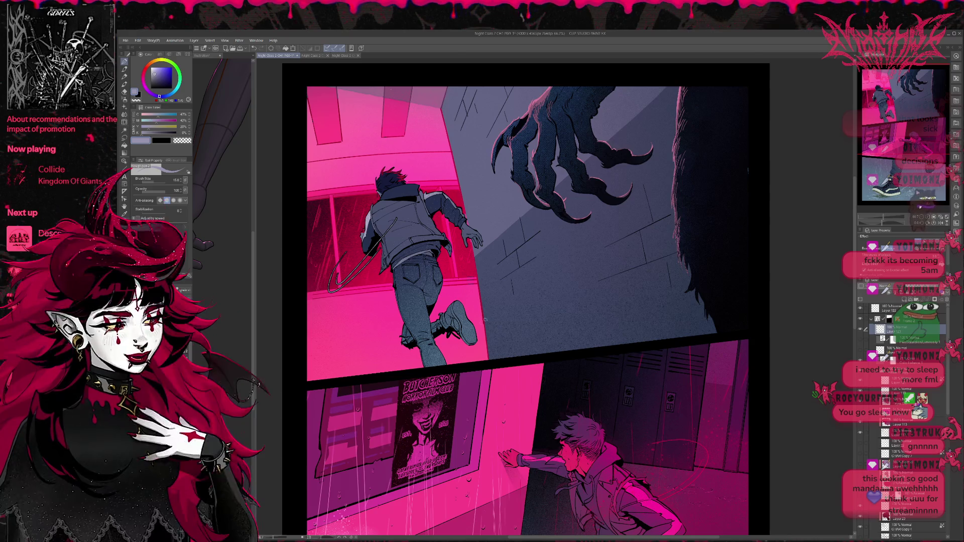
{"action": "left_click_drag", "start_coordinate": [474, 315], "coordinate": [468, 360]}
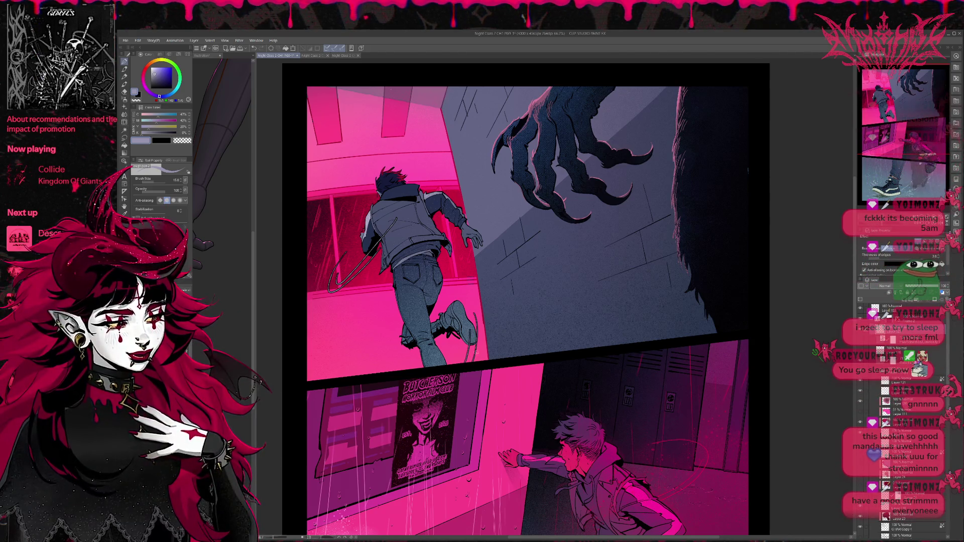
{"action": "key", "text": "ctrl+z"}
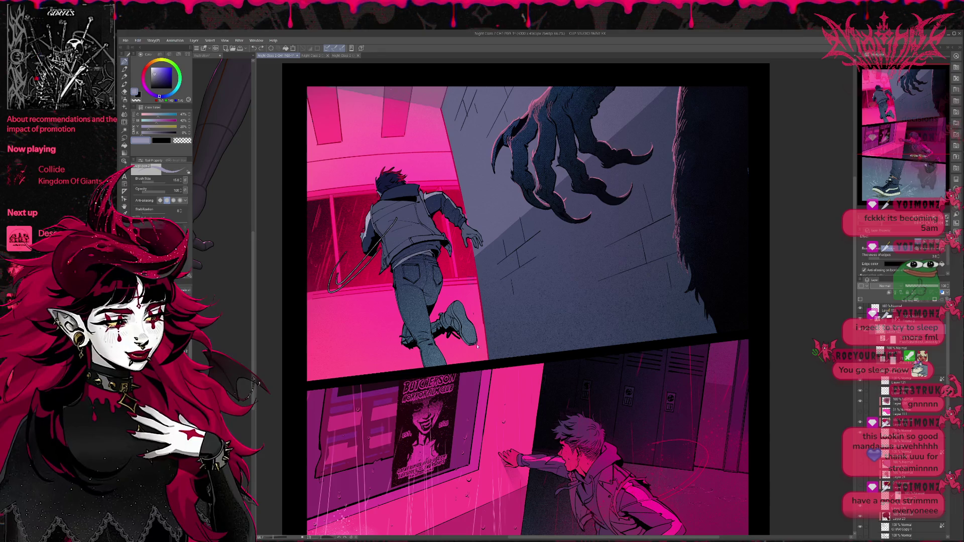
{"action": "left_click_drag", "start_coordinate": [467, 317], "coordinate": [497, 354]}
{"action": "key", "text": "ctrl+z"}
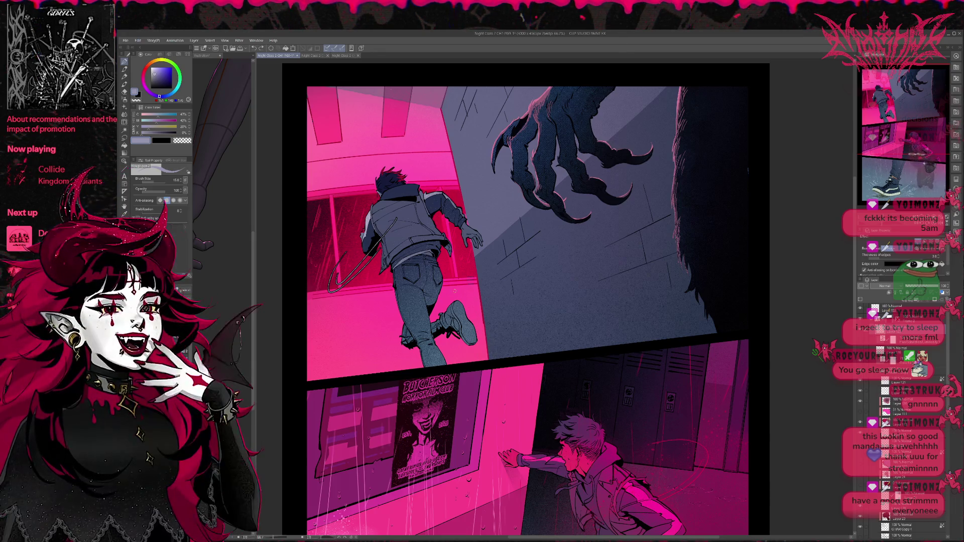
{"action": "mouse_move", "coordinate": [452, 294]}
{"action": "left_mouse_down"}
{"action": "mouse_move", "coordinate": [489, 346]}
{"action": "mouse_move", "coordinate": [497, 335]}
{"action": "left_mouse_up"}
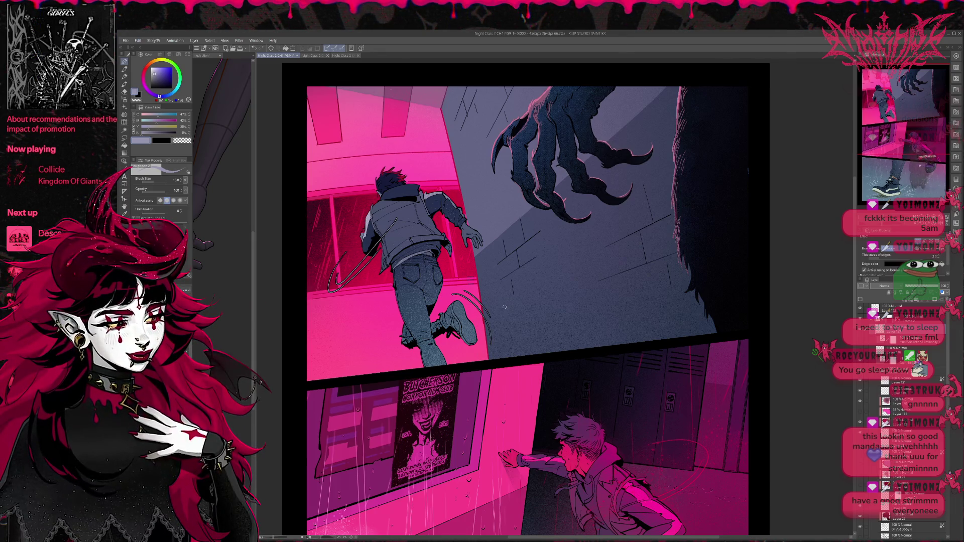
{"action": "key", "text": "ctrl+z"}
{"action": "key", "text": "ctrl+z"}
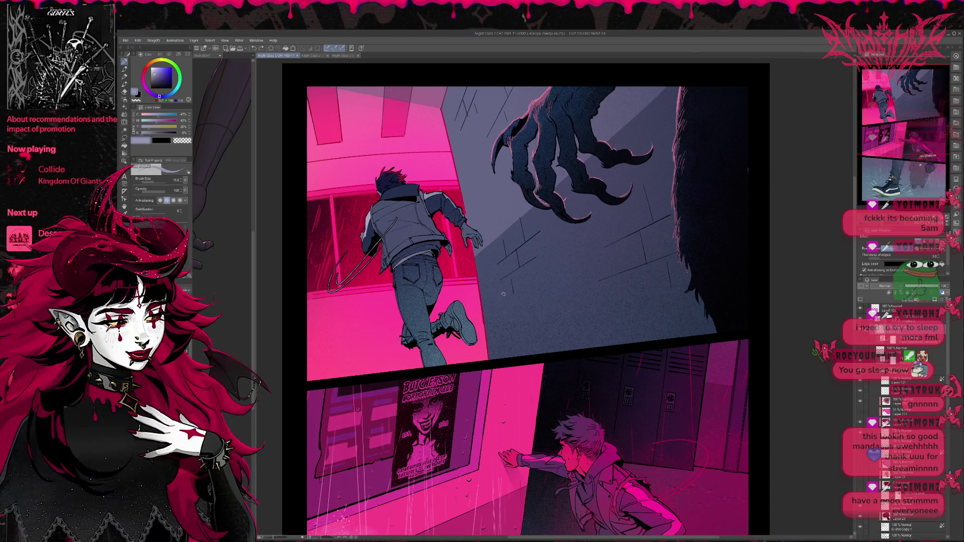
{"action": "left_click_drag", "start_coordinate": [500, 292], "coordinate": [487, 336]}
{"action": "left_click_drag", "start_coordinate": [509, 277], "coordinate": [474, 360]}
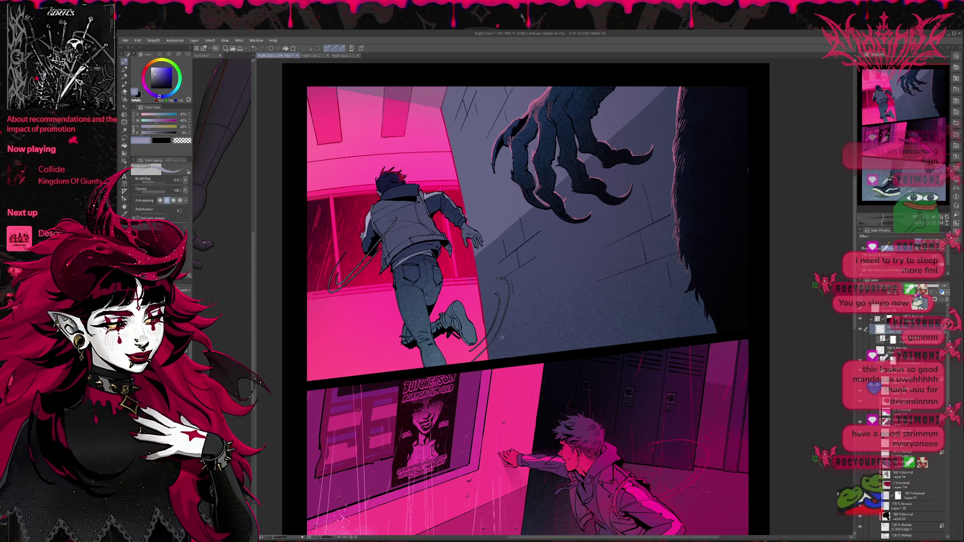
{"action": "key", "text": "ctrl+z"}
{"action": "key", "text": "ctrl+z"}
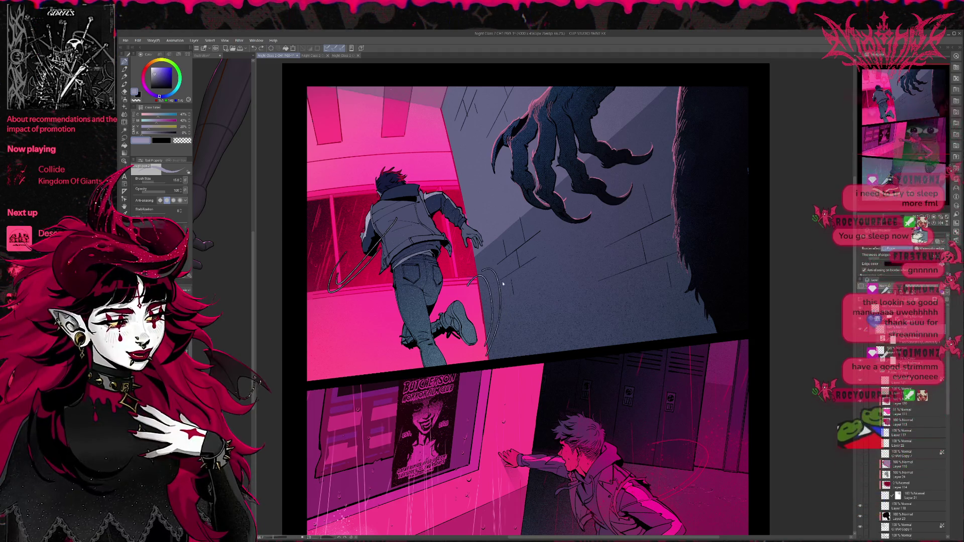
- Sketch trial curved strokes over the boy's arm, back and left side, undoing rough ones
{"action": "left_click_drag", "start_coordinate": [452, 175], "coordinate": [447, 249]}
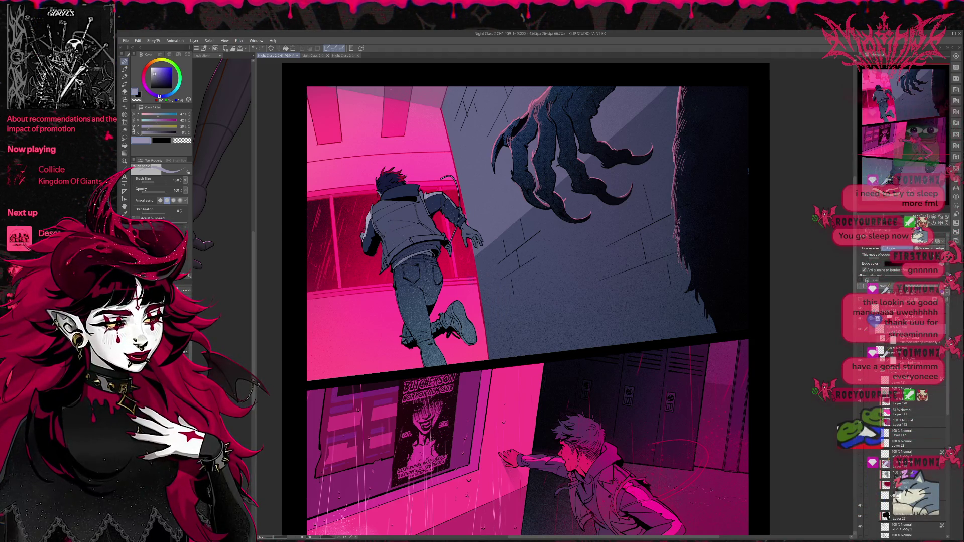
{"action": "left_click_drag", "start_coordinate": [455, 170], "coordinate": [467, 203]}
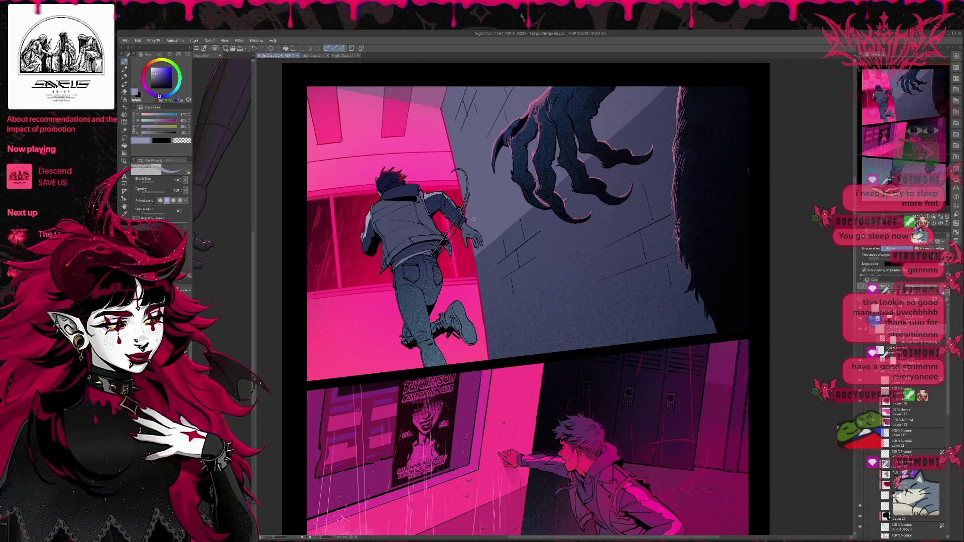
{"action": "key", "text": "ctrl+z"}
{"action": "key", "text": "ctrl+z"}
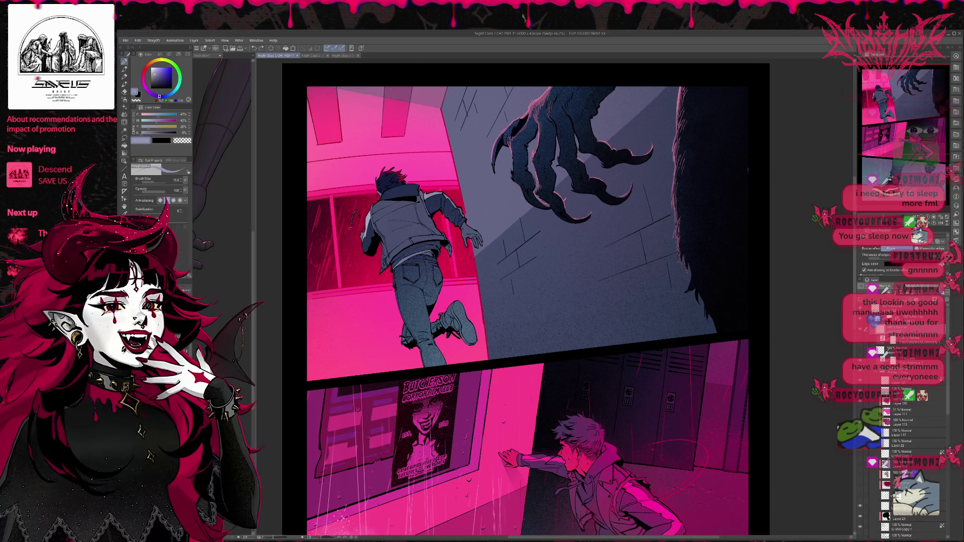
{"action": "left_click_drag", "start_coordinate": [377, 240], "coordinate": [389, 285]}
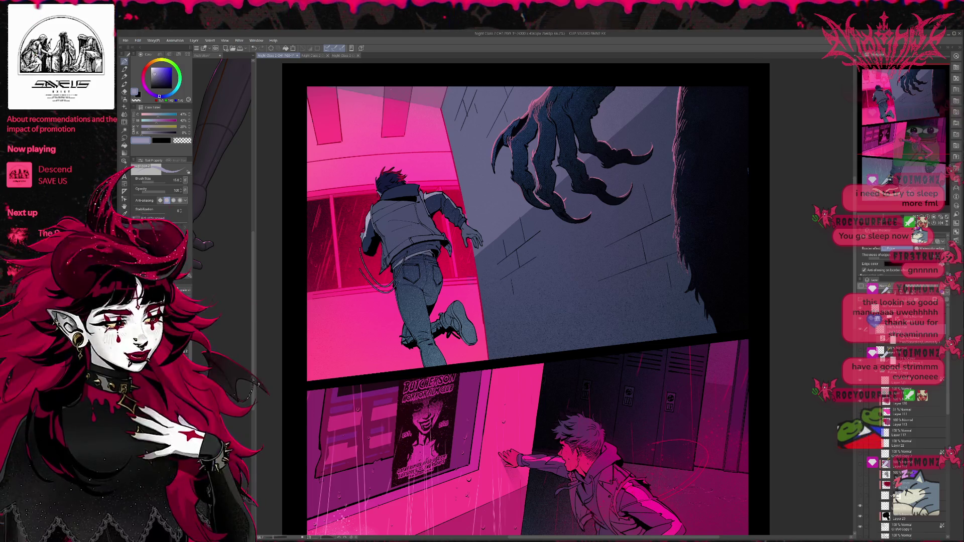
{"action": "key", "text": "ctrl+z"}
{"action": "mouse_move", "coordinate": [361, 247]}
{"action": "left_mouse_down"}
{"action": "mouse_move", "coordinate": [372, 300]}
{"action": "mouse_move", "coordinate": [397, 303]}
{"action": "left_mouse_up"}
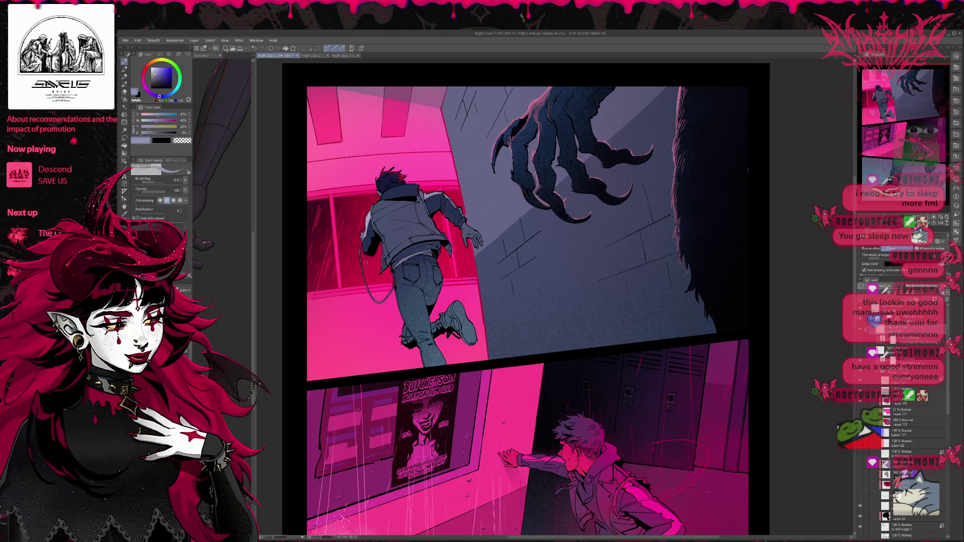
{"action": "left_click_drag", "start_coordinate": [417, 207], "coordinate": [402, 252]}
{"action": "left_click_drag", "start_coordinate": [369, 281], "coordinate": [392, 297]}
{"action": "key", "text": "ctrl+z"}
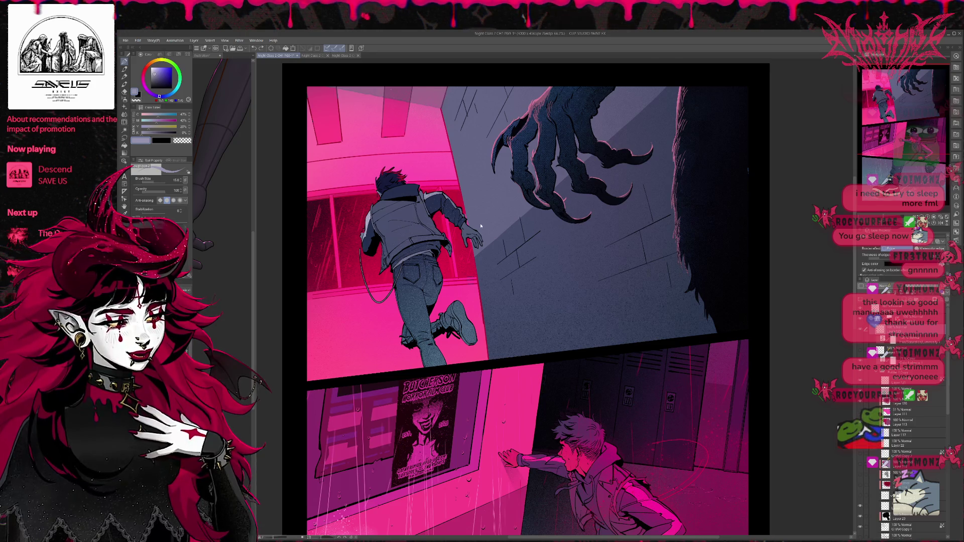
{"action": "key", "text": "ctrl+y"}
{"action": "key", "text": "ctrl+z"}
{"action": "key", "text": "ctrl+z"}
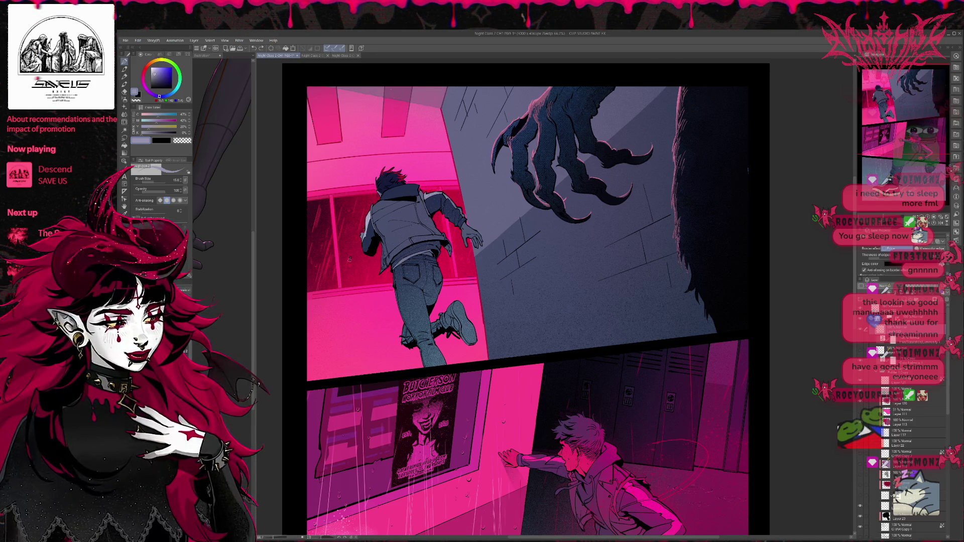
- Redraw the looping lines along his left side and the line down his back
{"action": "mouse_move", "coordinate": [351, 260]}
{"action": "left_mouse_down"}
{"action": "mouse_move", "coordinate": [382, 301]}
{"action": "mouse_move", "coordinate": [348, 317]}
{"action": "left_mouse_up"}
{"action": "left_click_drag", "start_coordinate": [414, 210], "coordinate": [354, 317]}
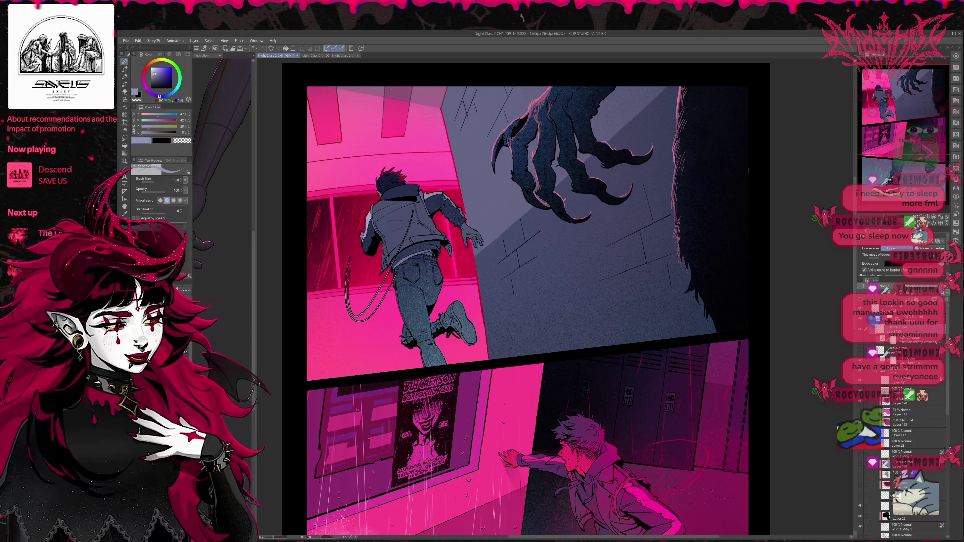
{"action": "key", "text": "ctrl+z"}
{"action": "left_click_drag", "start_coordinate": [402, 239], "coordinate": [356, 314]}
{"action": "left_click_drag", "start_coordinate": [360, 260], "coordinate": [353, 308]}
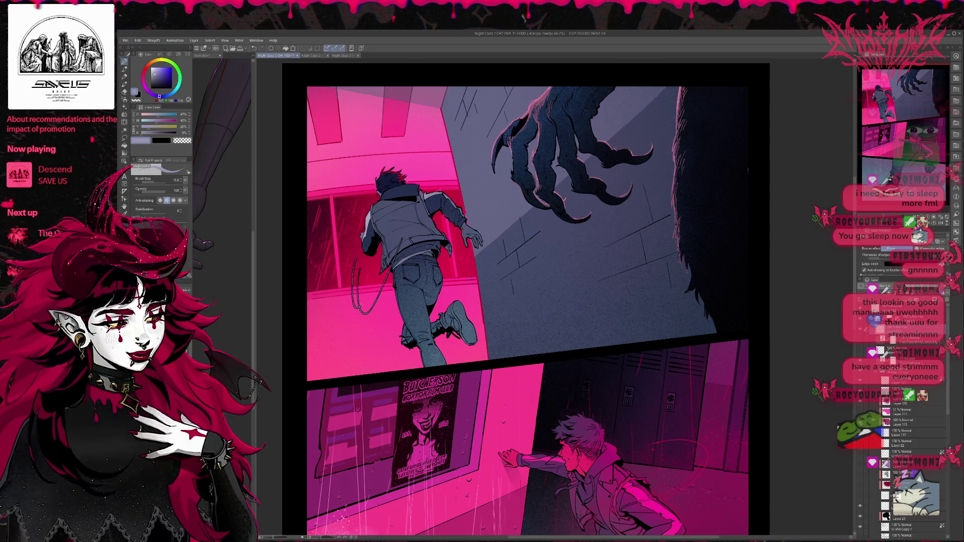
{"action": "left_click_drag", "start_coordinate": [399, 223], "coordinate": [376, 275]}
{"action": "key", "text": "ctrl+z"}
{"action": "left_click_drag", "start_coordinate": [416, 198], "coordinate": [354, 309]}
{"action": "key", "text": "ctrl+z"}
- Try short motion strokes beside and below the raised foot, undoing each attempt
{"action": "left_click_drag", "start_coordinate": [468, 310], "coordinate": [496, 358]}
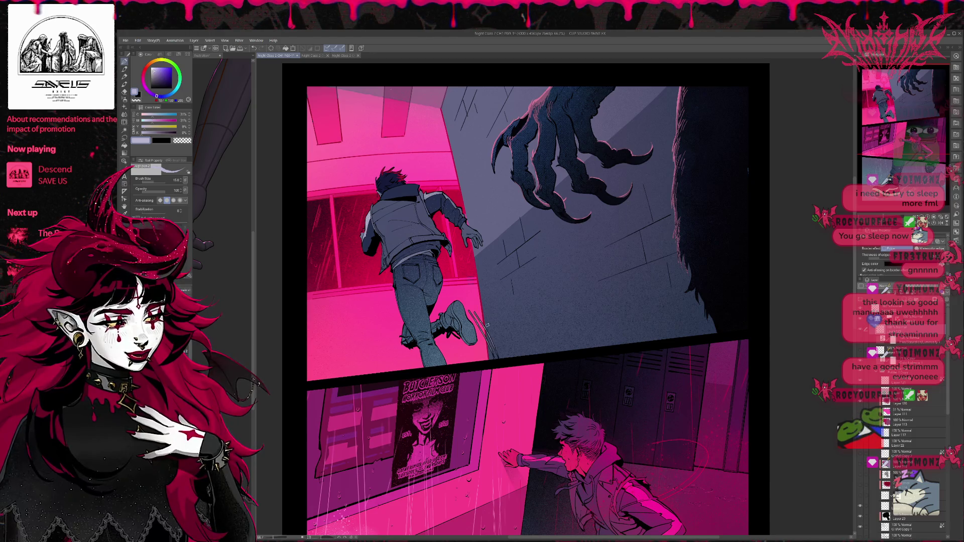
{"action": "mouse_move", "coordinate": [461, 286]}
{"action": "left_mouse_down"}
{"action": "mouse_move", "coordinate": [493, 331]}
{"action": "mouse_move", "coordinate": [468, 363]}
{"action": "mouse_move", "coordinate": [477, 364]}
{"action": "mouse_move", "coordinate": [465, 363]}
{"action": "left_mouse_up"}
{"action": "key", "text": "ctrl+z"}
{"action": "left_click_drag", "start_coordinate": [454, 341], "coordinate": [468, 362]}
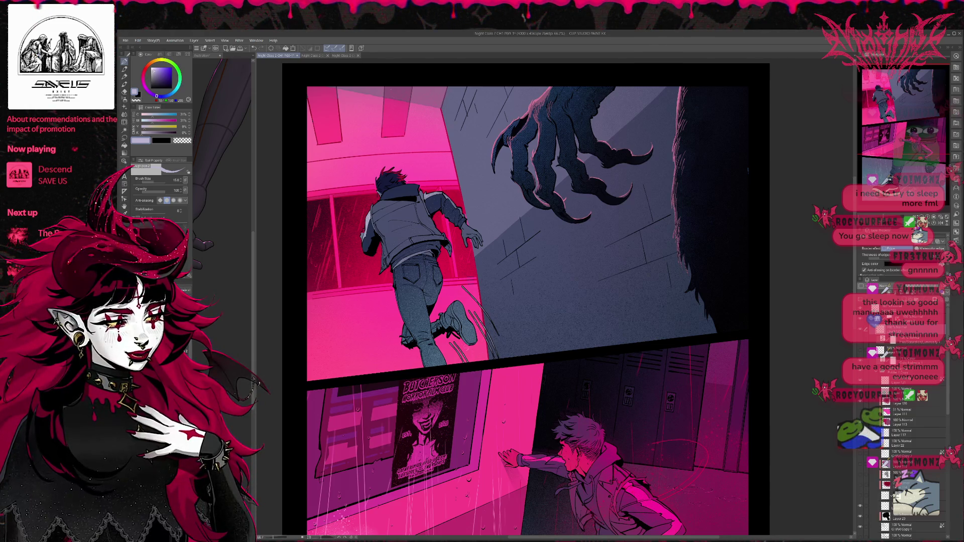
{"action": "key", "text": "ctrl+z"}
{"action": "left_click_drag", "start_coordinate": [443, 327], "coordinate": [465, 364]}
{"action": "key", "text": "ctrl+z"}
- Draw longer curved motion lines along the runner's left side
{"action": "left_click_drag", "start_coordinate": [360, 216], "coordinate": [364, 267]}
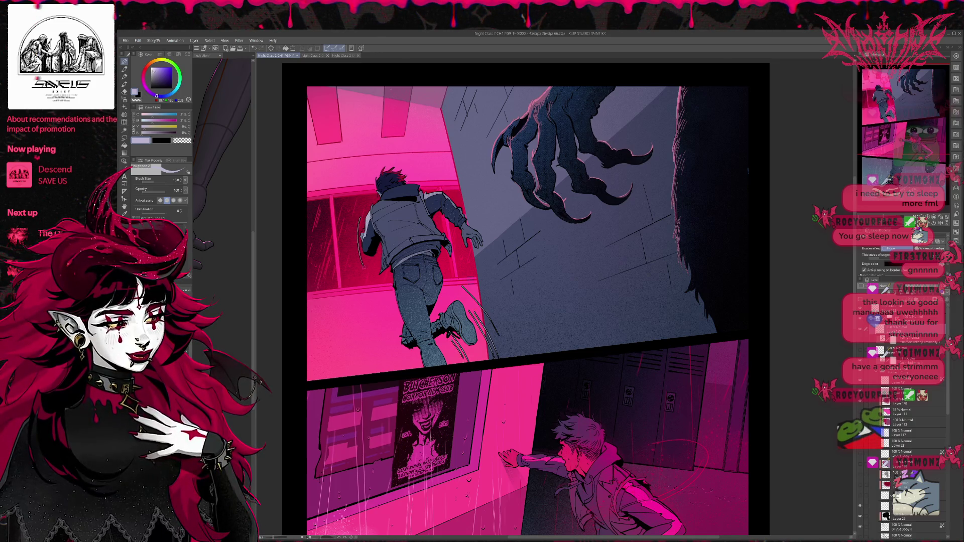
{"action": "key", "text": "ctrl+z"}
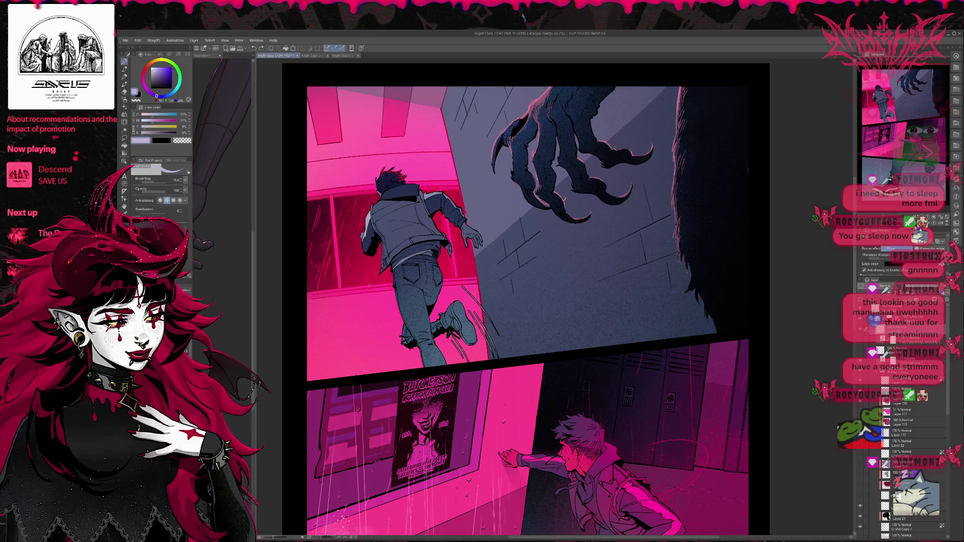
{"action": "mouse_move", "coordinate": [359, 226]}
{"action": "left_mouse_down"}
{"action": "mouse_move", "coordinate": [353, 263]}
{"action": "mouse_move", "coordinate": [366, 291]}
{"action": "left_mouse_up"}
{"action": "left_click_drag", "start_coordinate": [355, 233], "coordinate": [348, 267]}
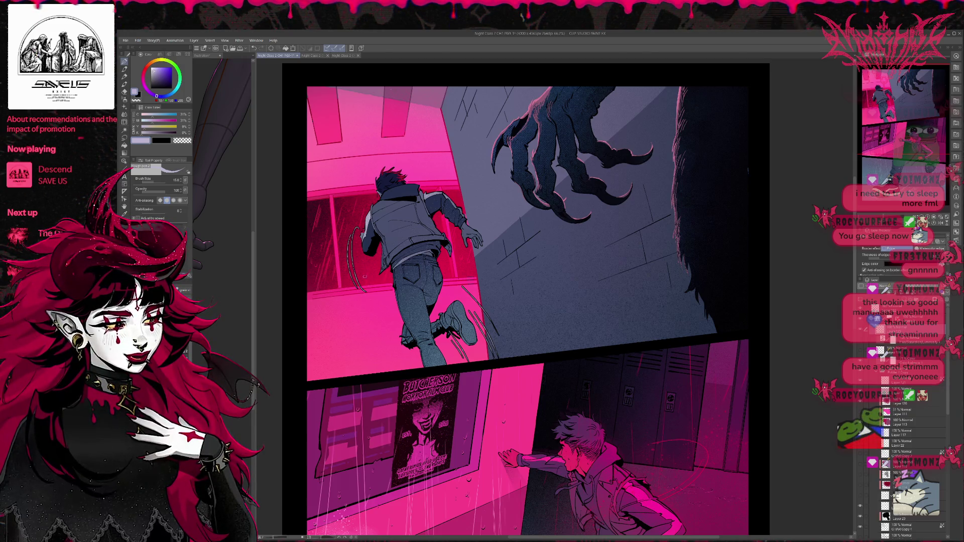
{"action": "key", "text": "ctrl+z"}
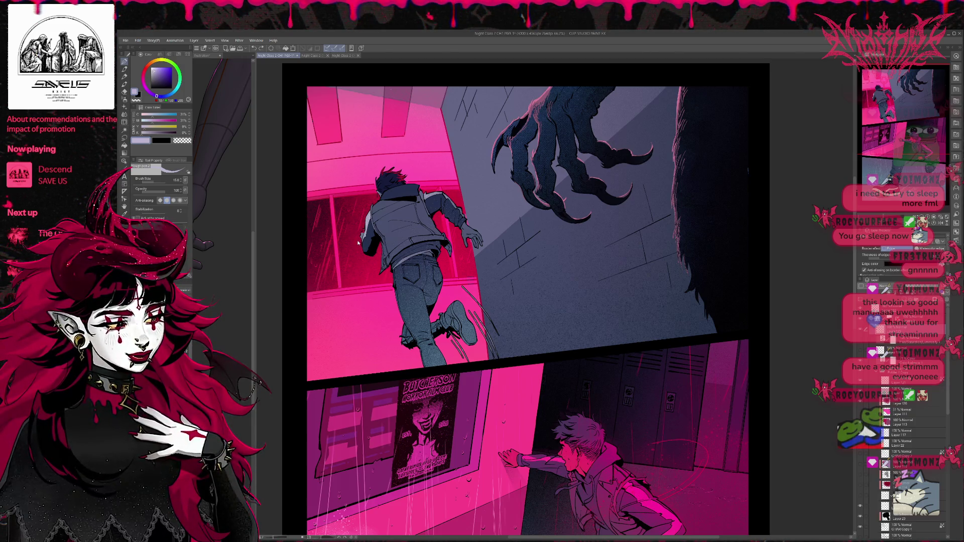
{"action": "left_click_drag", "start_coordinate": [356, 225], "coordinate": [348, 259]}
{"action": "left_click_drag", "start_coordinate": [354, 261], "coordinate": [378, 293]}
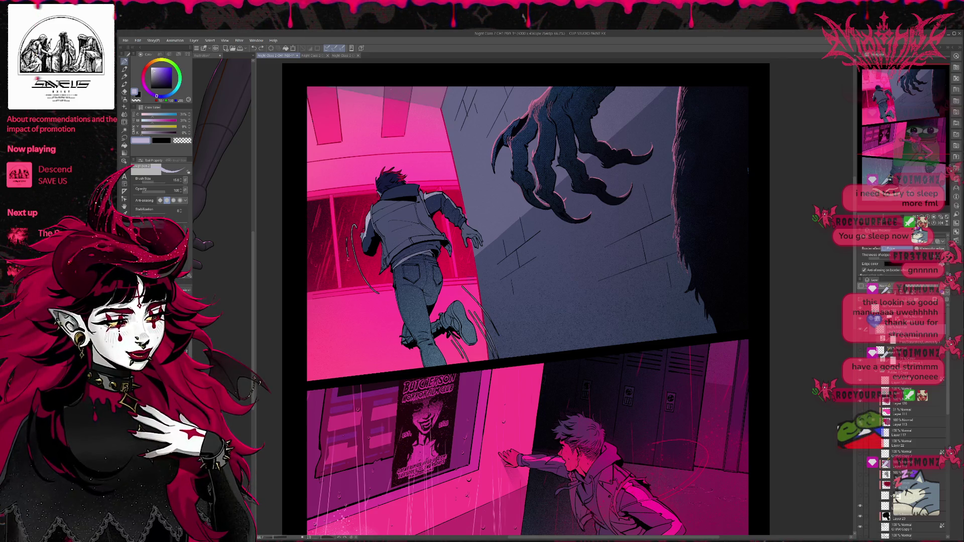
{"action": "scroll", "coordinate": [525, 267], "scroll_direction": "down", "scroll_amount": 1}
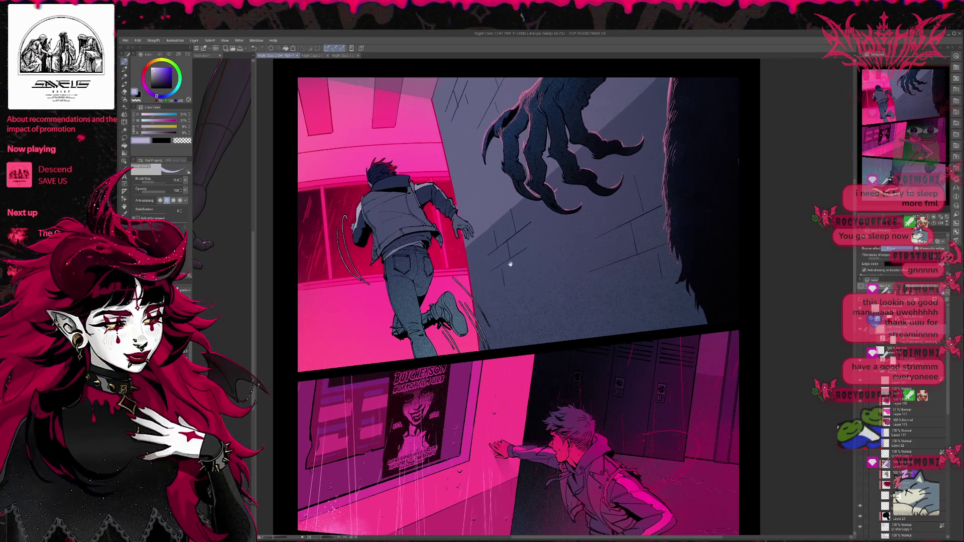
- Enlarge the brush to size 120 and repaint darker motion lines beside the runner's arm and shoe
{"action": "left_click_drag", "start_coordinate": [465, 282], "coordinate": [484, 324]}
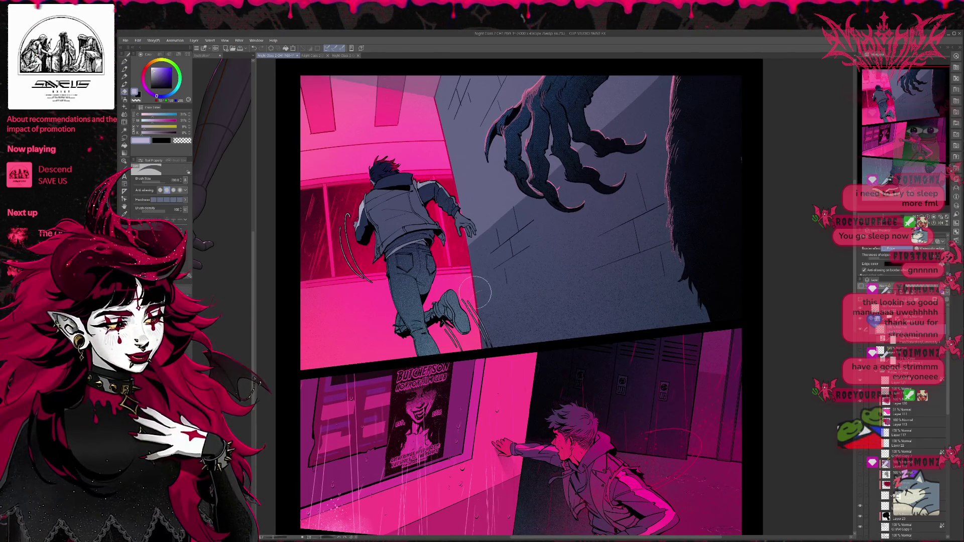
{"action": "key", "text": "ctrl+z"}
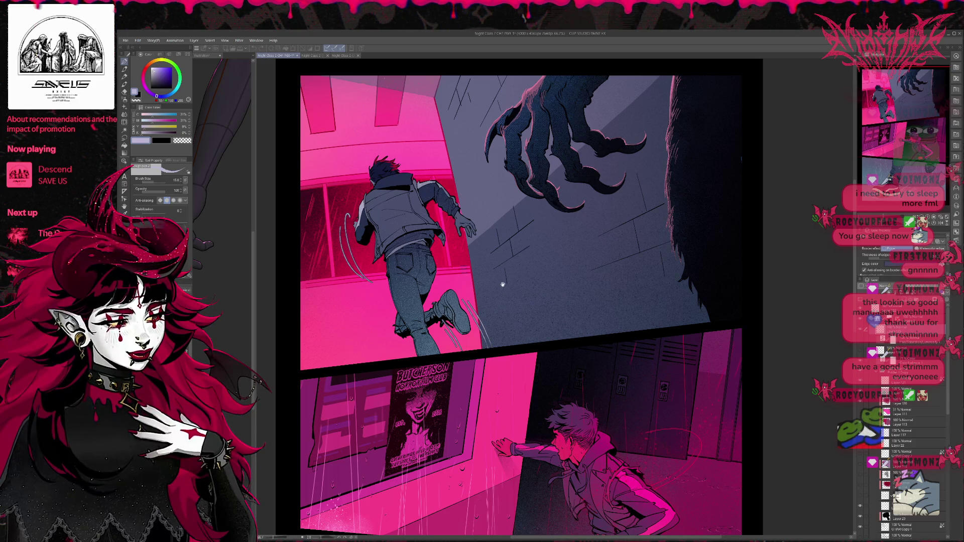
{"action": "left_click", "coordinate": [776, 305]}
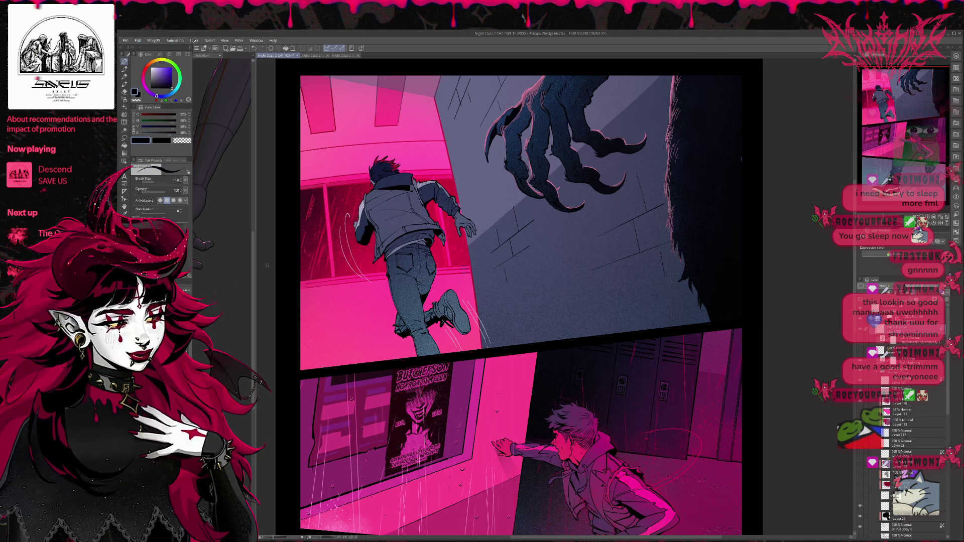
{"action": "key", "text": "bracketright"}
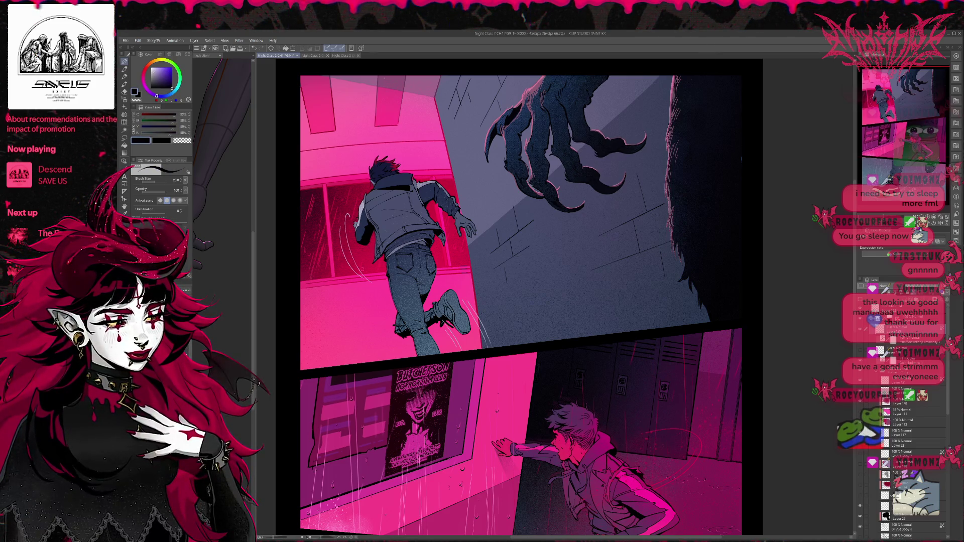
{"action": "key", "text": "bracketright"}
{"action": "key", "text": "bracketright"}
{"action": "key", "text": "bracketright"}
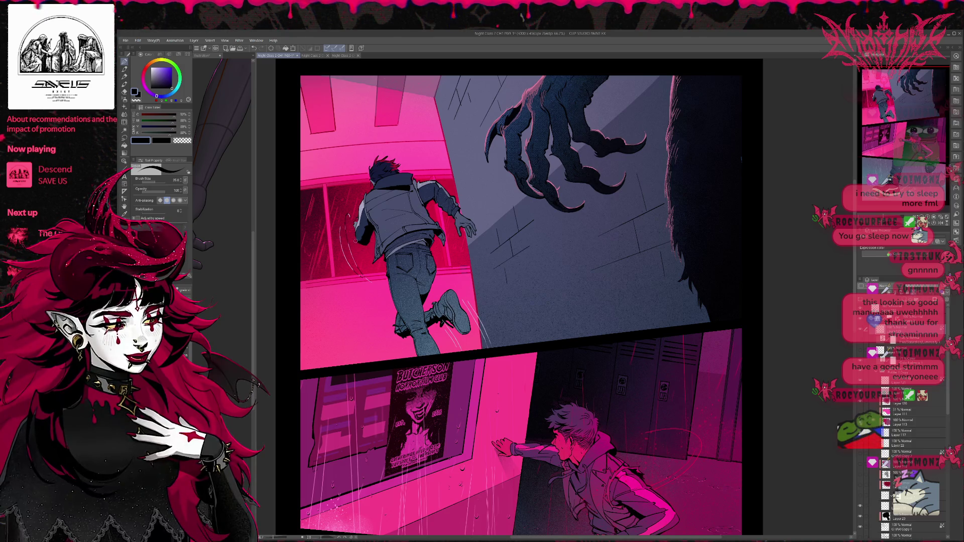
{"action": "left_click_drag", "start_coordinate": [346, 213], "coordinate": [354, 261]}
{"action": "mouse_move", "coordinate": [477, 294]}
{"action": "left_mouse_down"}
{"action": "mouse_move", "coordinate": [485, 351]}
{"action": "mouse_move", "coordinate": [452, 326]}
{"action": "mouse_move", "coordinate": [507, 347]}
{"action": "left_mouse_up"}
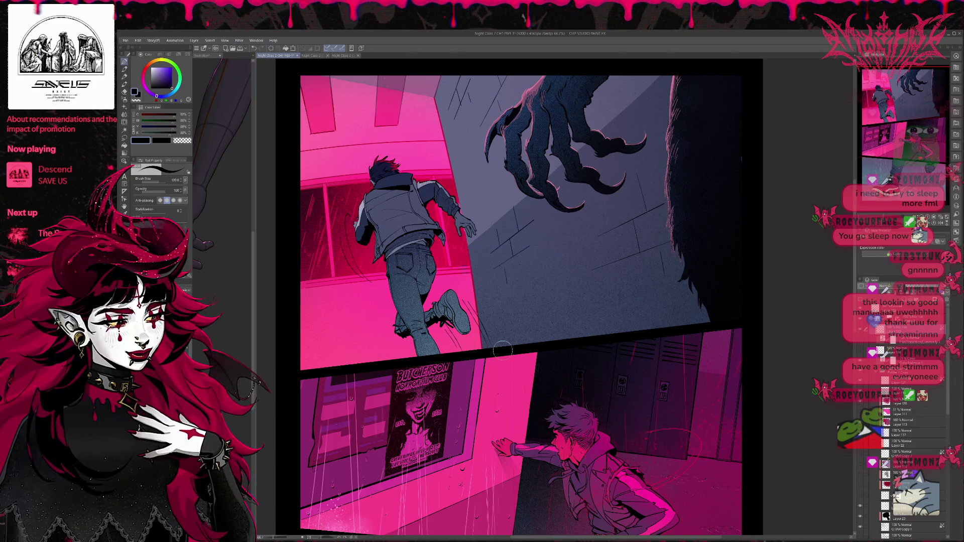
- Pick a lighter pink from the runner's shoulder colour and paint speed lines beside his back and legs
{"action": "left_click", "coordinate": [442, 221], "text": "alt"}
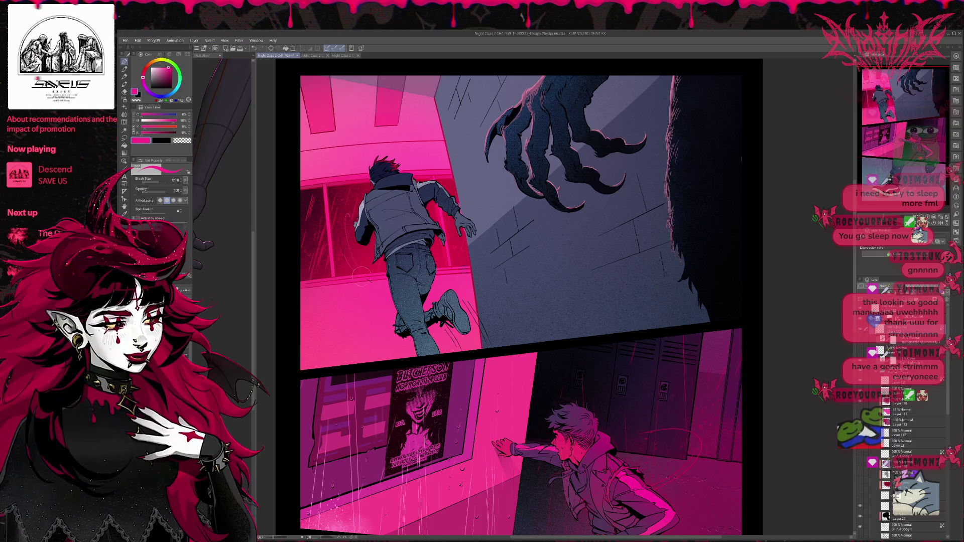
{"action": "left_click", "coordinate": [346, 221], "text": "alt"}
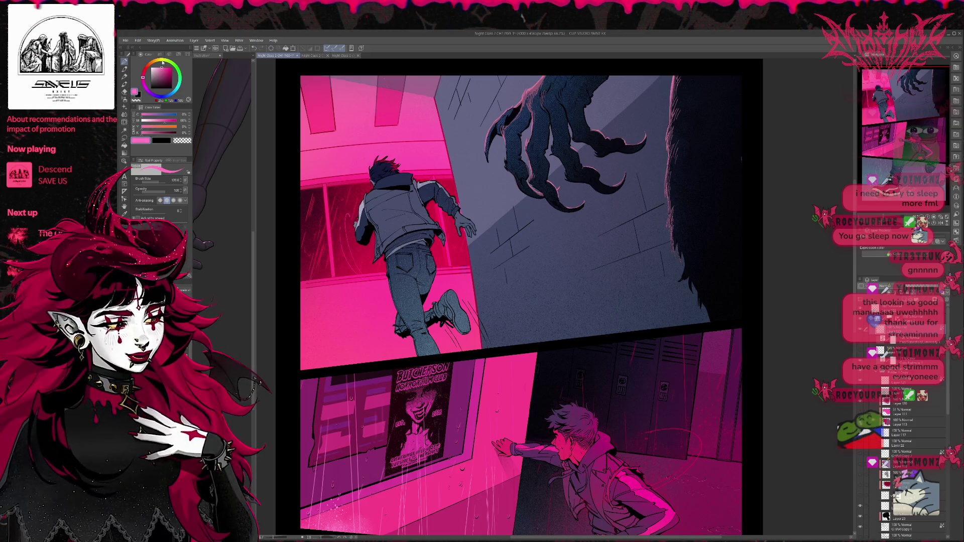
{"action": "mouse_move", "coordinate": [346, 214]}
{"action": "left_mouse_down"}
{"action": "mouse_move", "coordinate": [367, 279]}
{"action": "mouse_move", "coordinate": [399, 298]}
{"action": "left_mouse_up"}
{"action": "mouse_move", "coordinate": [445, 290]}
{"action": "left_mouse_down"}
{"action": "mouse_move", "coordinate": [488, 344]}
{"action": "mouse_move", "coordinate": [453, 345]}
{"action": "left_mouse_up"}
- Switch to deep red and add speed lines beside the shoe, lower leg and back leg
{"action": "left_click", "coordinate": [450, 257], "text": "alt"}
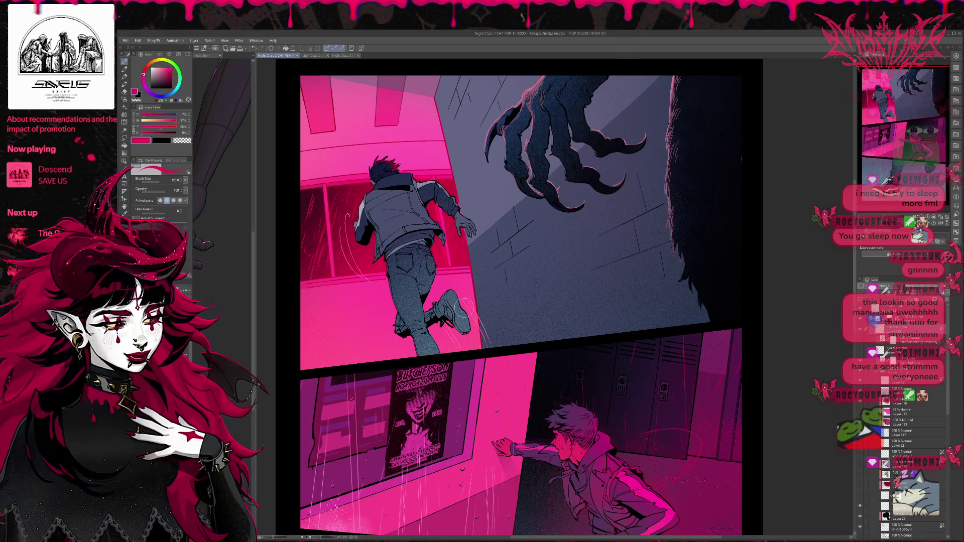
{"action": "left_click_drag", "start_coordinate": [467, 301], "coordinate": [489, 344]}
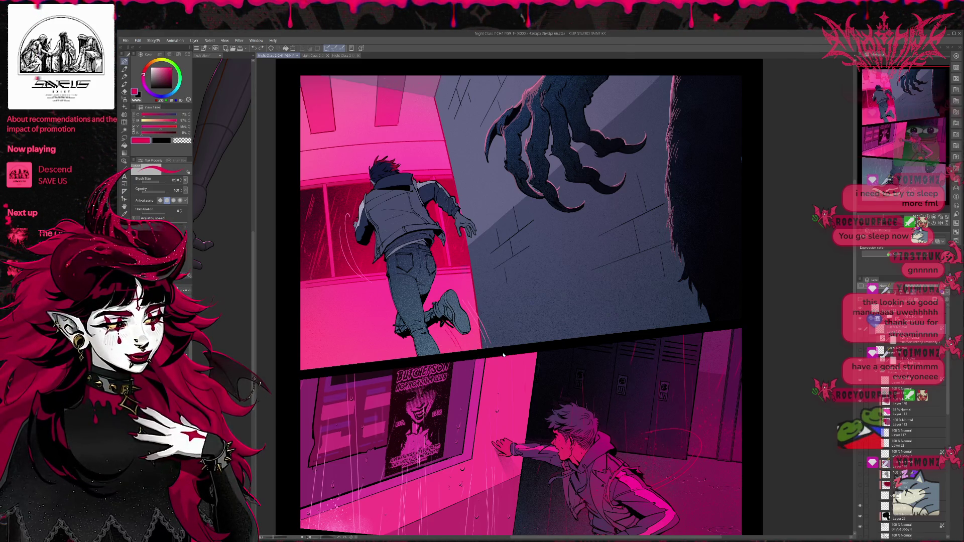
{"action": "left_click_drag", "start_coordinate": [443, 322], "coordinate": [463, 354]}
{"action": "left_click_drag", "start_coordinate": [433, 299], "coordinate": [451, 318]}
{"action": "left_click_drag", "start_coordinate": [342, 226], "coordinate": [340, 247]}
{"action": "left_click_drag", "start_coordinate": [465, 301], "coordinate": [479, 328]}
{"action": "left_click_drag", "start_coordinate": [443, 321], "coordinate": [461, 352]}
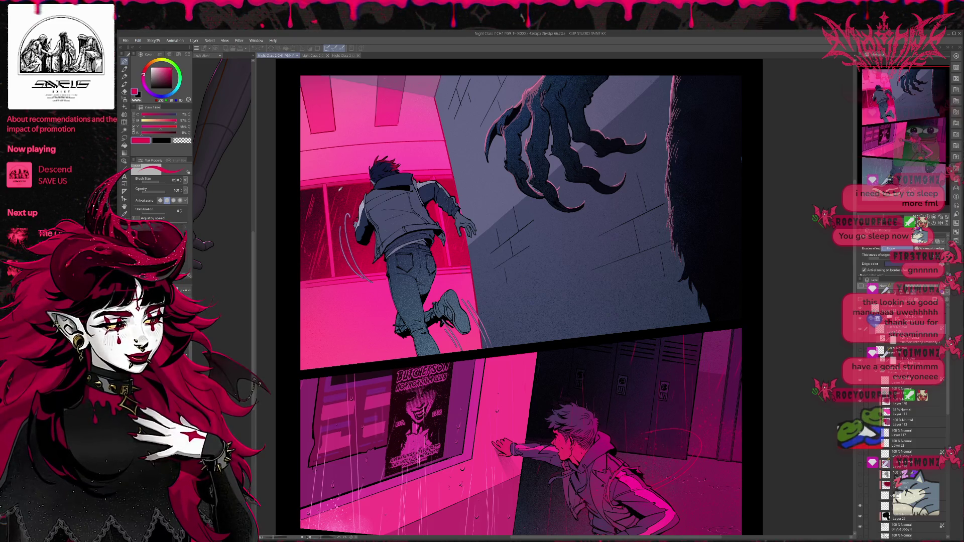
- Compare the scene with and without the new lines, then darken the jacket lines in slate blue
{"action": "key", "text": "ctrl+z"}
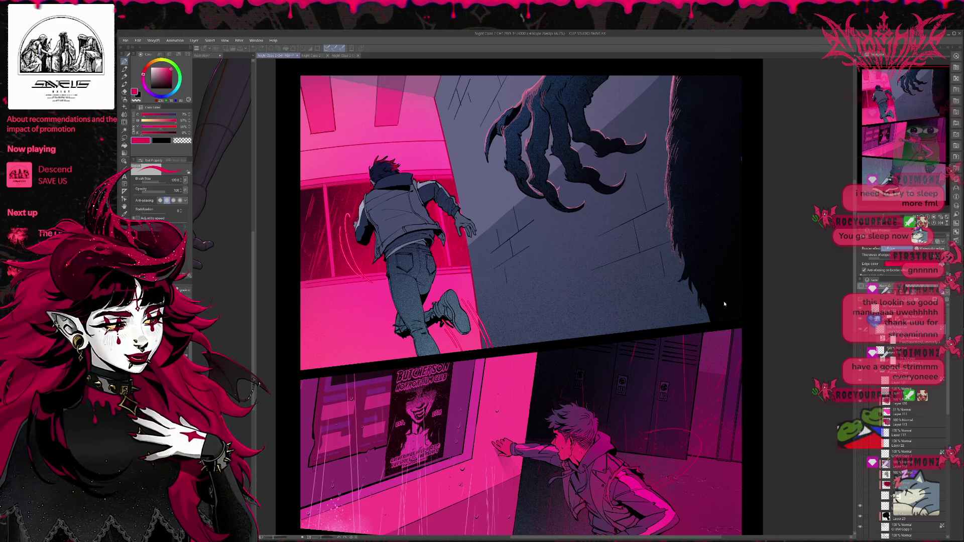
{"action": "key", "text": "ctrl+y"}
{"action": "key", "text": "ctrl+y"}
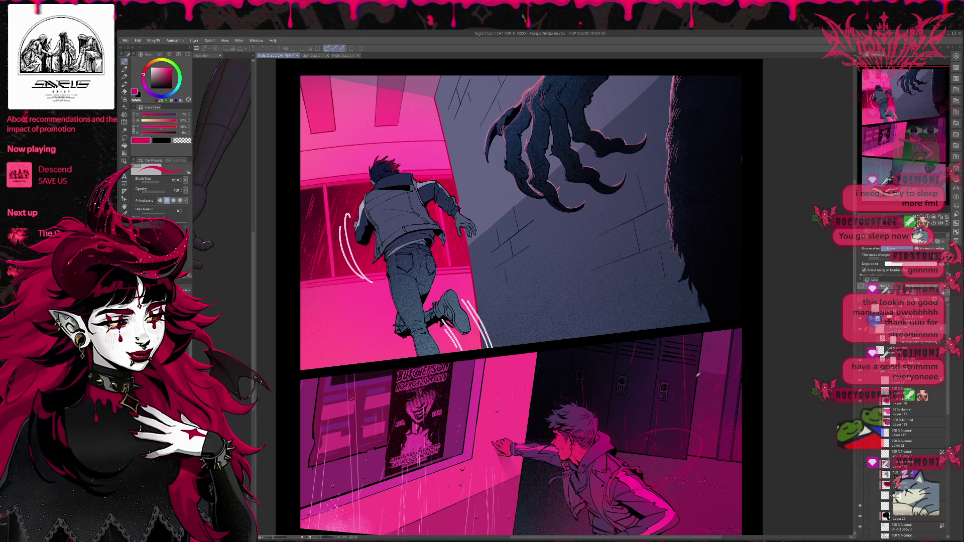
{"action": "key", "text": "ctrl+z"}
{"action": "key", "text": "ctrl+z"}
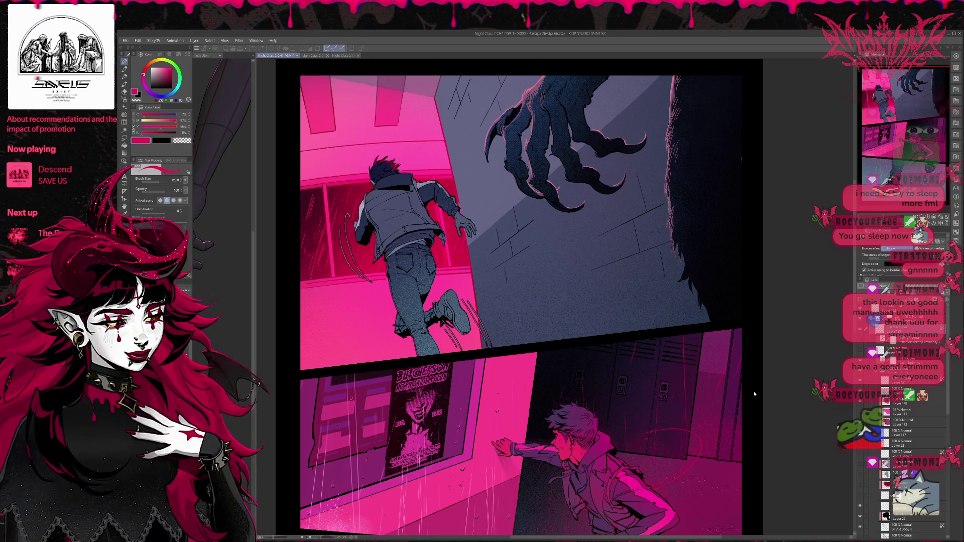
{"action": "key", "text": "ctrl+y"}
{"action": "key", "text": "ctrl+y"}
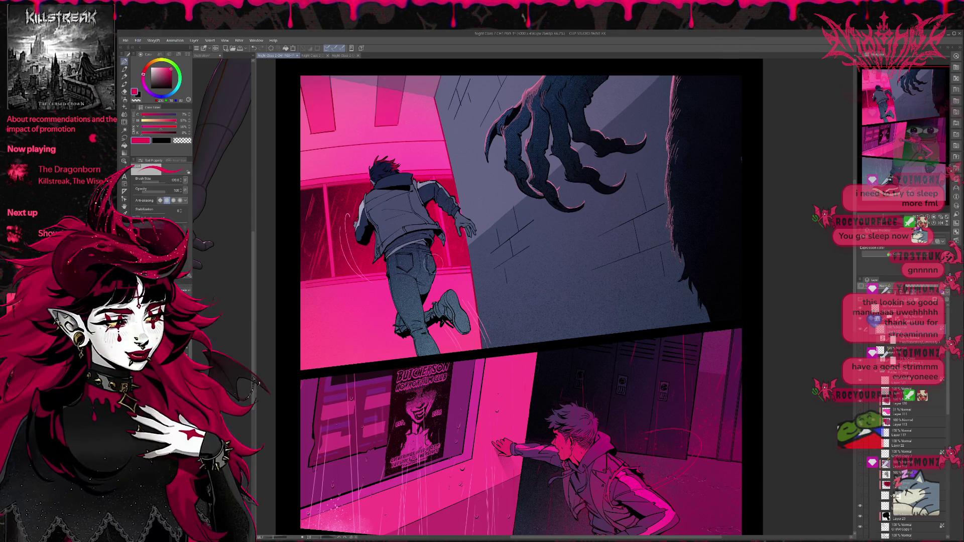
{"action": "left_click", "coordinate": [351, 236], "text": "alt"}
{"action": "left_click_drag", "start_coordinate": [352, 236], "coordinate": [346, 258]}
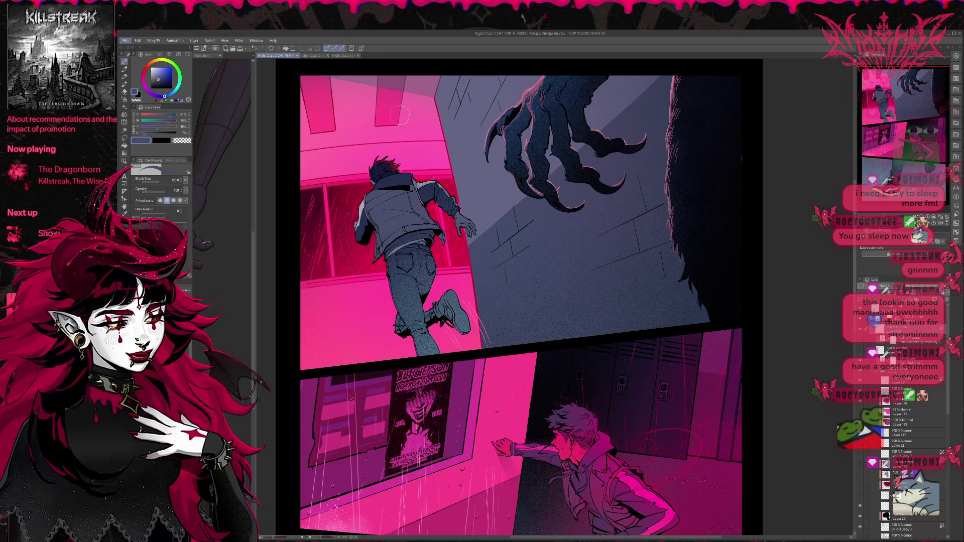
- Paint near-black red speed lines beside the jacket and around the runner's shoe
{"action": "left_click", "coordinate": [381, 197], "text": "alt"}
{"action": "left_click_drag", "start_coordinate": [346, 221], "coordinate": [351, 276]}
{"action": "mouse_move", "coordinate": [333, 211]}
{"action": "left_mouse_down"}
{"action": "mouse_move", "coordinate": [351, 239]}
{"action": "mouse_move", "coordinate": [354, 228]}
{"action": "left_mouse_up"}
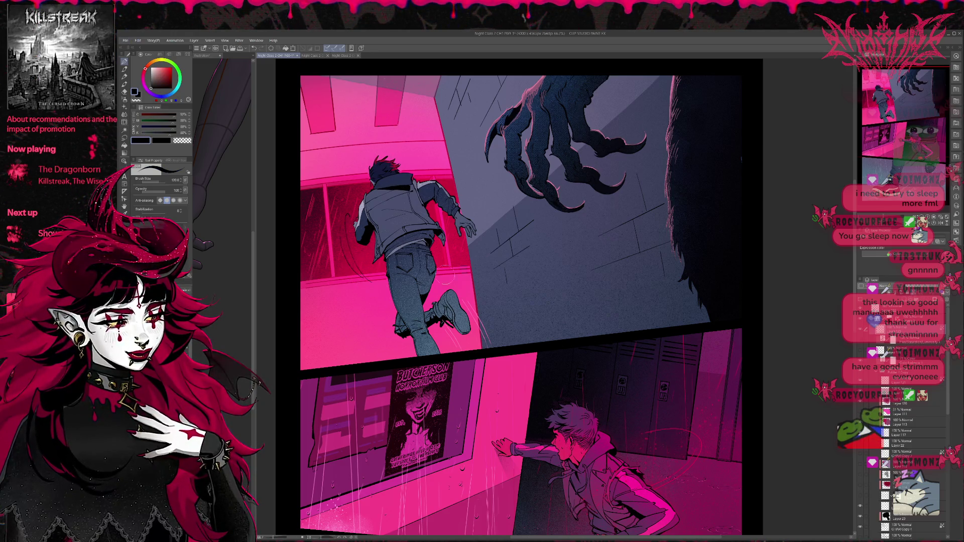
{"action": "mouse_move", "coordinate": [485, 306]}
{"action": "left_mouse_down"}
{"action": "mouse_move", "coordinate": [477, 342]}
{"action": "mouse_move", "coordinate": [467, 306]}
{"action": "mouse_move", "coordinate": [449, 347]}
{"action": "mouse_move", "coordinate": [497, 354]}
{"action": "left_mouse_up"}
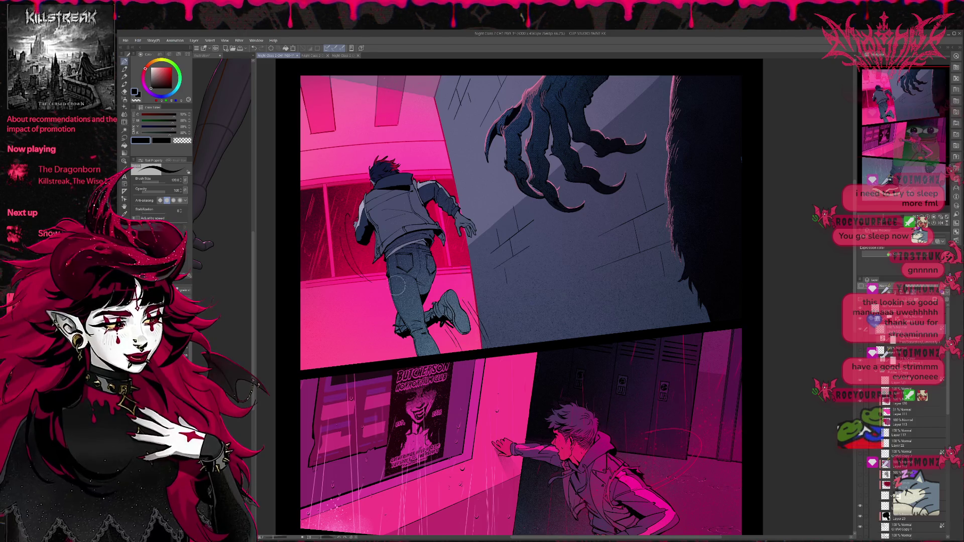
{"action": "key", "text": "p"}
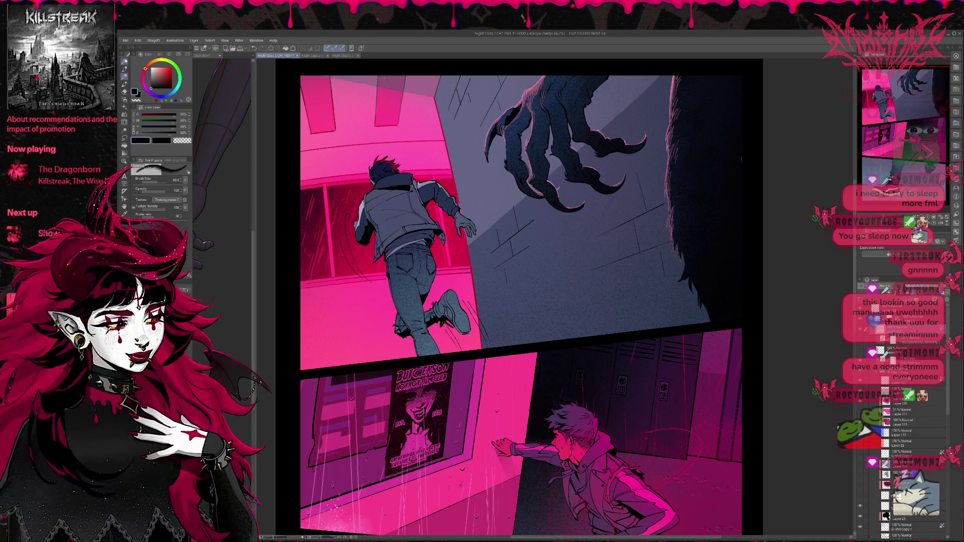
{"action": "key", "text": "p"}
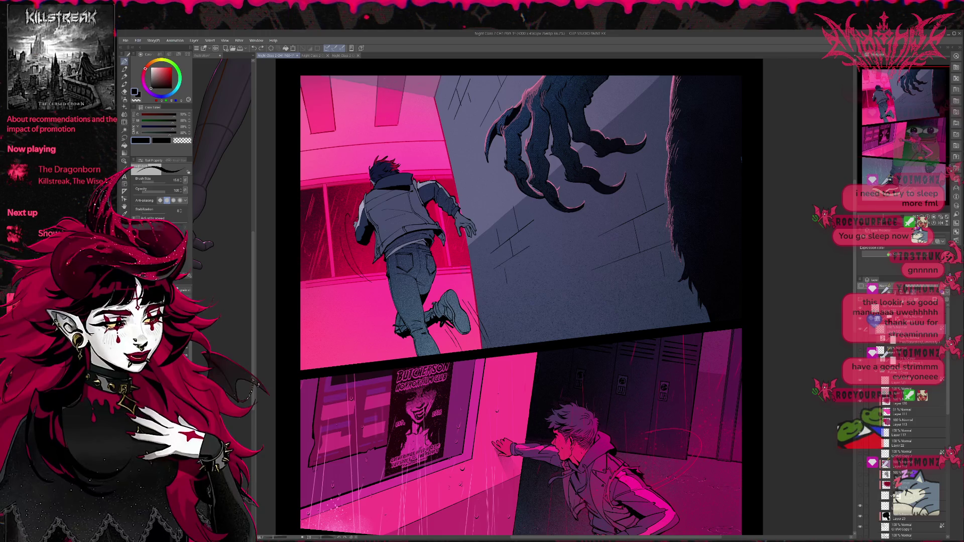
- On a new layer, try dark hatching strokes beside the runner's leg, undoing the attempts
{"action": "key", "text": "ctrl+shift+n"}
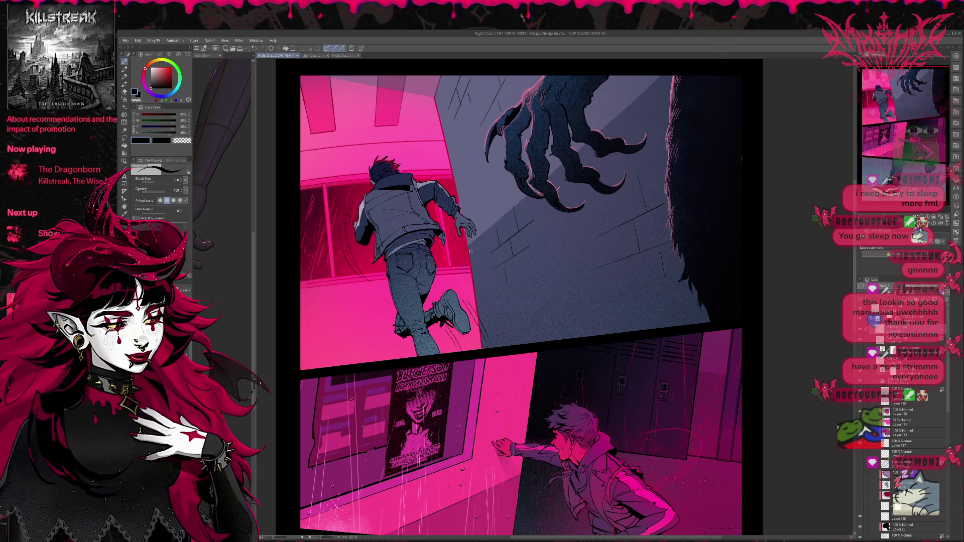
{"action": "left_click_drag", "start_coordinate": [445, 260], "coordinate": [458, 287]}
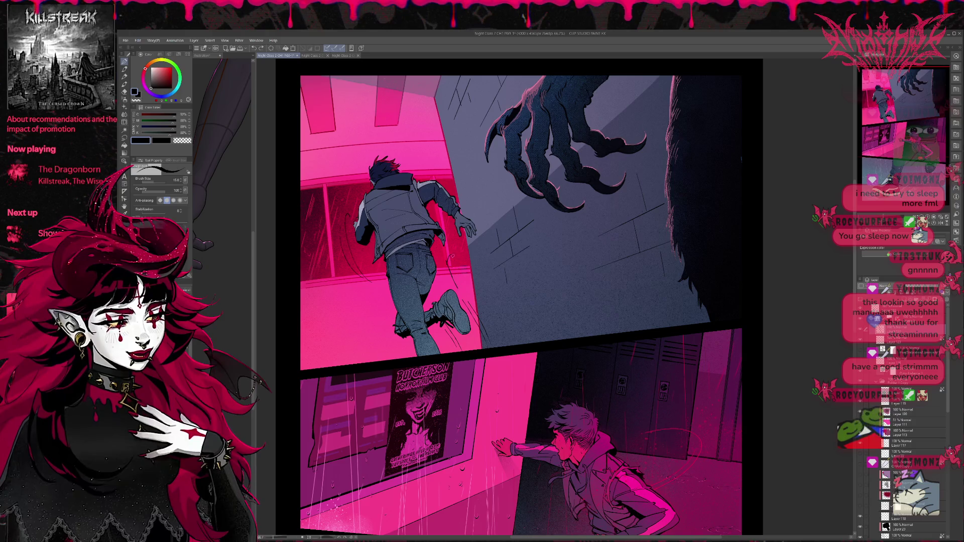
{"action": "mouse_move", "coordinate": [452, 254]}
{"action": "left_mouse_down"}
{"action": "mouse_move", "coordinate": [463, 291]}
{"action": "mouse_move", "coordinate": [472, 290]}
{"action": "left_mouse_up"}
{"action": "key", "text": "ctrl+z"}
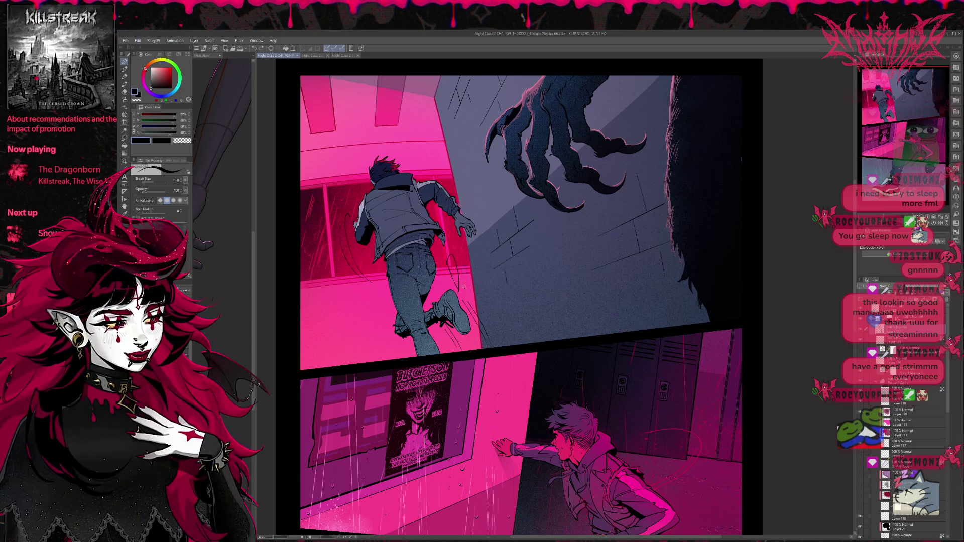
{"action": "left_click_drag", "start_coordinate": [461, 256], "coordinate": [472, 293]}
{"action": "key", "text": "ctrl+z"}
{"action": "left_click_drag", "start_coordinate": [461, 252], "coordinate": [486, 293]}
{"action": "left_click_drag", "start_coordinate": [482, 251], "coordinate": [490, 286]}
{"action": "key", "text": "ctrl+z"}
{"action": "key", "text": "ctrl+z"}
{"action": "key", "text": "ctrl+z"}
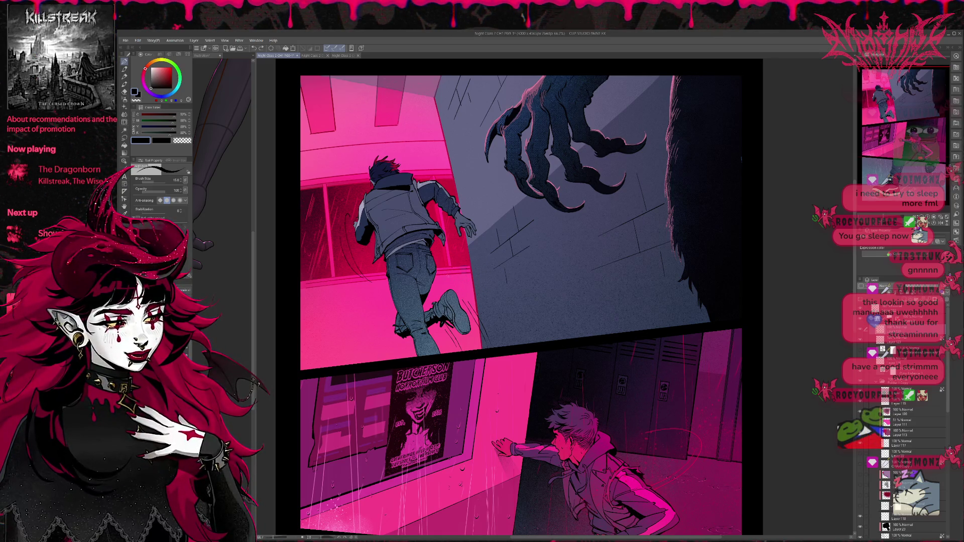
- Keep retrying single strokes beside the runner's leg, undoing each one
{"action": "mouse_move", "coordinate": [440, 254]}
{"action": "left_mouse_down"}
{"action": "mouse_move", "coordinate": [455, 287]}
{"action": "mouse_move", "coordinate": [466, 285]}
{"action": "left_mouse_up"}
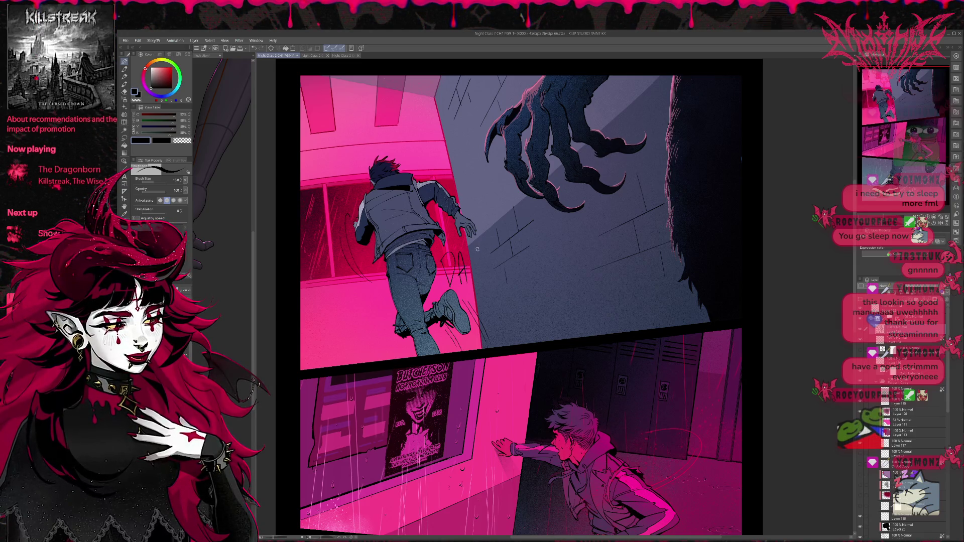
{"action": "key", "text": "ctrl+z"}
{"action": "left_click_drag", "start_coordinate": [459, 243], "coordinate": [465, 280]}
{"action": "key", "text": "ctrl+z"}
{"action": "left_click_drag", "start_coordinate": [458, 244], "coordinate": [470, 280]}
{"action": "key", "text": "ctrl+z"}
{"action": "key", "text": "ctrl+z"}
{"action": "key", "text": "ctrl+z"}
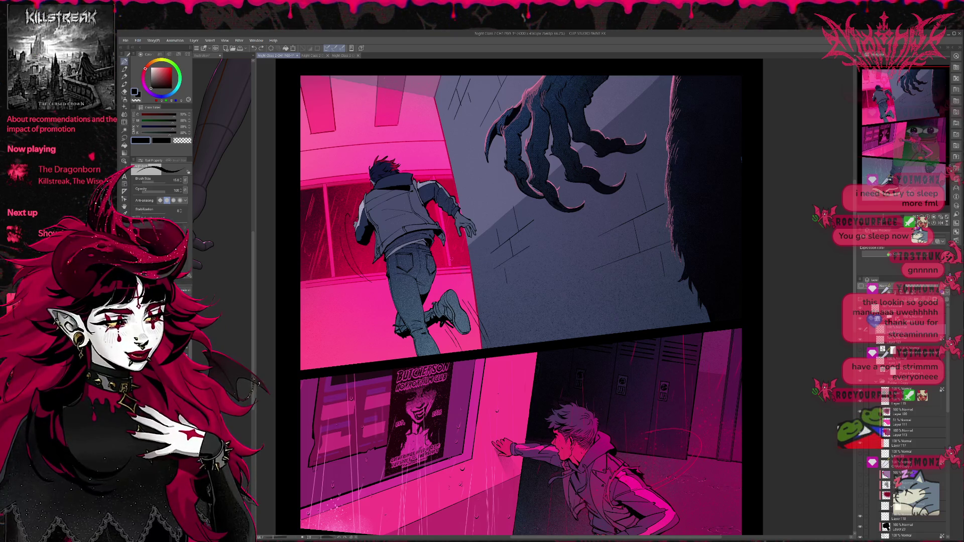
{"action": "mouse_move", "coordinate": [464, 261]}
{"action": "left_mouse_down"}
{"action": "mouse_move", "coordinate": [445, 290]}
{"action": "mouse_move", "coordinate": [457, 276]}
{"action": "left_mouse_up"}
{"action": "key", "text": "ctrl+z"}
- Letter DASH beside the runner's hand and leg, then transform and reposition it beside the figure
{"action": "left_click_drag", "start_coordinate": [478, 240], "coordinate": [466, 273]}
{"action": "mouse_move", "coordinate": [486, 222]}
{"action": "left_mouse_down"}
{"action": "mouse_move", "coordinate": [478, 270]}
{"action": "mouse_move", "coordinate": [488, 242]}
{"action": "left_mouse_up"}
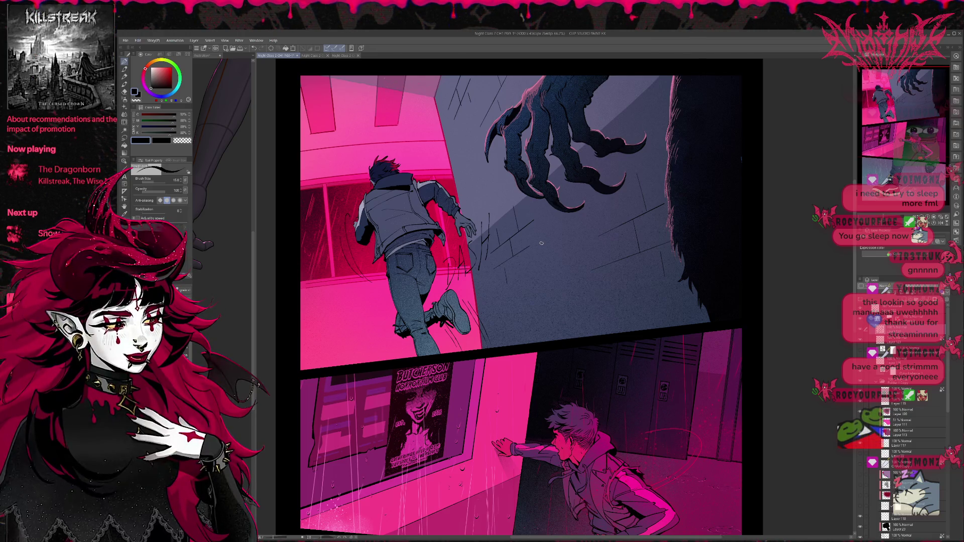
{"action": "key", "text": "ctrl+t"}
{"action": "mouse_move", "coordinate": [507, 243]}
{"action": "left_mouse_down"}
{"action": "mouse_move", "coordinate": [511, 299]}
{"action": "mouse_move", "coordinate": [537, 305]}
{"action": "mouse_move", "coordinate": [519, 286]}
{"action": "mouse_move", "coordinate": [524, 264]}
{"action": "mouse_move", "coordinate": [517, 267]}
{"action": "mouse_move", "coordinate": [577, 218]}
{"action": "mouse_move", "coordinate": [552, 266]}
{"action": "mouse_move", "coordinate": [440, 236]}
{"action": "left_mouse_up"}
{"action": "mouse_move", "coordinate": [416, 267]}
{"action": "left_mouse_down"}
{"action": "mouse_move", "coordinate": [381, 275]}
{"action": "mouse_move", "coordinate": [397, 253]}
{"action": "mouse_move", "coordinate": [391, 261]}
{"action": "left_mouse_up"}
{"action": "mouse_move", "coordinate": [355, 314]}
{"action": "left_mouse_down"}
{"action": "mouse_move", "coordinate": [477, 193]}
{"action": "mouse_move", "coordinate": [472, 75]}
{"action": "left_mouse_up"}
{"action": "mouse_move", "coordinate": [460, 135]}
{"action": "left_mouse_down"}
{"action": "mouse_move", "coordinate": [459, 240]}
{"action": "mouse_move", "coordinate": [496, 250]}
{"action": "mouse_move", "coordinate": [527, 231]}
{"action": "left_mouse_up"}
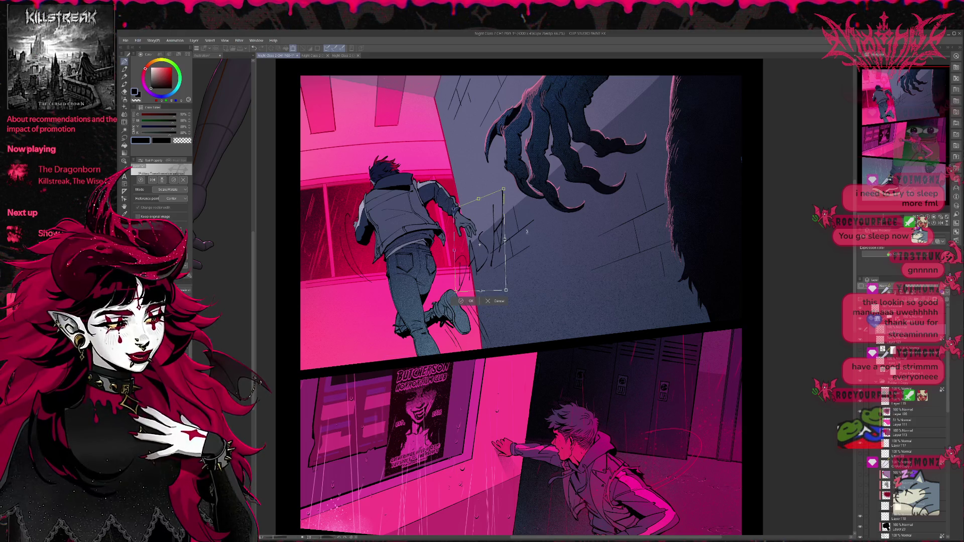
- Commit the DASH transform, give the lettering a white border, and add a new raster layer
{"action": "left_click", "coordinate": [463, 301]}
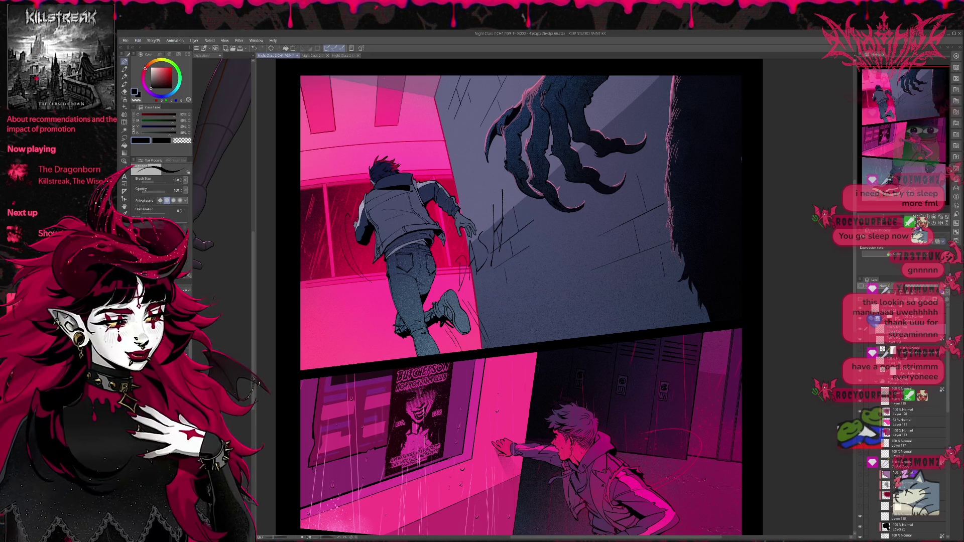
{"action": "left_click", "coordinate": [883, 237]}
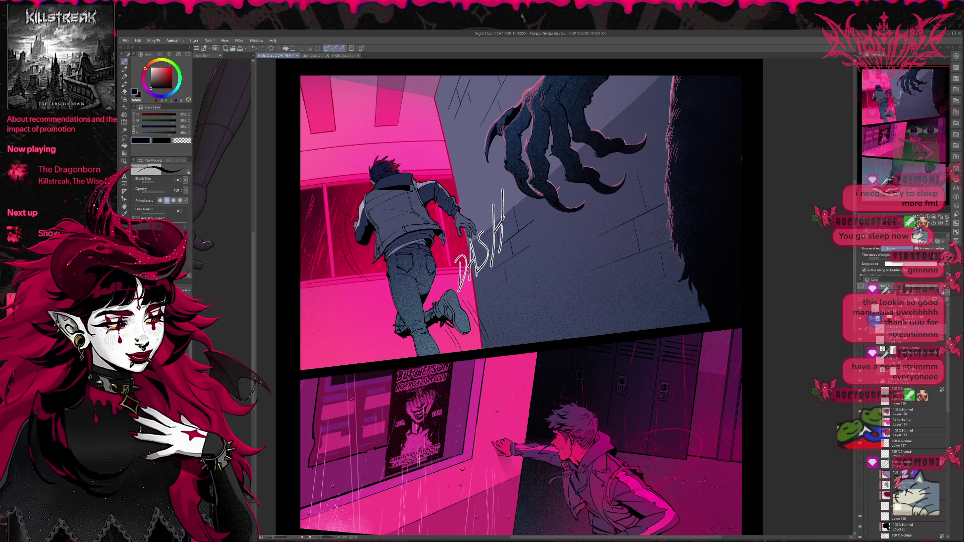
{"action": "key", "text": "ctrl+shift+n"}
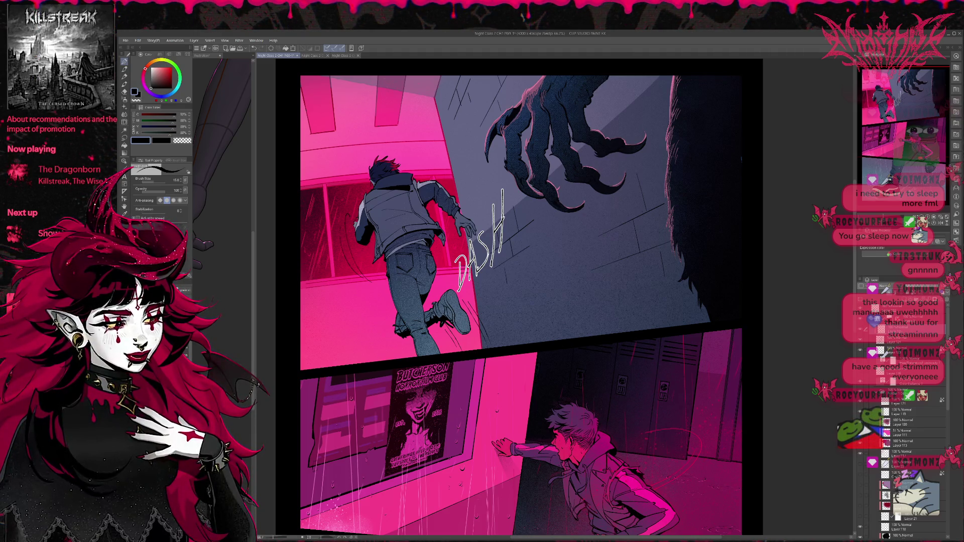
{"action": "left_click", "coordinate": [507, 206], "text": "alt"}
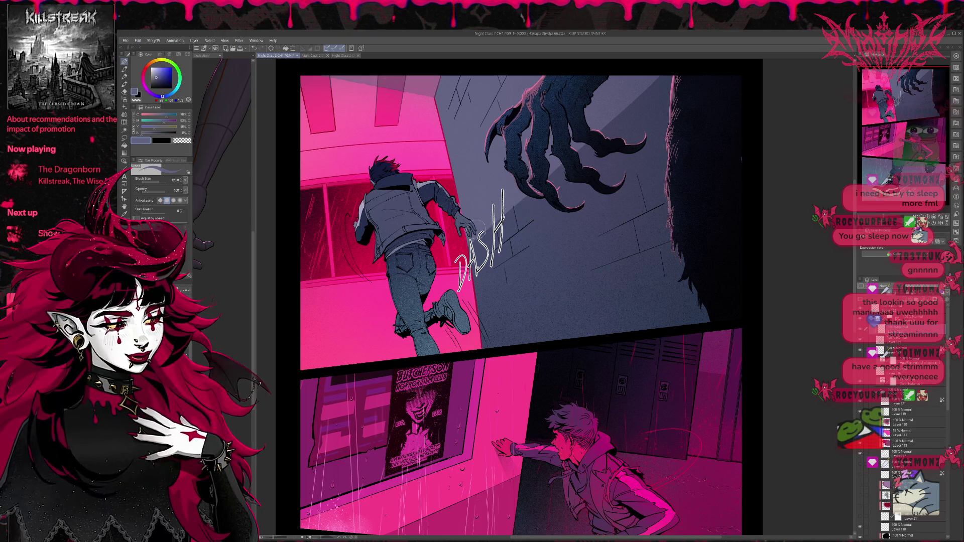
- Paint sampled wall greys and window pink over the rough DASH strokes
{"action": "left_click_drag", "start_coordinate": [502, 195], "coordinate": [494, 207]}
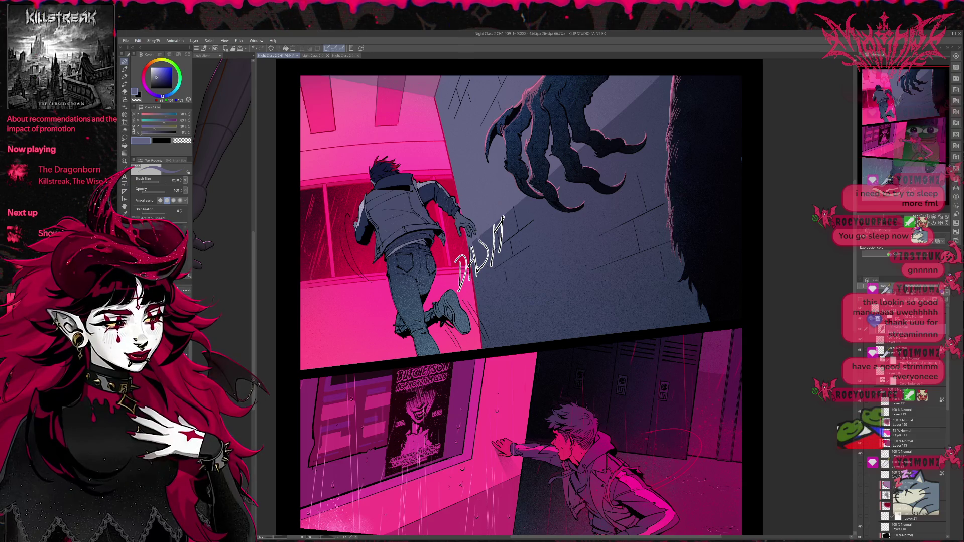
{"action": "left_click", "coordinate": [598, 235], "text": "alt"}
{"action": "mouse_move", "coordinate": [507, 226]}
{"action": "left_mouse_down"}
{"action": "mouse_move", "coordinate": [472, 254]}
{"action": "mouse_move", "coordinate": [474, 271]}
{"action": "left_mouse_up"}
{"action": "left_click", "coordinate": [507, 206], "text": "alt"}
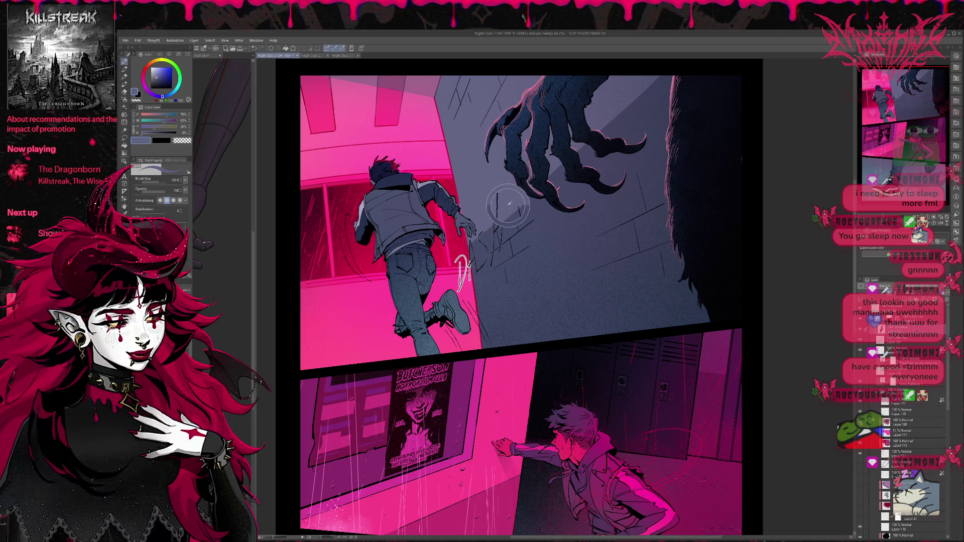
{"action": "left_click_drag", "start_coordinate": [502, 221], "coordinate": [494, 263]}
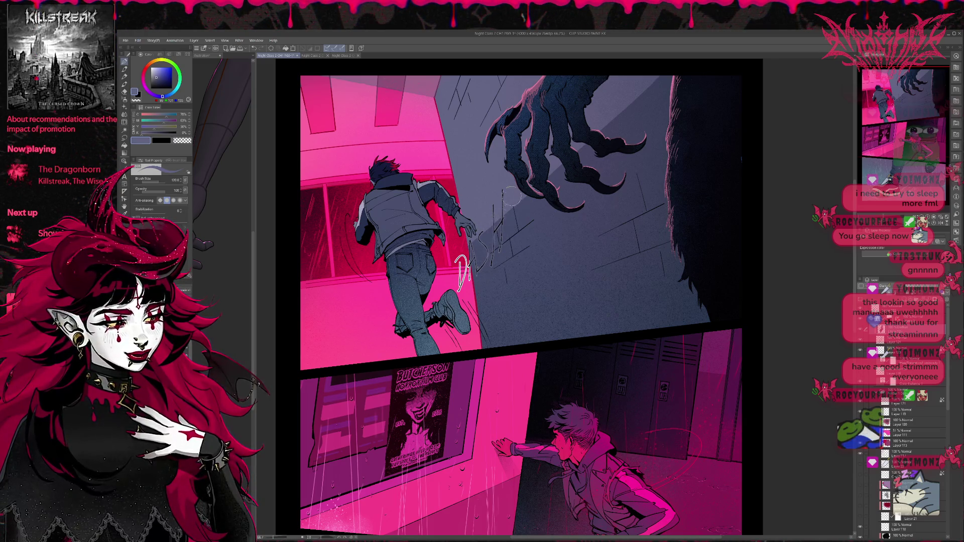
{"action": "left_click", "coordinate": [454, 274], "text": "alt"}
{"action": "mouse_move", "coordinate": [462, 256]}
{"action": "left_mouse_down"}
{"action": "mouse_move", "coordinate": [465, 286]}
{"action": "mouse_move", "coordinate": [461, 259]}
{"action": "left_mouse_up"}
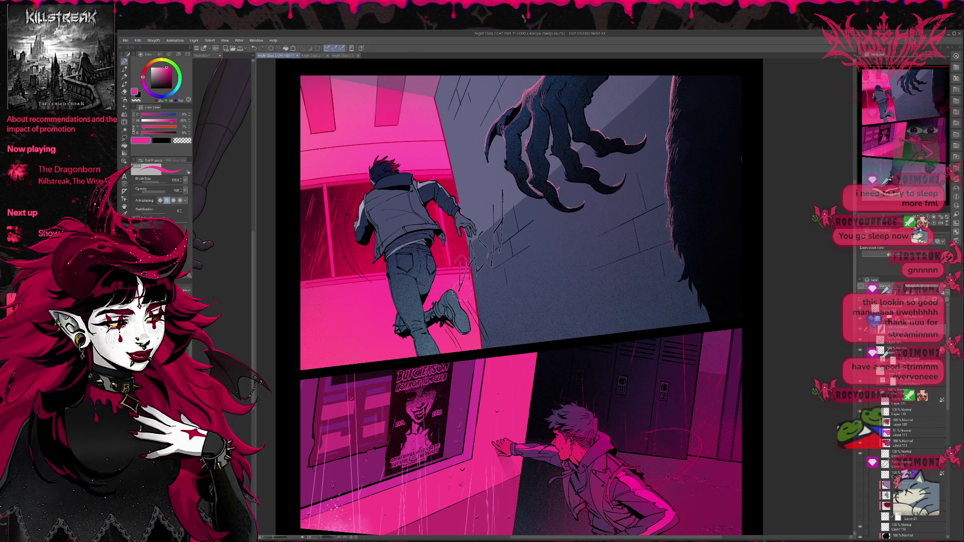
- Paint light pink and lavender-grey over DASH, then give the DASH layer a light-blue border
{"action": "left_click_drag", "start_coordinate": [526, 253], "coordinate": [527, 243]}
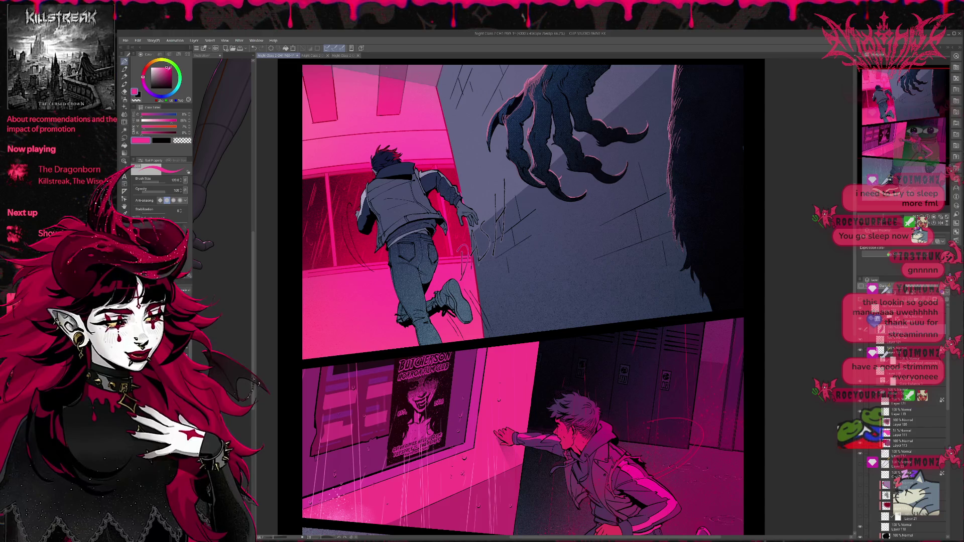
{"action": "left_click", "coordinate": [161, 67]}
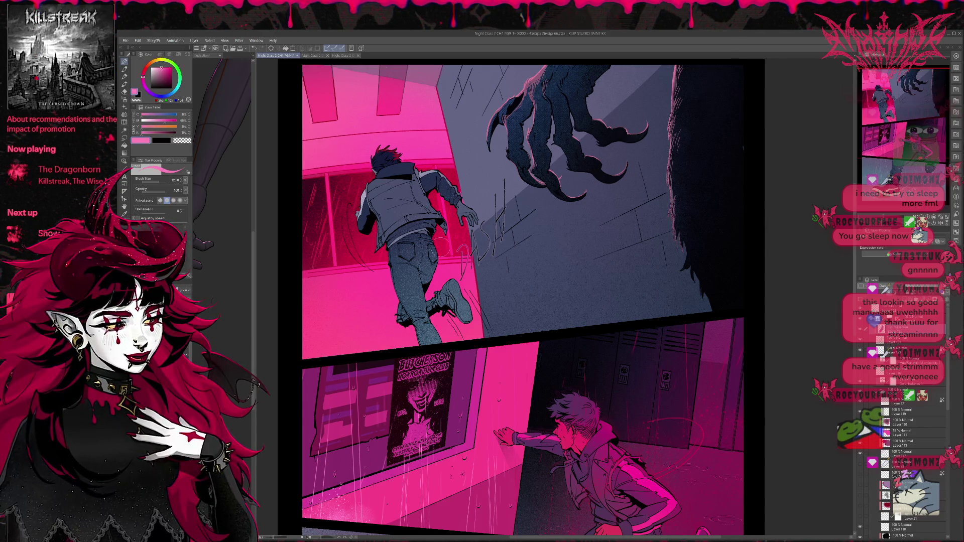
{"action": "mouse_move", "coordinate": [461, 251]}
{"action": "left_mouse_down"}
{"action": "mouse_move", "coordinate": [457, 279]}
{"action": "mouse_move", "coordinate": [470, 226]}
{"action": "left_mouse_up"}
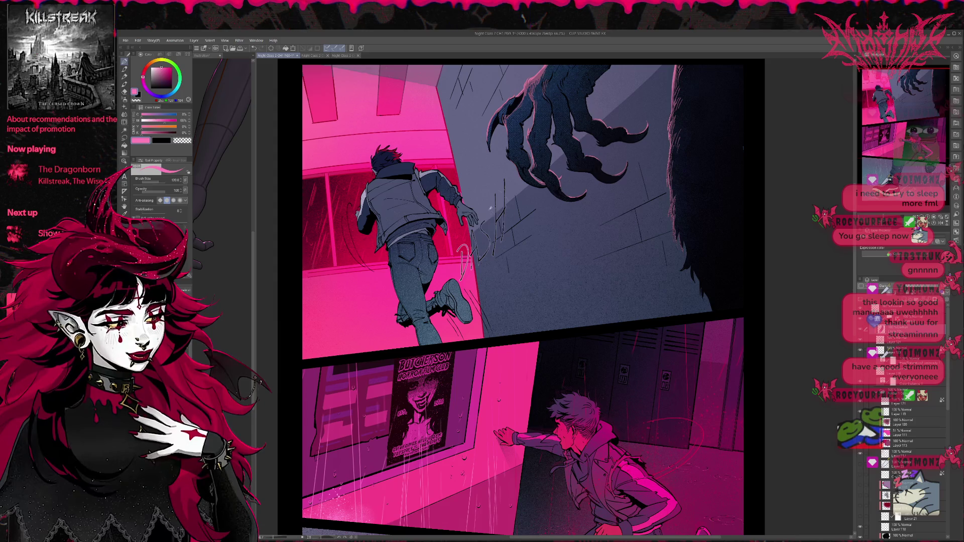
{"action": "left_click", "coordinate": [491, 207], "text": "alt"}
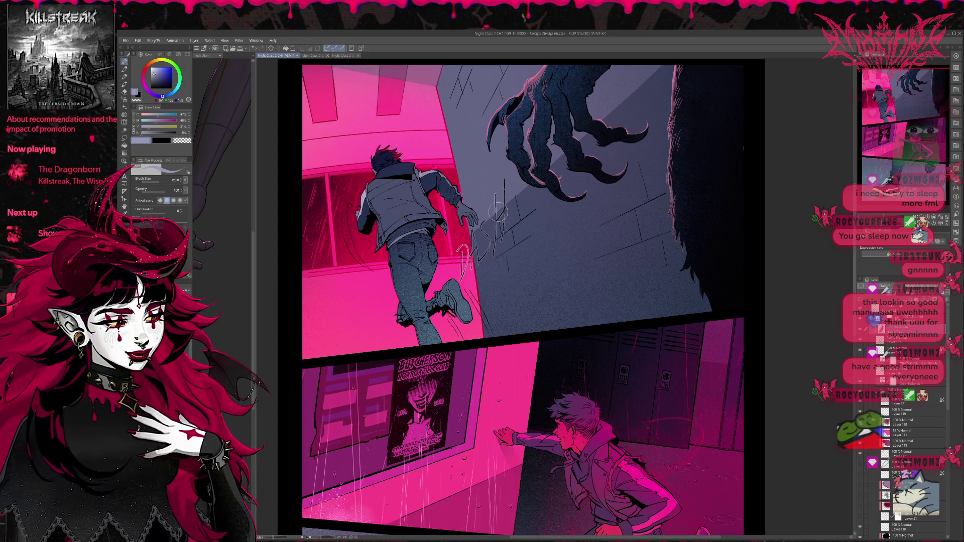
{"action": "mouse_move", "coordinate": [497, 211]}
{"action": "left_mouse_down"}
{"action": "mouse_move", "coordinate": [492, 241]}
{"action": "mouse_move", "coordinate": [469, 226]}
{"action": "mouse_move", "coordinate": [481, 264]}
{"action": "left_mouse_up"}
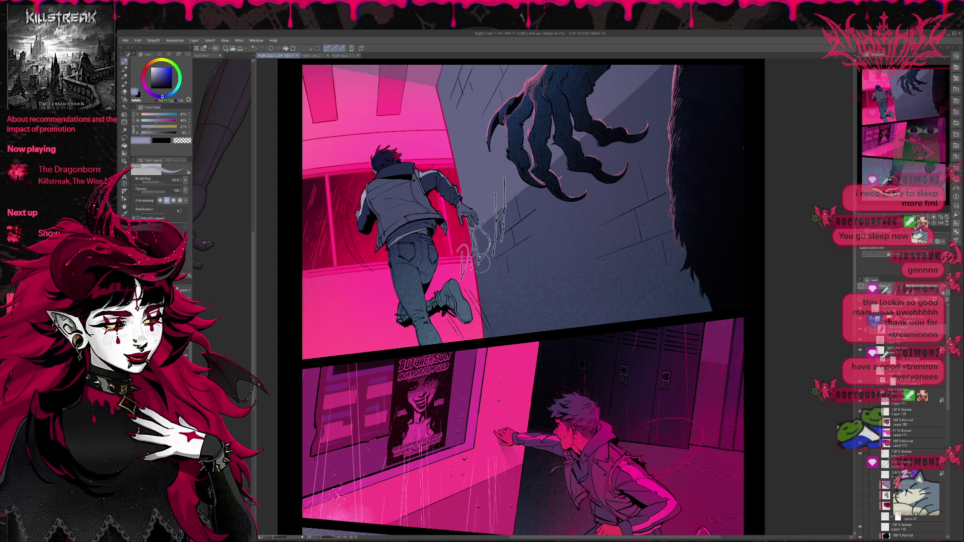
{"action": "left_click_drag", "start_coordinate": [512, 236], "coordinate": [529, 263]}
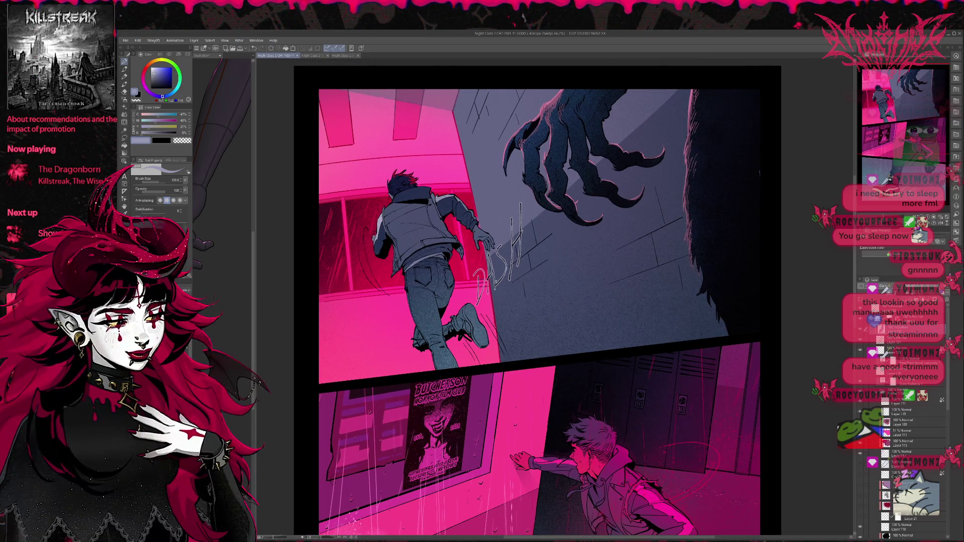
{"action": "left_click", "coordinate": [894, 341]}
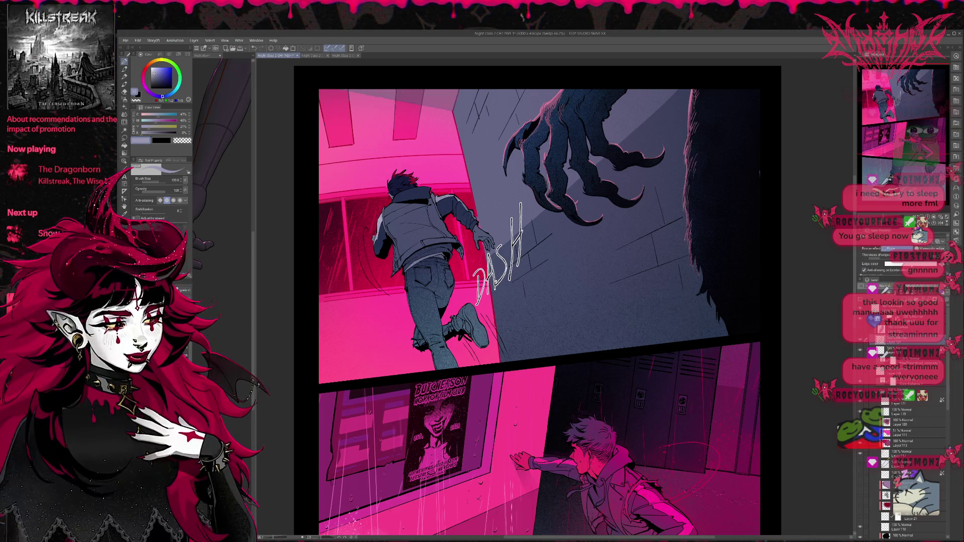
{"action": "left_click", "coordinate": [936, 242]}
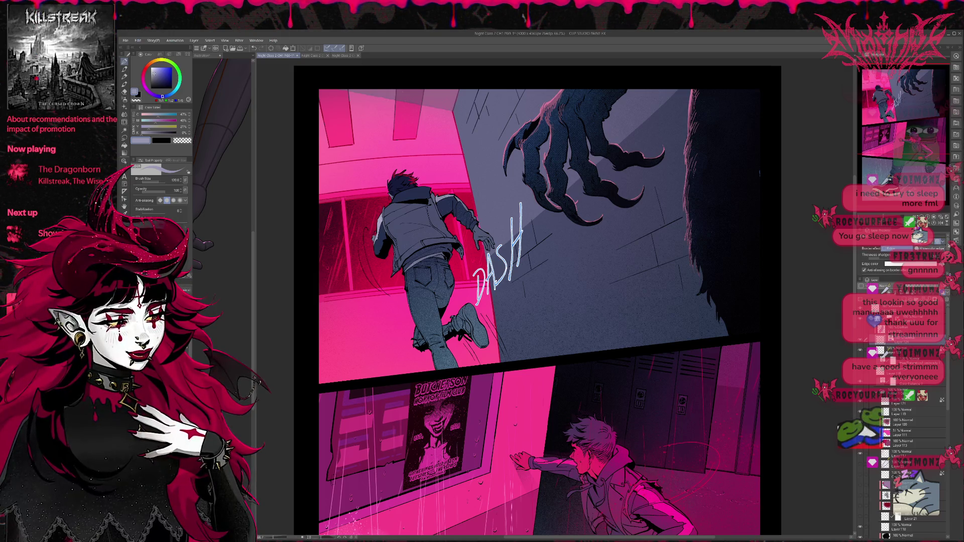
- Apply the layer colour tint (Ctrl+Shift+E) to the DASH layer so the lettering shows faint pink
{"action": "scroll", "coordinate": [904, 256], "scroll_direction": "down", "scroll_amount": 1}
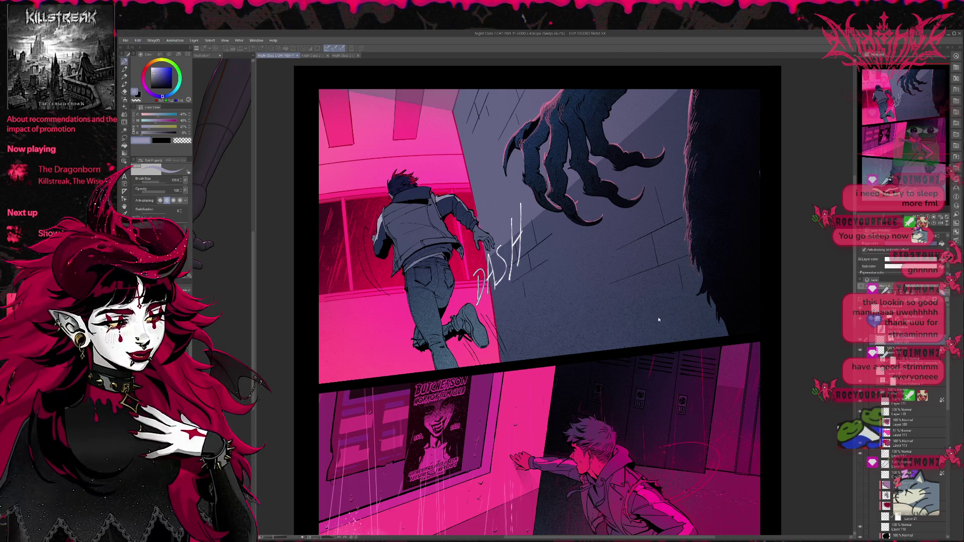
{"action": "key", "text": "ctrl+shift+e"}
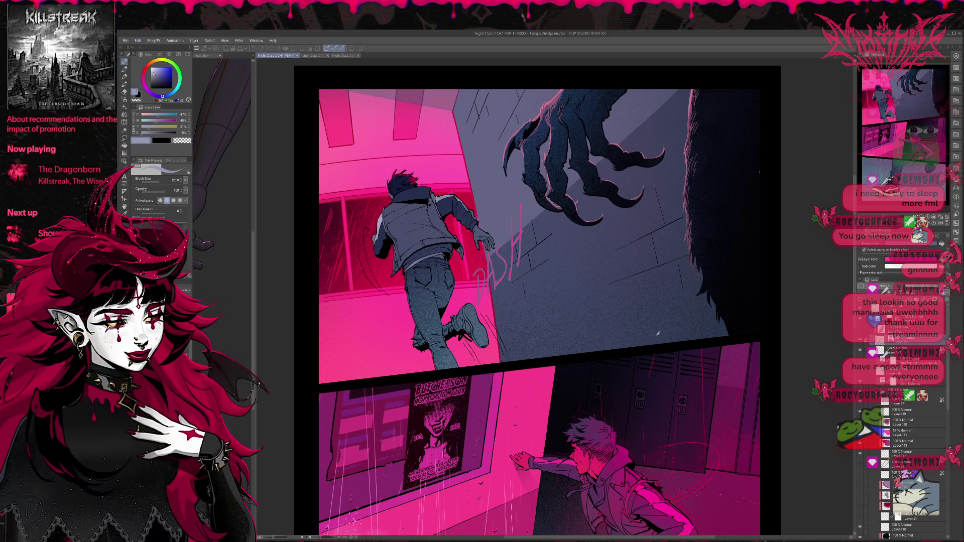
{"action": "key", "text": "ctrl+z"}
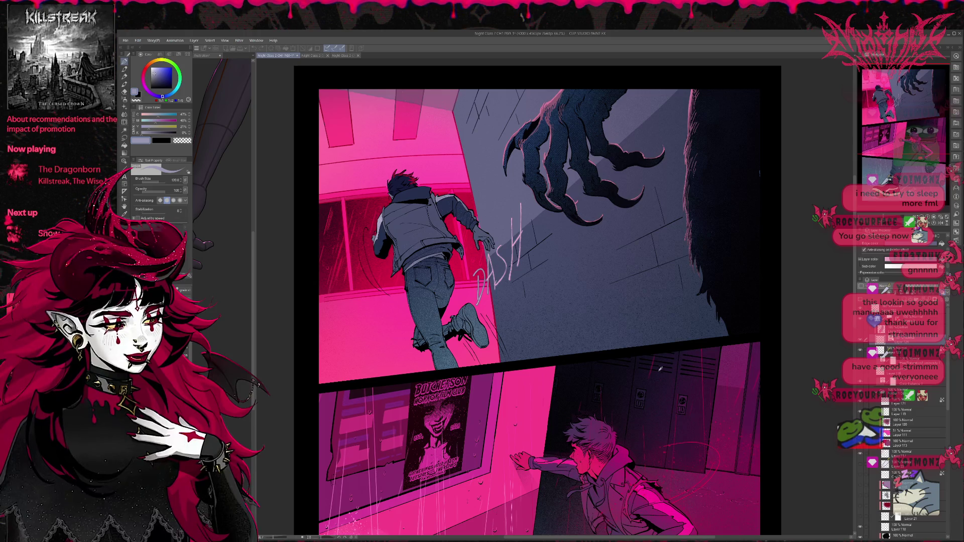
{"action": "key", "text": "ctrl+y"}
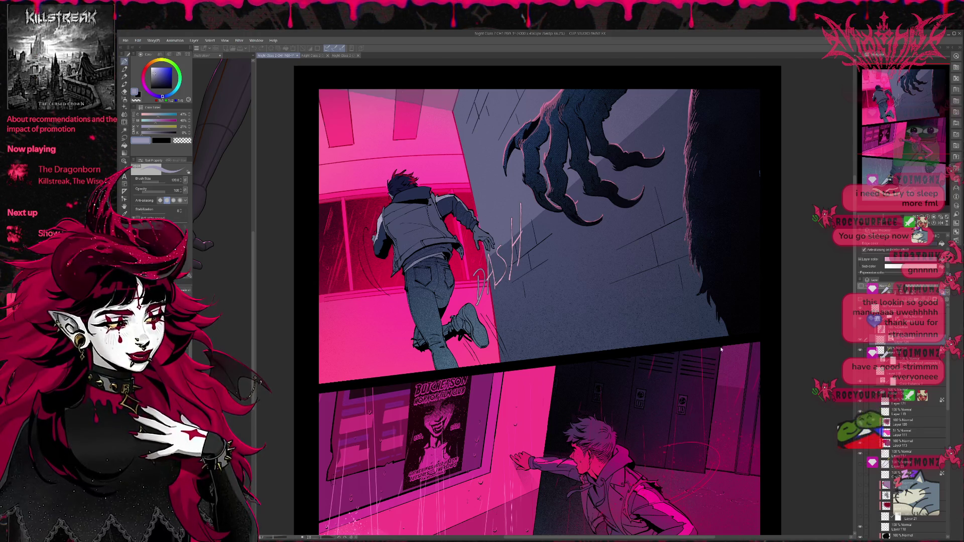
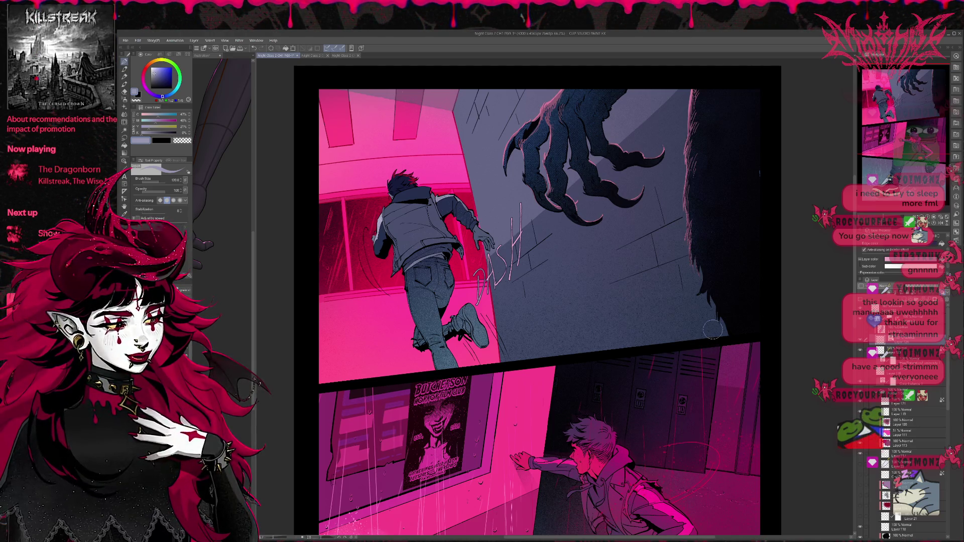
- Select the DASH lettering layer and erase the lettering from the brick wall behind the runner
{"action": "scroll", "coordinate": [574, 222], "scroll_direction": "down", "scroll_amount": 4}
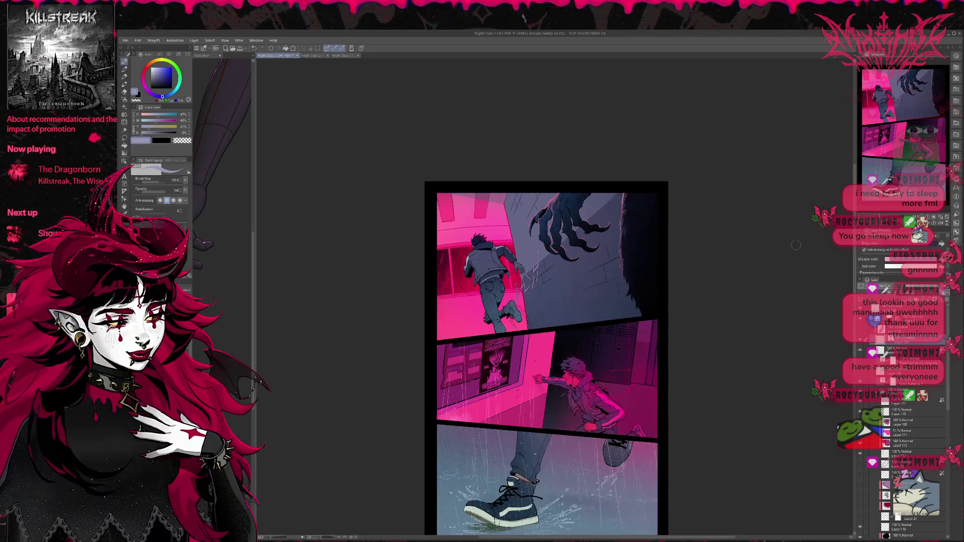
{"action": "scroll", "coordinate": [448, 243], "scroll_direction": "up", "scroll_amount": 2}
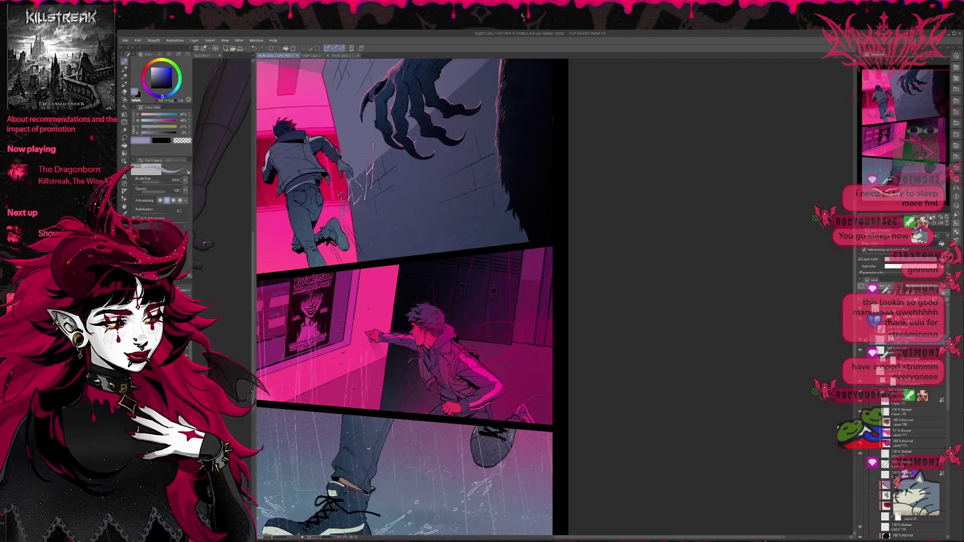
{"action": "scroll", "coordinate": [448, 243], "scroll_direction": "up", "scroll_amount": 1}
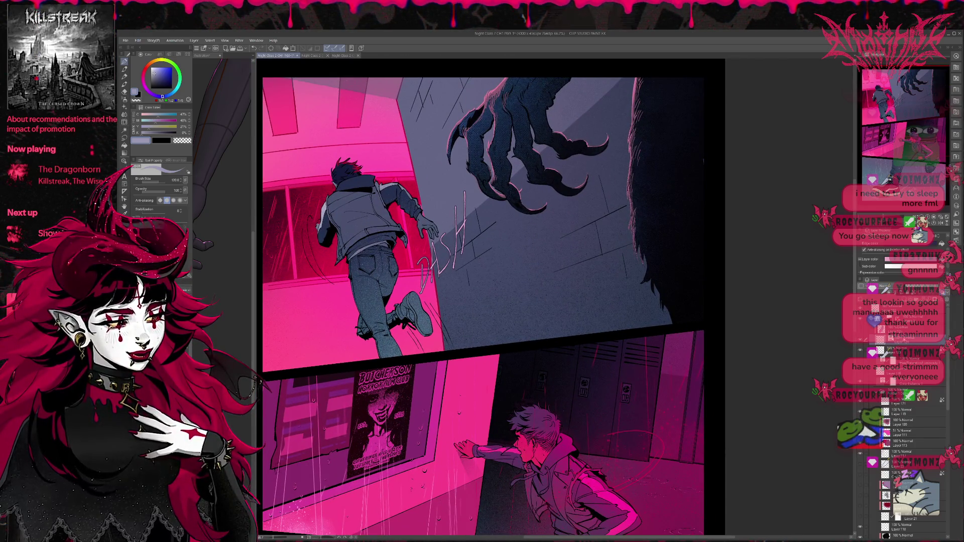
{"action": "left_click", "coordinate": [860, 350]}
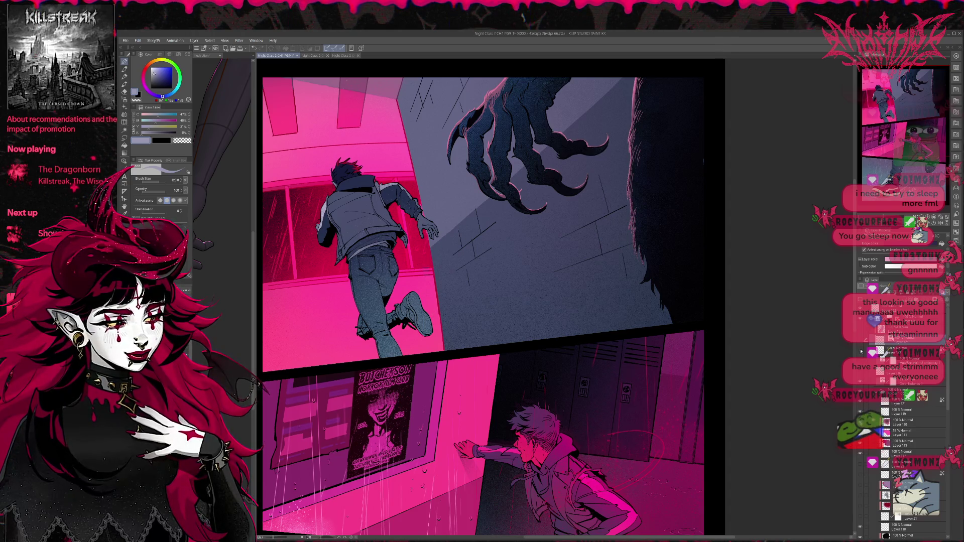
{"action": "left_click", "coordinate": [882, 349]}
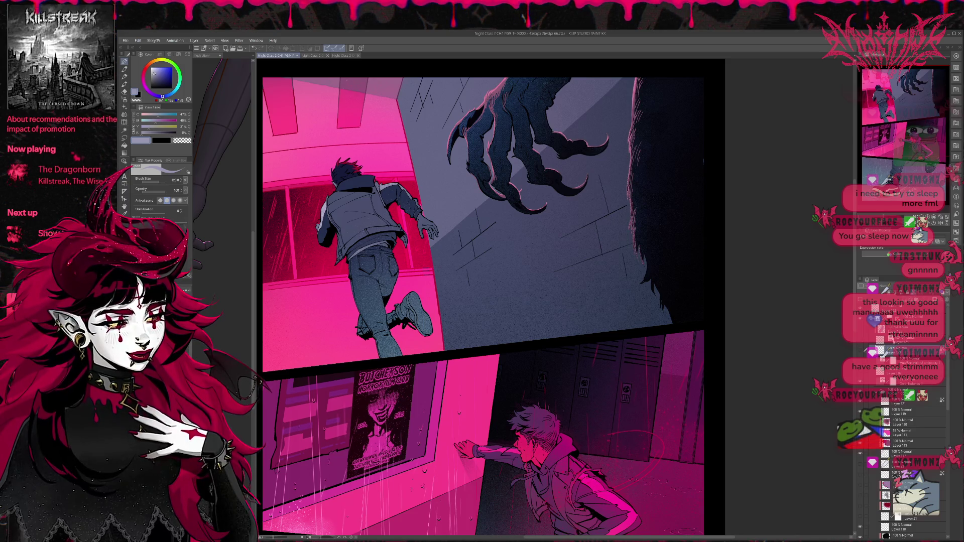
{"action": "left_click", "coordinate": [865, 340]}
{"action": "key", "text": "e"}
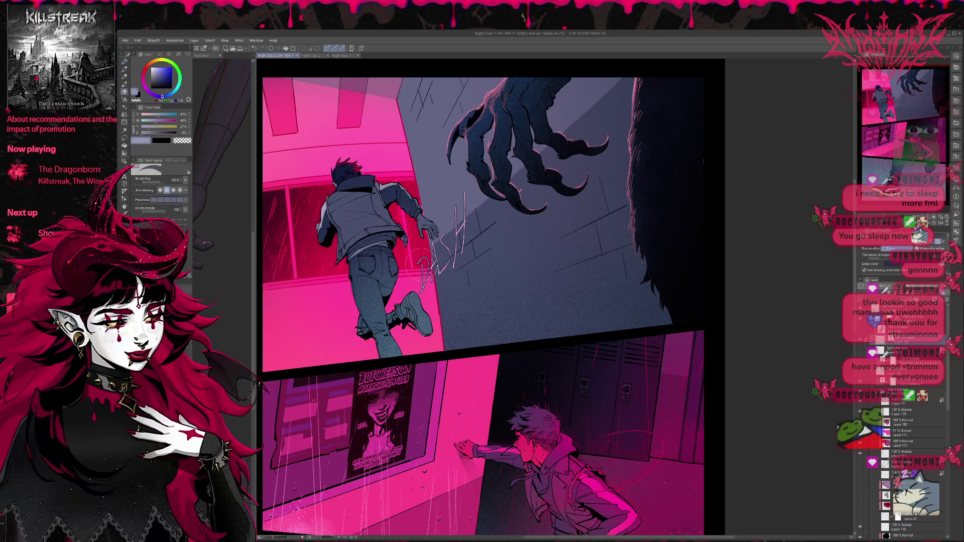
{"action": "mouse_move", "coordinate": [419, 256]}
{"action": "left_mouse_down"}
{"action": "mouse_move", "coordinate": [424, 281]}
{"action": "mouse_move", "coordinate": [452, 241]}
{"action": "mouse_move", "coordinate": [460, 258]}
{"action": "left_mouse_up"}
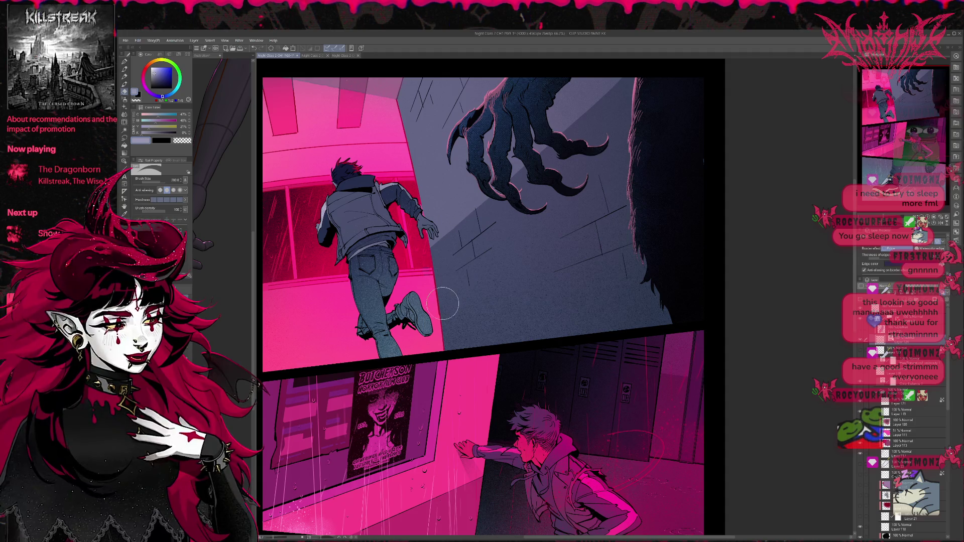
{"action": "key", "text": "p"}
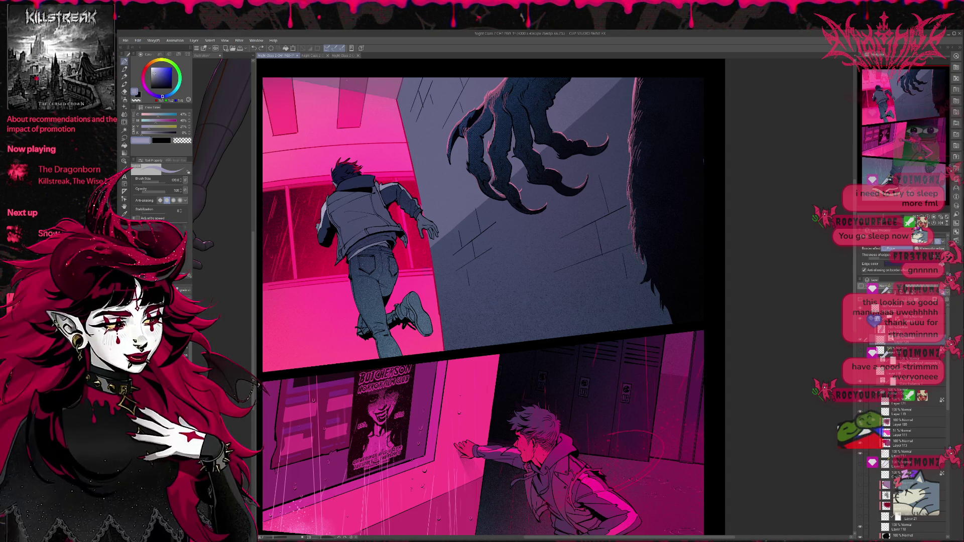
- In dark navy, try curved motion lines beside the runner's shoe, keeping a doubled curve
{"action": "left_click", "coordinate": [302, 204], "text": "alt"}
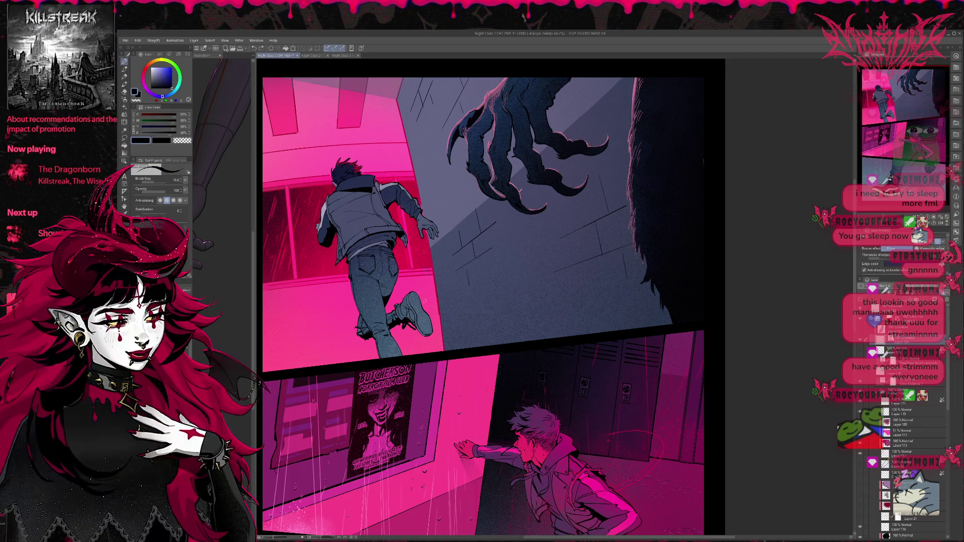
{"action": "left_click_drag", "start_coordinate": [426, 310], "coordinate": [450, 352]}
{"action": "key", "text": "ctrl+z"}
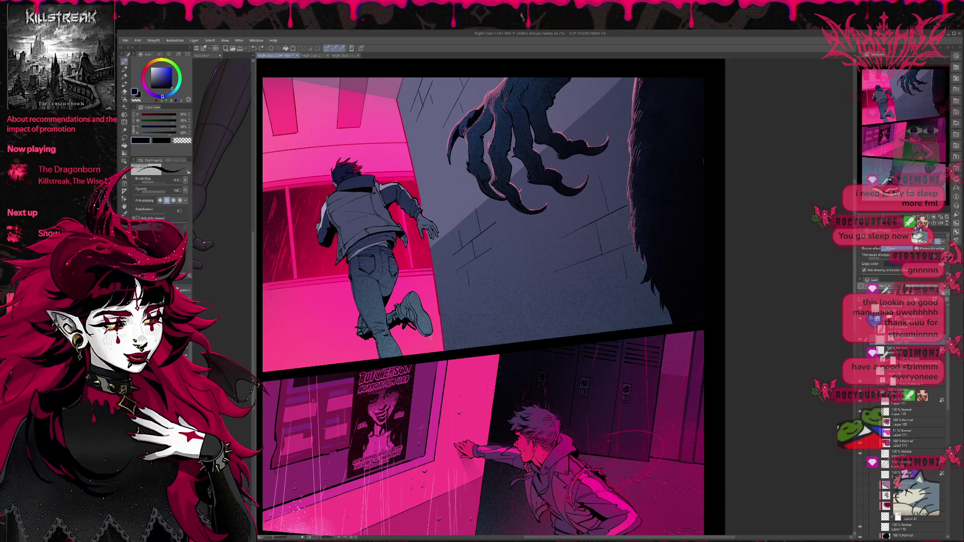
{"action": "left_click_drag", "start_coordinate": [406, 306], "coordinate": [430, 350]}
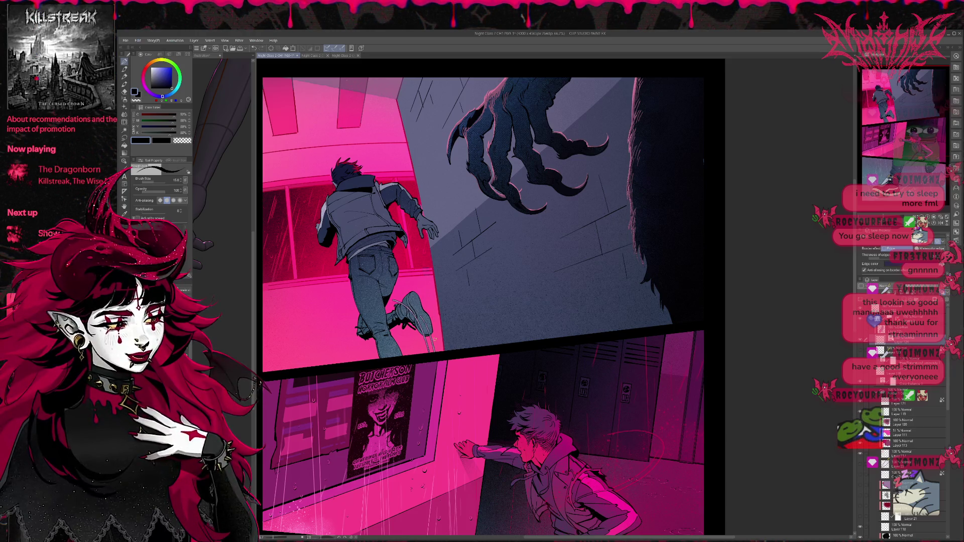
{"action": "key", "text": "ctrl+z"}
{"action": "left_click_drag", "start_coordinate": [425, 304], "coordinate": [453, 346]}
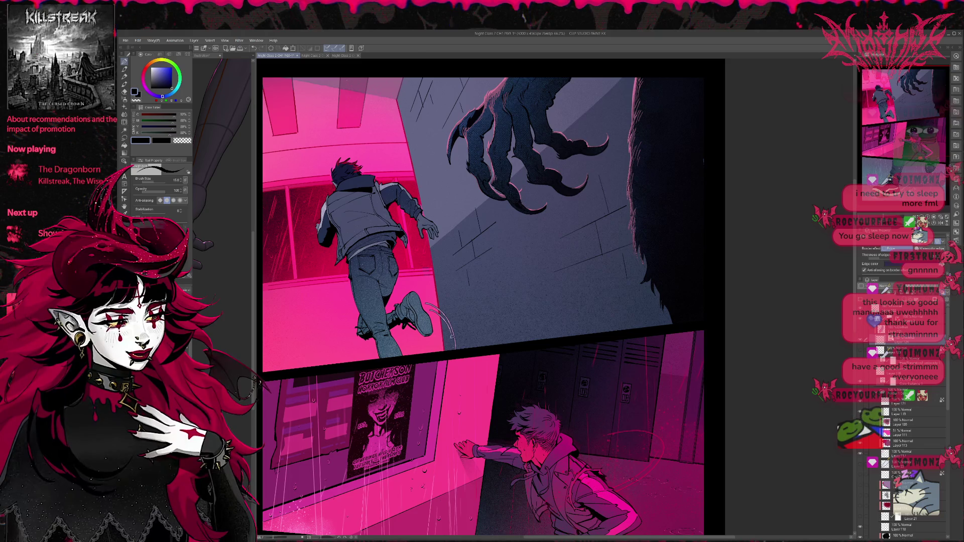
{"action": "key", "text": "ctrl+z"}
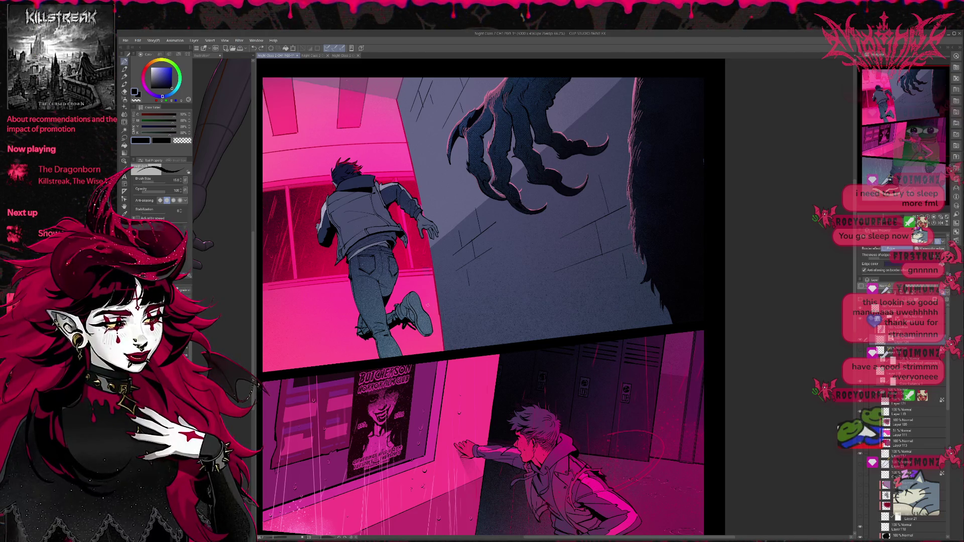
{"action": "left_click_drag", "start_coordinate": [427, 304], "coordinate": [461, 348]}
{"action": "key", "text": "ctrl+z"}
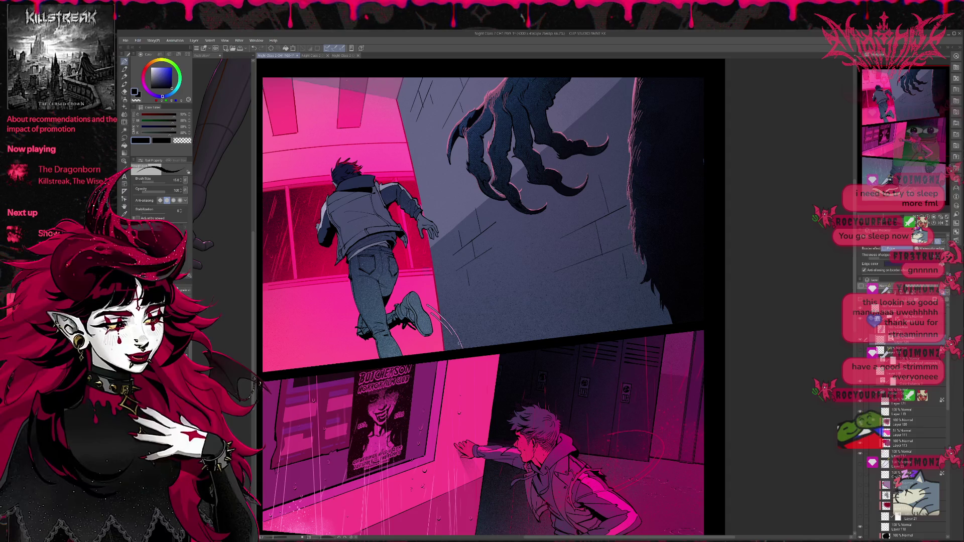
{"action": "left_click_drag", "start_coordinate": [429, 305], "coordinate": [462, 348]}
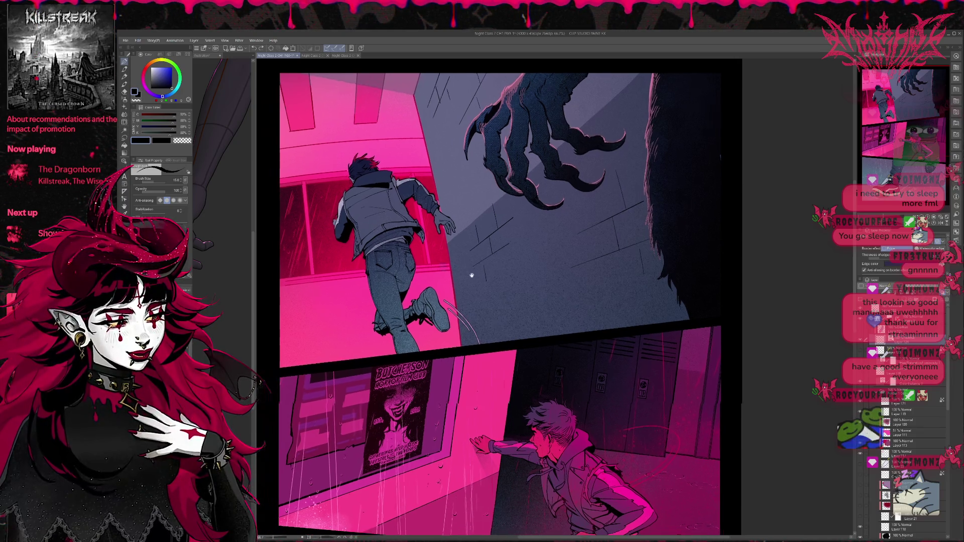
- Try motion lines beside the runner's jacket, arm and trailing leg, undoing the jacket and leg strokes
{"action": "left_click_drag", "start_coordinate": [460, 262], "coordinate": [477, 258]}
{"action": "mouse_move", "coordinate": [332, 208]}
{"action": "left_mouse_down"}
{"action": "mouse_move", "coordinate": [322, 258]}
{"action": "mouse_move", "coordinate": [319, 246]}
{"action": "left_mouse_up"}
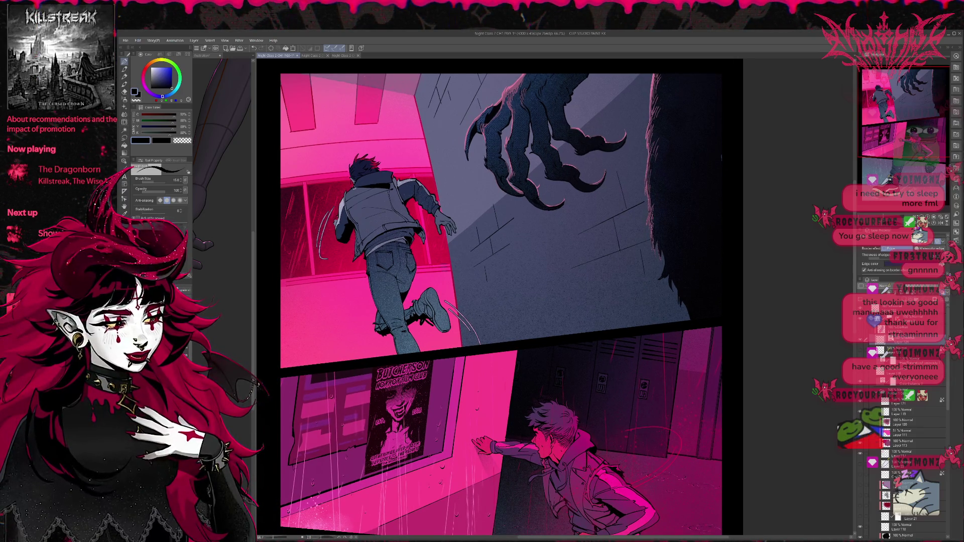
{"action": "key", "text": "ctrl+z"}
{"action": "key", "text": "ctrl+z"}
{"action": "left_click_drag", "start_coordinate": [425, 176], "coordinate": [426, 214]}
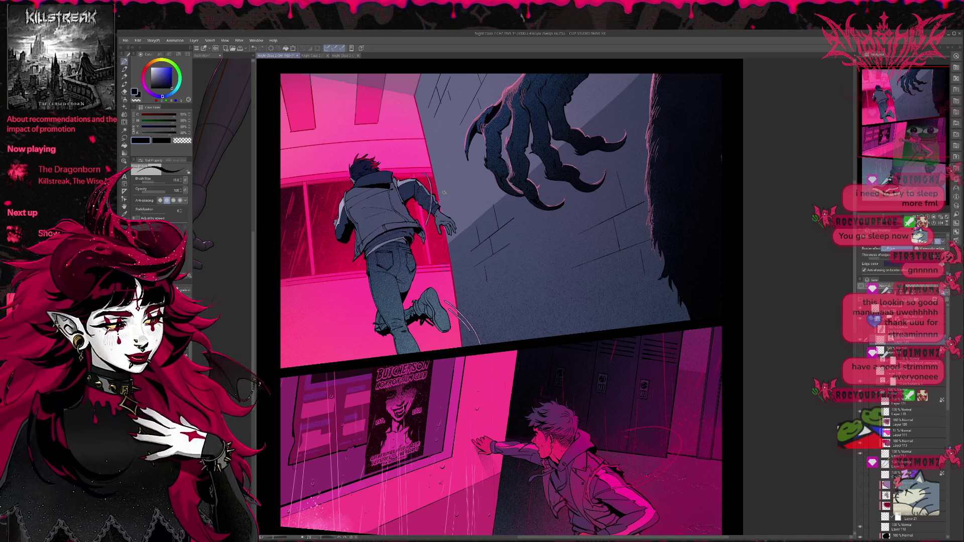
{"action": "left_click_drag", "start_coordinate": [366, 303], "coordinate": [358, 342]}
{"action": "left_click_drag", "start_coordinate": [357, 313], "coordinate": [353, 343]}
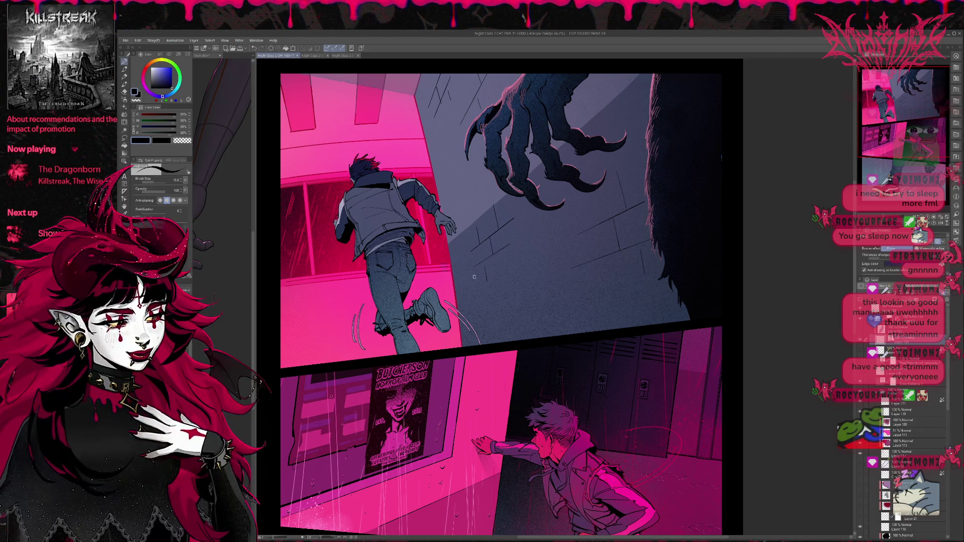
{"action": "key", "text": "ctrl+z"}
{"action": "key", "text": "ctrl+z"}
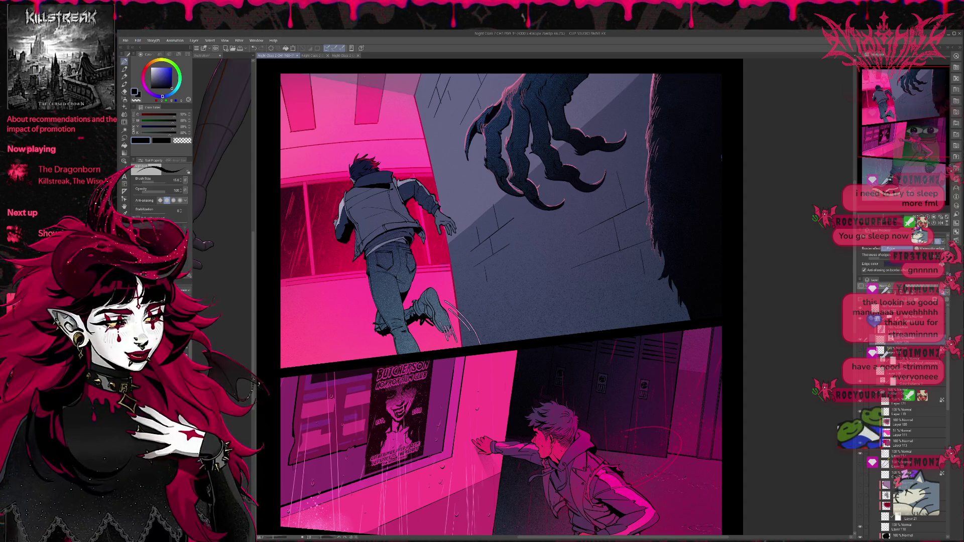
- Erase the speed lines by the shoe, then try thin scratch strokes there and undo them
{"action": "mouse_move", "coordinate": [442, 302]}
{"action": "left_mouse_down"}
{"action": "mouse_move", "coordinate": [452, 326]}
{"action": "mouse_move", "coordinate": [477, 336]}
{"action": "left_mouse_up"}
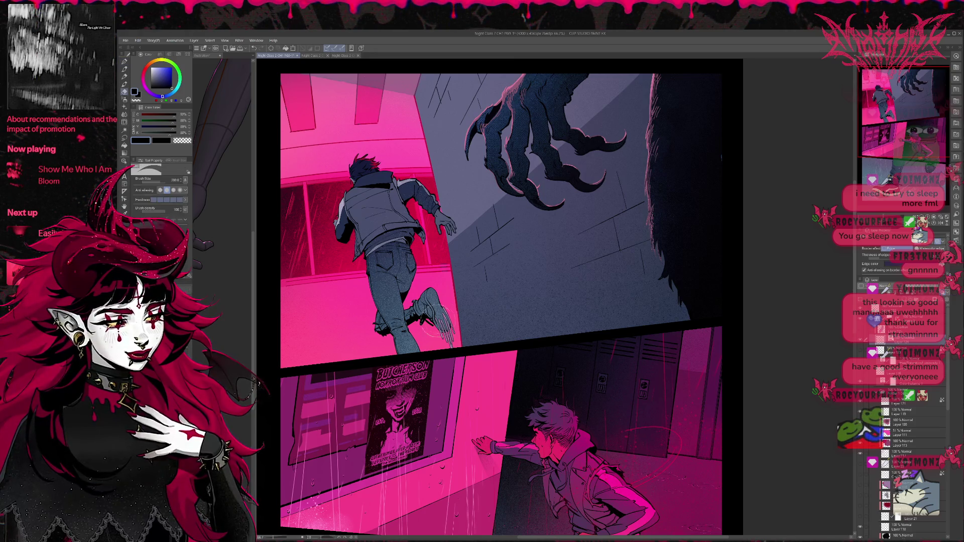
{"action": "left_click_drag", "start_coordinate": [472, 319], "coordinate": [444, 347]}
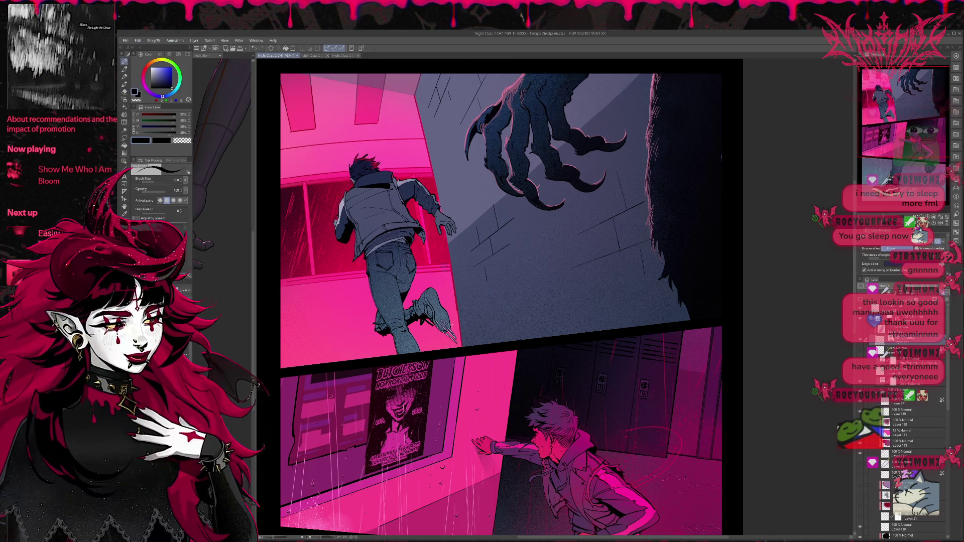
{"action": "mouse_move", "coordinate": [435, 301]}
{"action": "left_mouse_down"}
{"action": "mouse_move", "coordinate": [474, 336]}
{"action": "mouse_move", "coordinate": [464, 318]}
{"action": "left_mouse_up"}
{"action": "mouse_move", "coordinate": [430, 277]}
{"action": "left_mouse_down"}
{"action": "mouse_move", "coordinate": [464, 306]}
{"action": "mouse_move", "coordinate": [446, 306]}
{"action": "mouse_move", "coordinate": [471, 342]}
{"action": "left_mouse_up"}
{"action": "key", "text": "e"}
{"action": "key", "text": "p"}
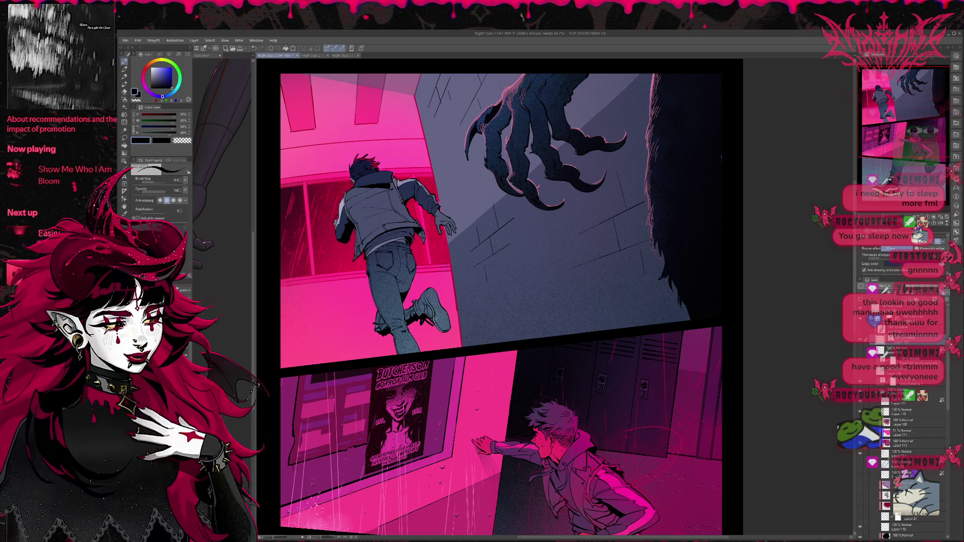
{"action": "left_click_drag", "start_coordinate": [431, 313], "coordinate": [443, 351]}
{"action": "left_click_drag", "start_coordinate": [442, 328], "coordinate": [448, 352]}
{"action": "key", "text": "ctrl+z"}
{"action": "key", "text": "ctrl+z"}
{"action": "key", "text": "ctrl+z"}
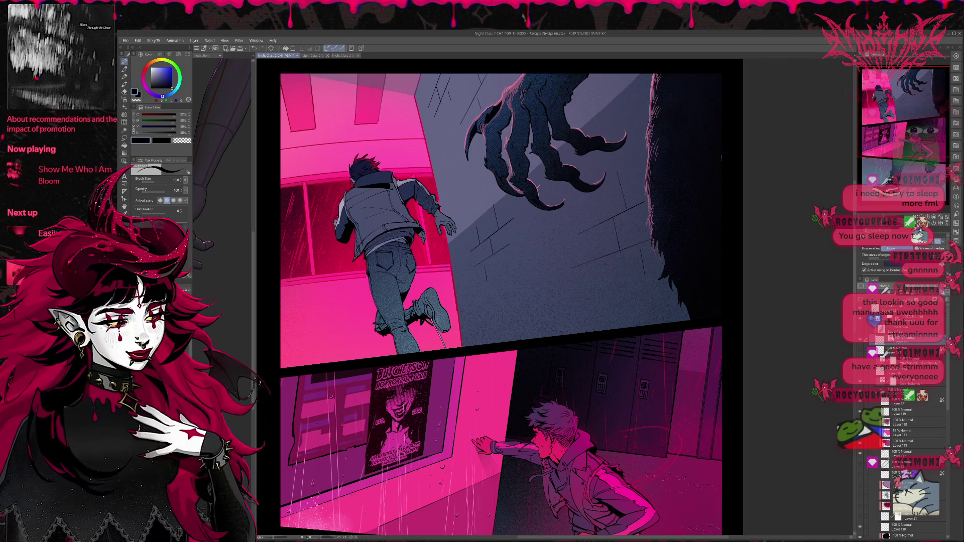
{"action": "key", "text": "ctrl+z"}
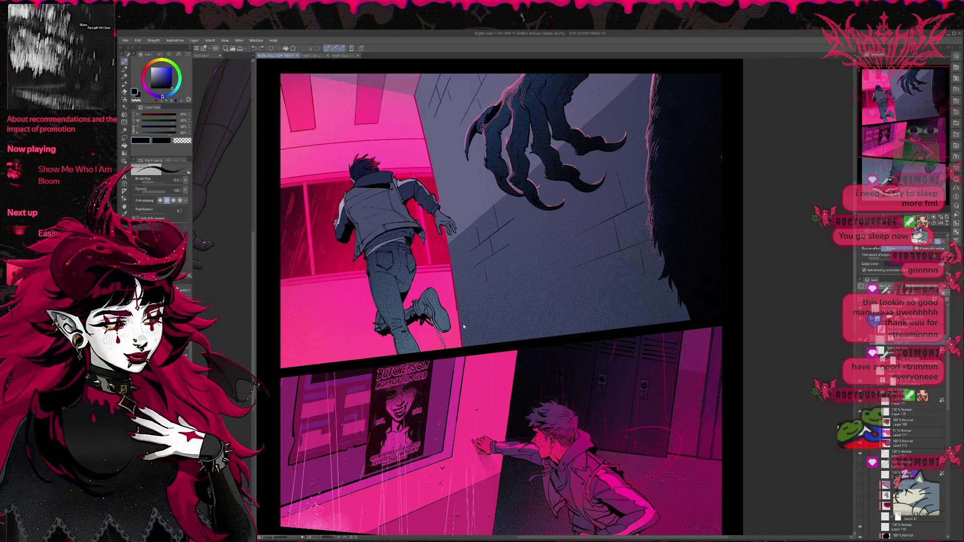
- Mirror the canvas horizontally and draw a curve along the trouser hem and shoe
{"action": "key", "text": "h"}
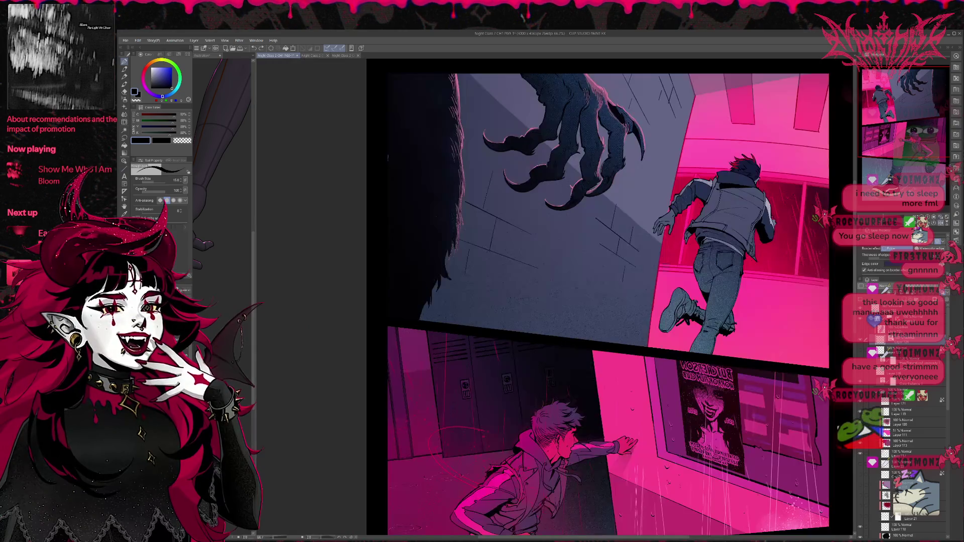
{"action": "scroll", "coordinate": [580, 306], "scroll_direction": "up", "scroll_amount": 3}
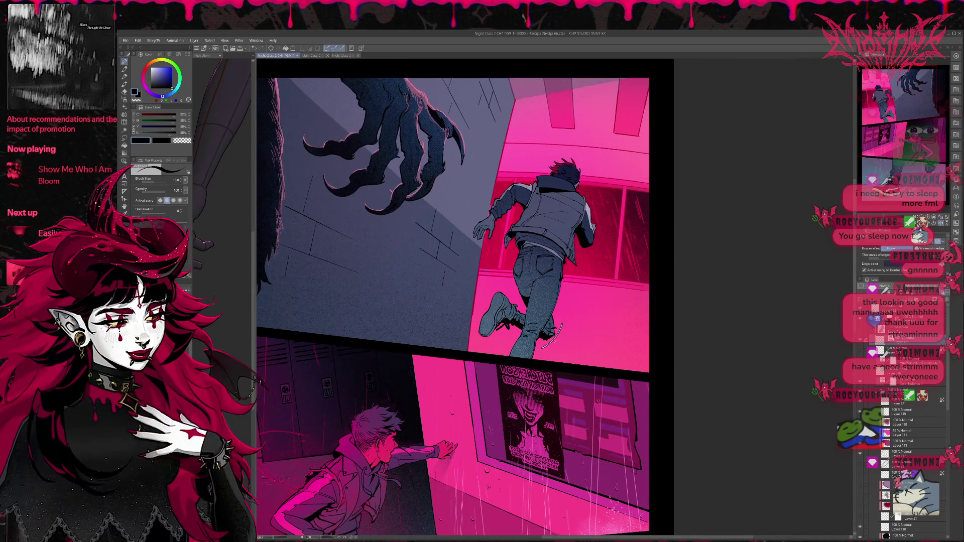
{"action": "mouse_move", "coordinate": [557, 324]}
{"action": "left_mouse_down"}
{"action": "mouse_move", "coordinate": [546, 346]}
{"action": "mouse_move", "coordinate": [561, 329]}
{"action": "left_mouse_up"}
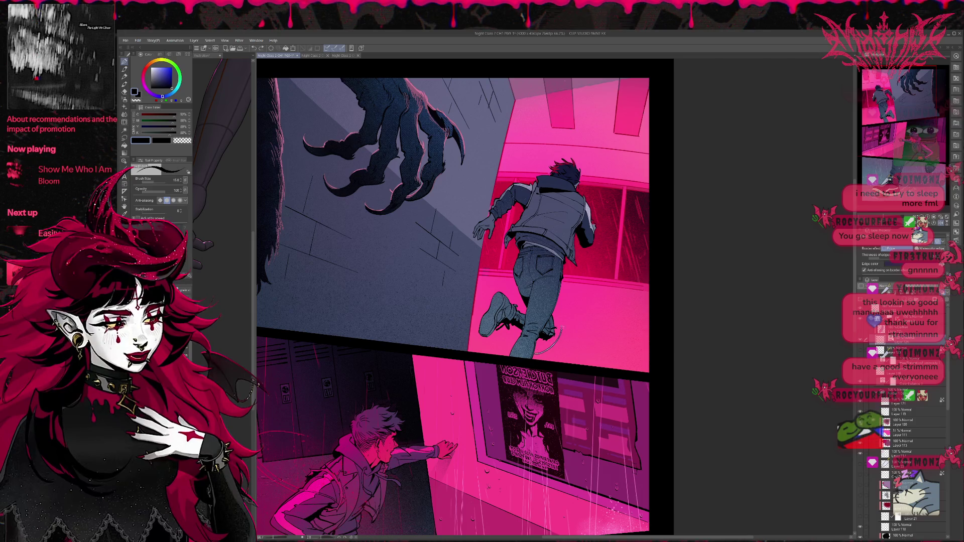
{"action": "key", "text": "ctrl+z"}
{"action": "left_click_drag", "start_coordinate": [486, 345], "coordinate": [567, 328]}
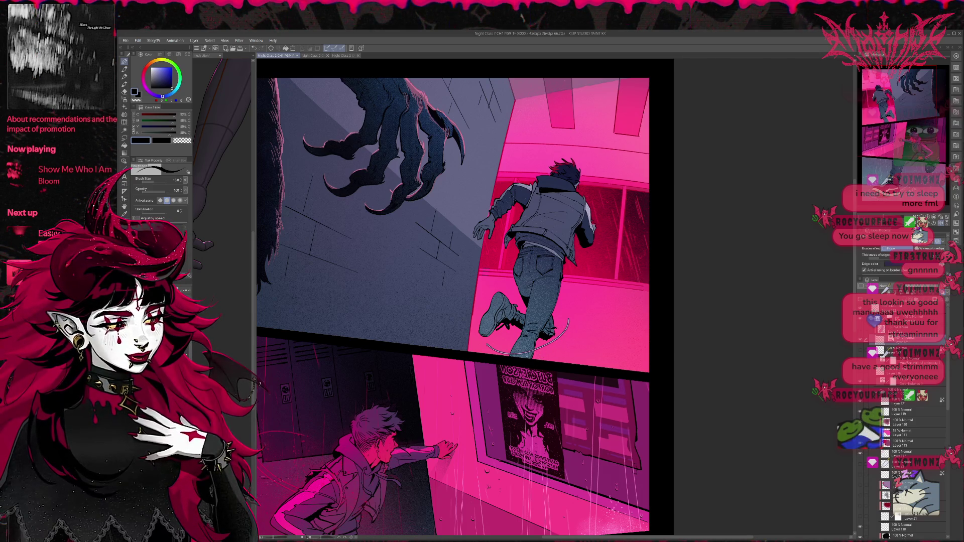
{"action": "key", "text": "e"}
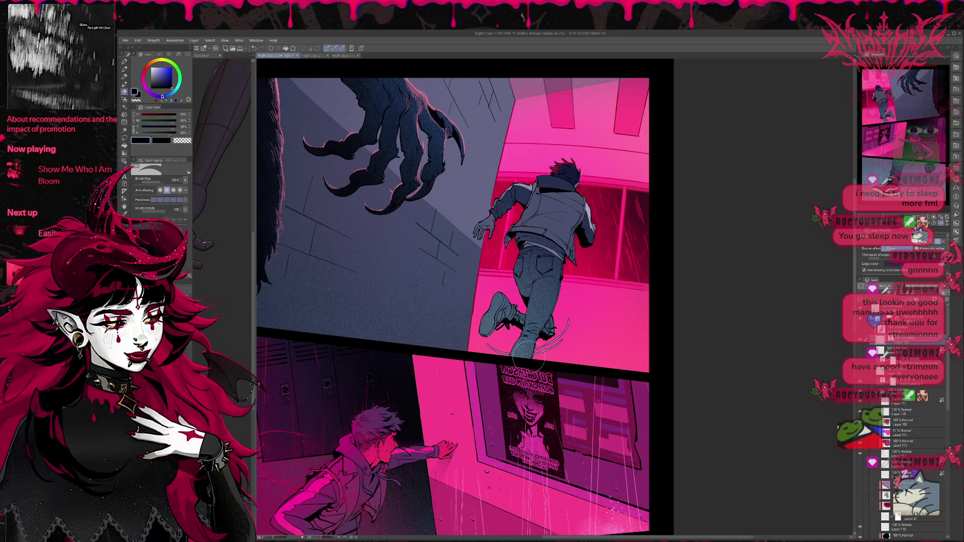
{"action": "key", "text": "p"}
{"action": "scroll", "coordinate": [594, 327], "scroll_direction": "down", "scroll_amount": 1}
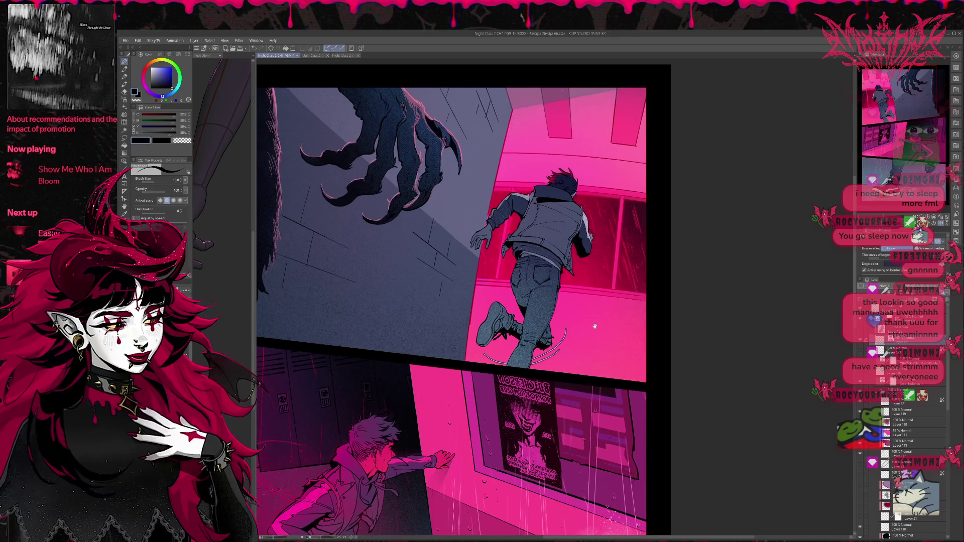
- Draw a curved motion stroke beside the runner's back, redrawing it until it fits
{"action": "left_click_drag", "start_coordinate": [595, 227], "coordinate": [575, 274]}
{"action": "key", "text": "ctrl+z"}
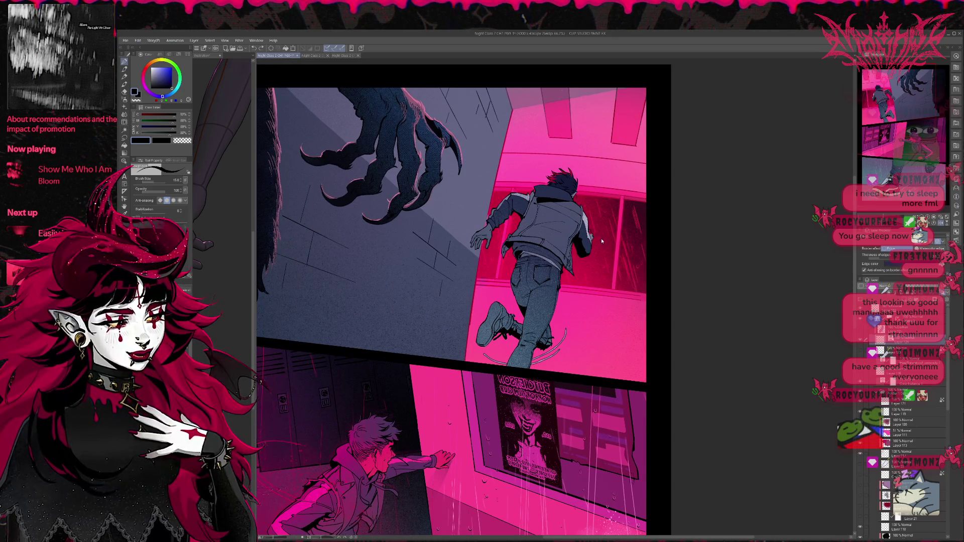
{"action": "mouse_move", "coordinate": [594, 224]}
{"action": "left_mouse_down"}
{"action": "mouse_move", "coordinate": [602, 254]}
{"action": "mouse_move", "coordinate": [600, 245]}
{"action": "mouse_move", "coordinate": [575, 282]}
{"action": "left_mouse_up"}
{"action": "key", "text": "ctrl+z"}
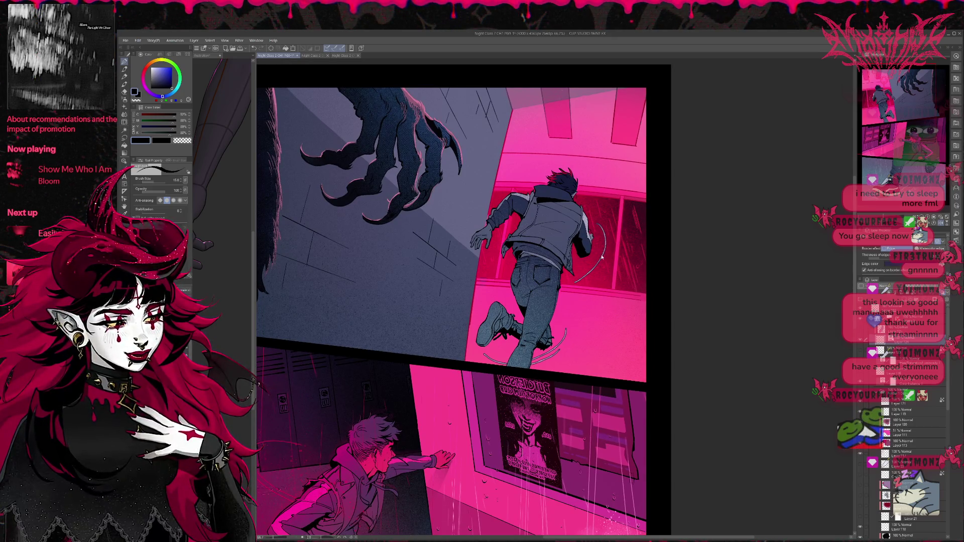
{"action": "key", "text": "ctrl+z"}
{"action": "left_click_drag", "start_coordinate": [595, 241], "coordinate": [577, 278]}
{"action": "key", "text": "ctrl+z"}
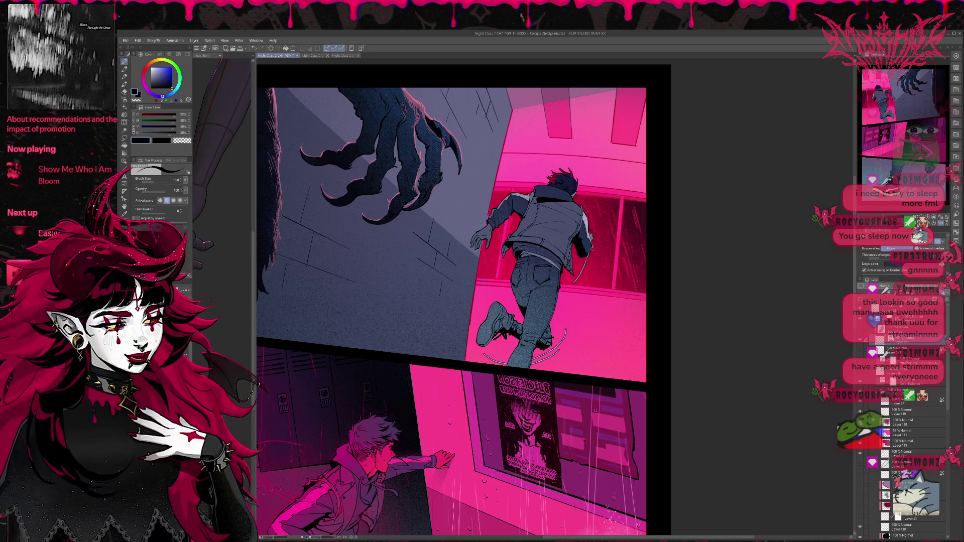
{"action": "left_click_drag", "start_coordinate": [592, 245], "coordinate": [577, 288]}
{"action": "key", "text": "ctrl+z"}
{"action": "left_click_drag", "start_coordinate": [597, 246], "coordinate": [582, 285]}
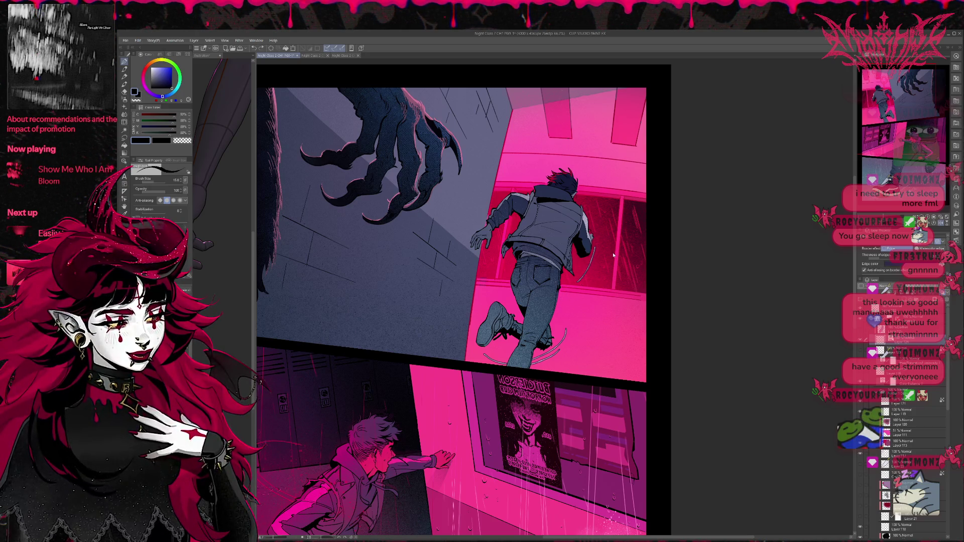
- Add two motion strokes to the left of the runner's arm and hand
{"action": "left_click_drag", "start_coordinate": [484, 256], "coordinate": [477, 280]}
{"action": "key", "text": "ctrl+z"}
{"action": "left_click_drag", "start_coordinate": [482, 216], "coordinate": [478, 274]}
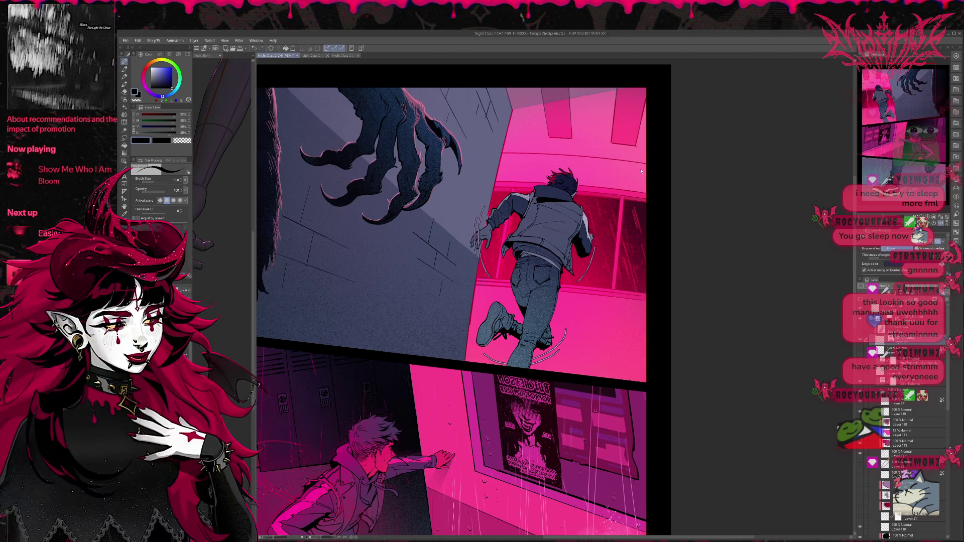
{"action": "key", "text": "ctrl+z"}
{"action": "mouse_move", "coordinate": [507, 188]}
{"action": "left_mouse_down"}
{"action": "mouse_move", "coordinate": [500, 253]}
{"action": "mouse_move", "coordinate": [508, 255]}
{"action": "left_mouse_up"}
{"action": "key", "text": "ctrl+z"}
{"action": "key", "text": "ctrl+z"}
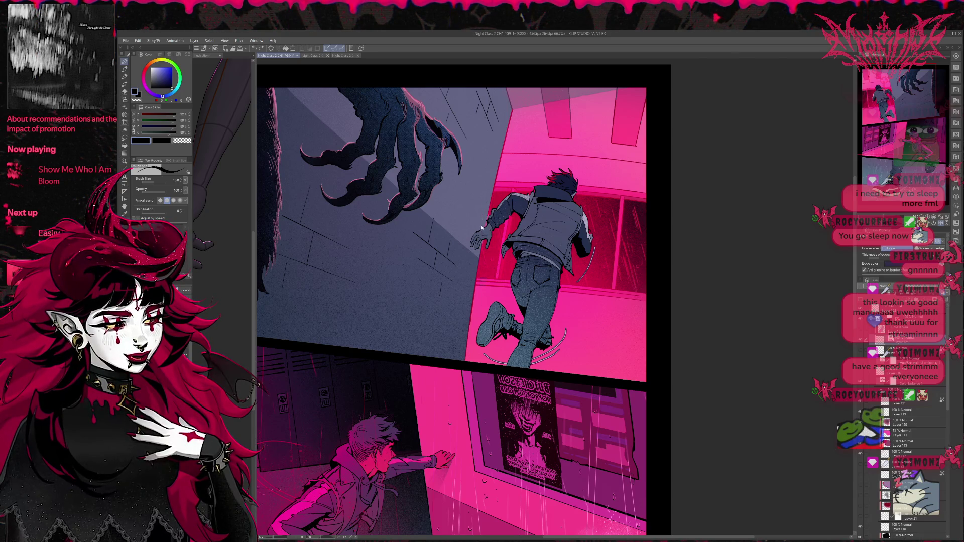
{"action": "left_click_drag", "start_coordinate": [480, 205], "coordinate": [478, 234]}
{"action": "left_click_drag", "start_coordinate": [483, 249], "coordinate": [495, 275]}
{"action": "key", "text": "e"}
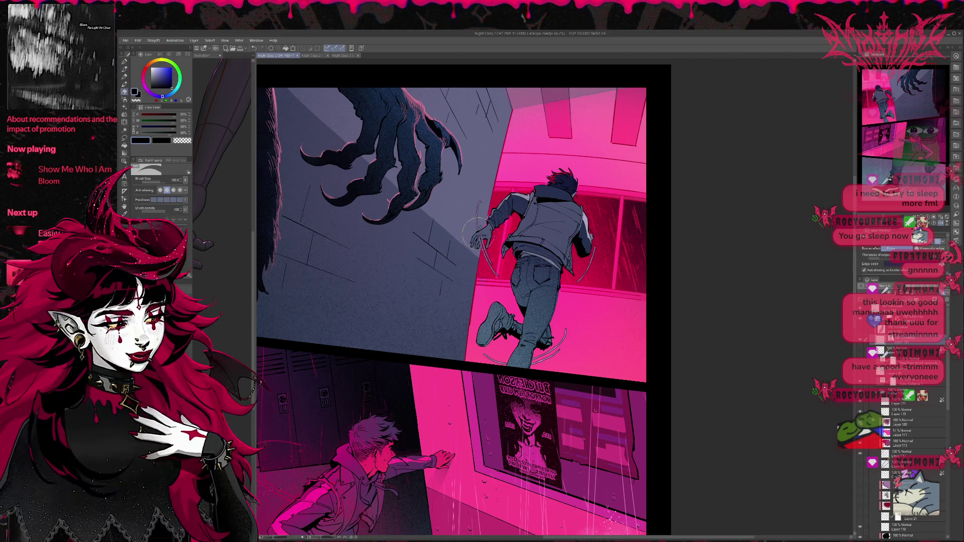
{"action": "mouse_move", "coordinate": [477, 232]}
{"action": "left_mouse_down"}
{"action": "mouse_move", "coordinate": [479, 245]}
{"action": "mouse_move", "coordinate": [497, 211]}
{"action": "left_mouse_up"}
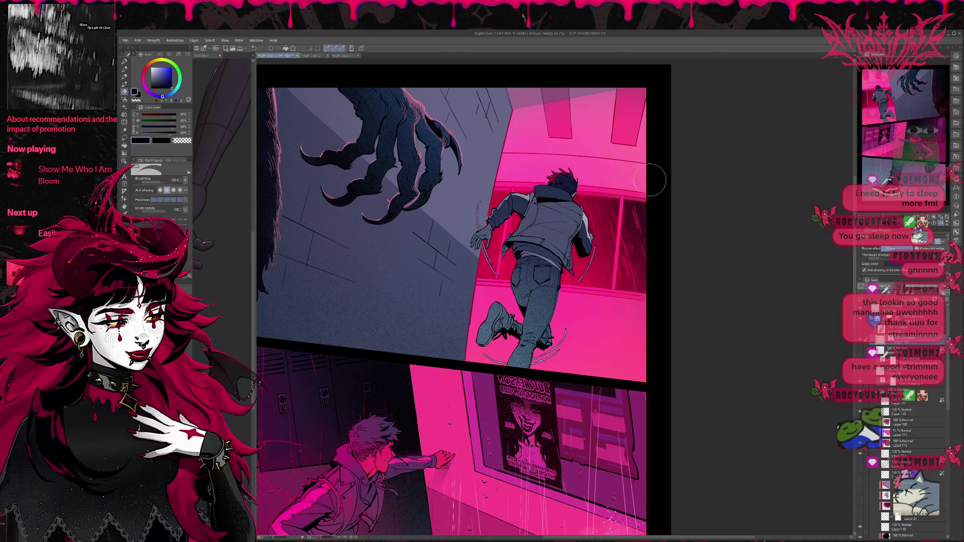
{"action": "key", "text": "ctrl+z"}
{"action": "key", "text": "ctrl+z"}
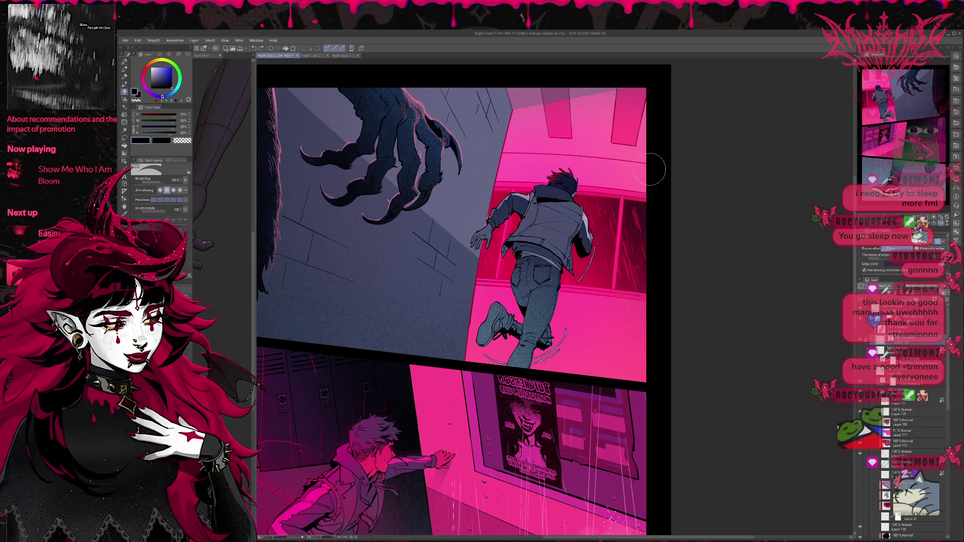
{"action": "key", "text": "p"}
- Draw motion arcs beside the raised arm and a short line left of the hip
{"action": "mouse_move", "coordinate": [522, 175]}
{"action": "left_mouse_down"}
{"action": "mouse_move", "coordinate": [505, 211]}
{"action": "mouse_move", "coordinate": [521, 214]}
{"action": "mouse_move", "coordinate": [500, 243]}
{"action": "left_mouse_up"}
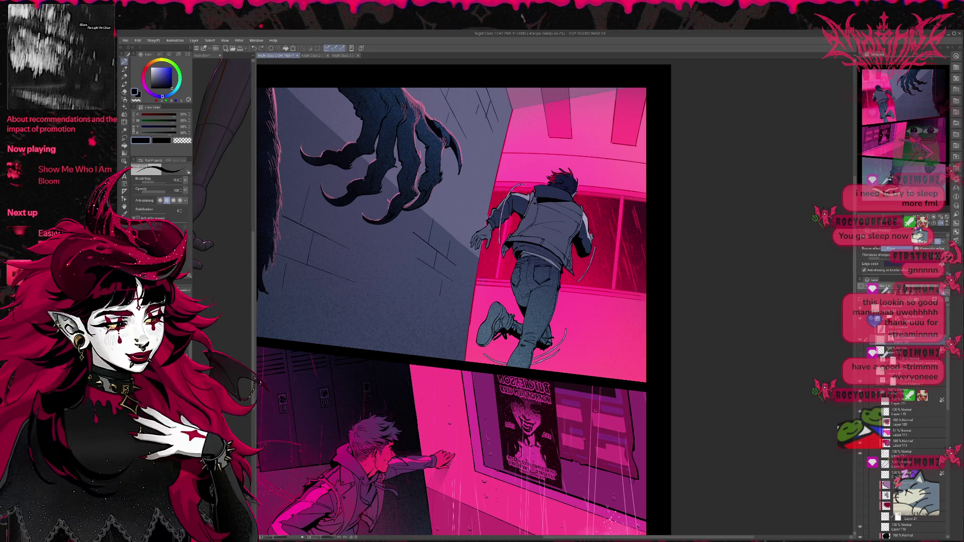
{"action": "left_click_drag", "start_coordinate": [519, 186], "coordinate": [500, 235]}
{"action": "key", "text": "ctrl+z"}
{"action": "mouse_move", "coordinate": [524, 169]}
{"action": "left_mouse_down"}
{"action": "mouse_move", "coordinate": [499, 242]}
{"action": "mouse_move", "coordinate": [504, 220]}
{"action": "left_mouse_up"}
{"action": "left_click_drag", "start_coordinate": [523, 174], "coordinate": [500, 239]}
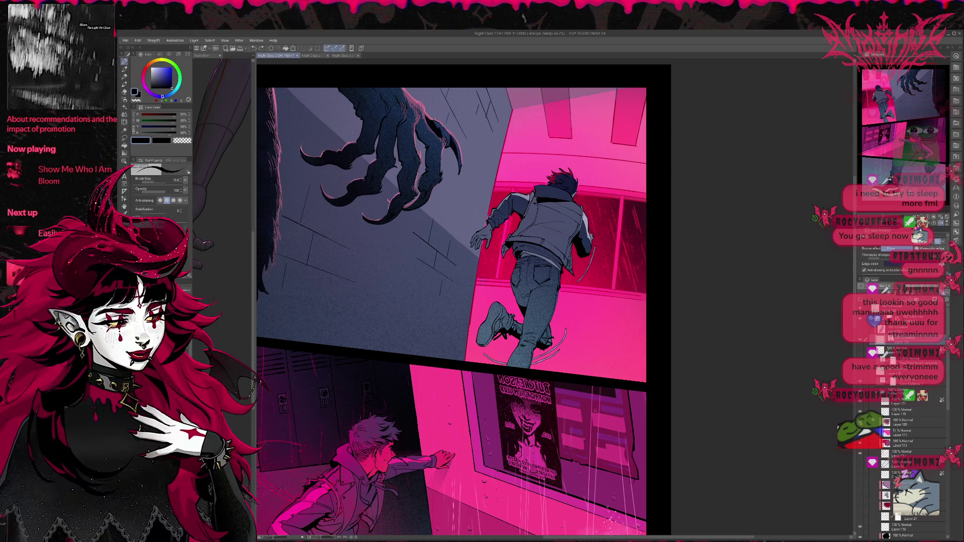
{"action": "left_click_drag", "start_coordinate": [504, 258], "coordinate": [499, 281]}
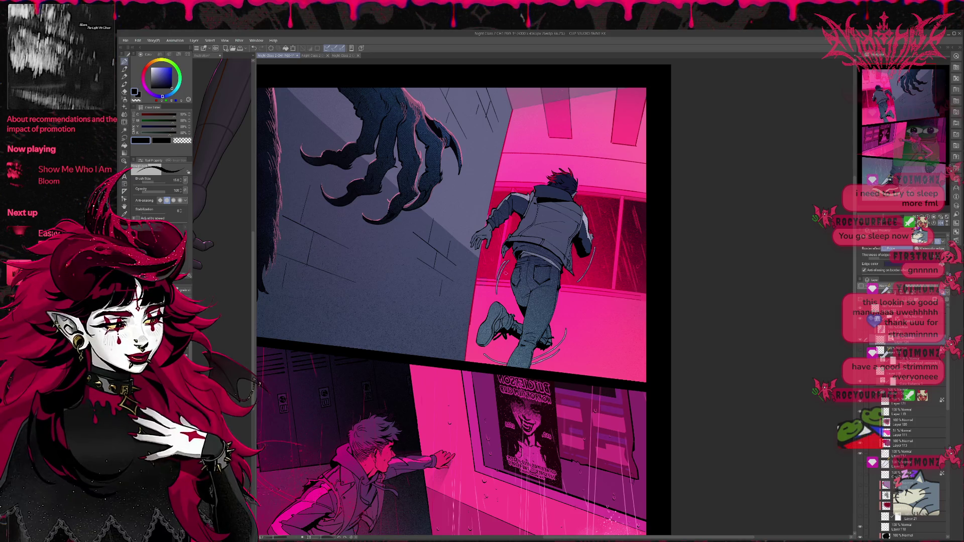
{"action": "left_click_drag", "start_coordinate": [565, 217], "coordinate": [560, 221]}
- Letter DASH on the wall left of the runner, then undo the attempt
{"action": "left_click_drag", "start_coordinate": [451, 261], "coordinate": [433, 294]}
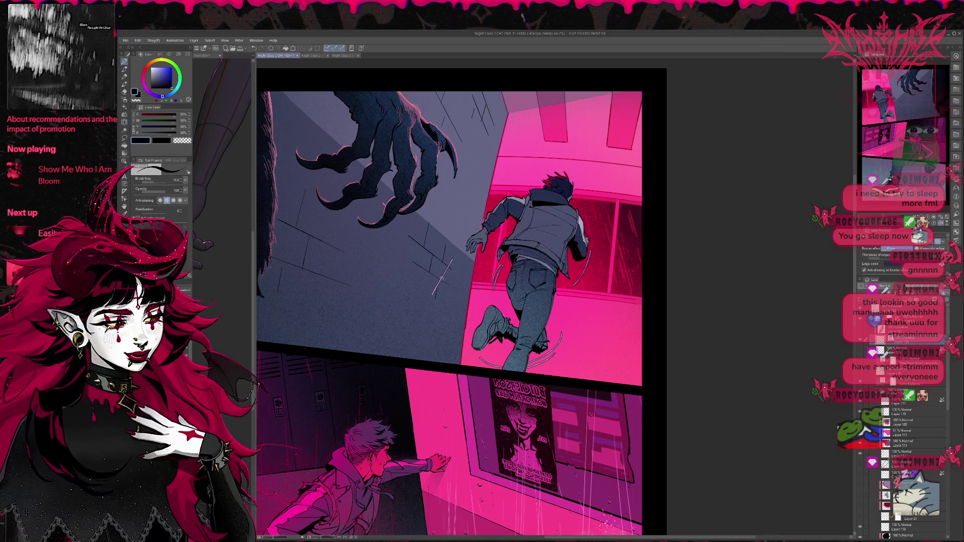
{"action": "key", "text": "ctrl+z"}
{"action": "mouse_move", "coordinate": [440, 260]}
{"action": "left_mouse_down"}
{"action": "mouse_move", "coordinate": [433, 294]}
{"action": "mouse_move", "coordinate": [453, 262]}
{"action": "mouse_move", "coordinate": [459, 290]}
{"action": "mouse_move", "coordinate": [475, 284]}
{"action": "left_mouse_up"}
{"action": "left_click_drag", "start_coordinate": [483, 257], "coordinate": [481, 279]}
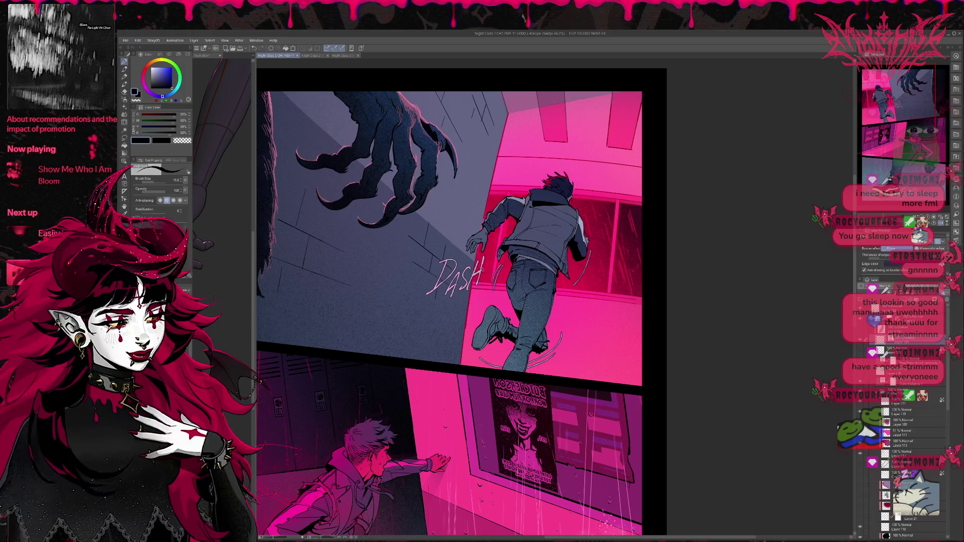
{"action": "key", "text": "ctrl+z"}
{"action": "key", "text": "ctrl+z"}
{"action": "key", "text": "ctrl+z"}
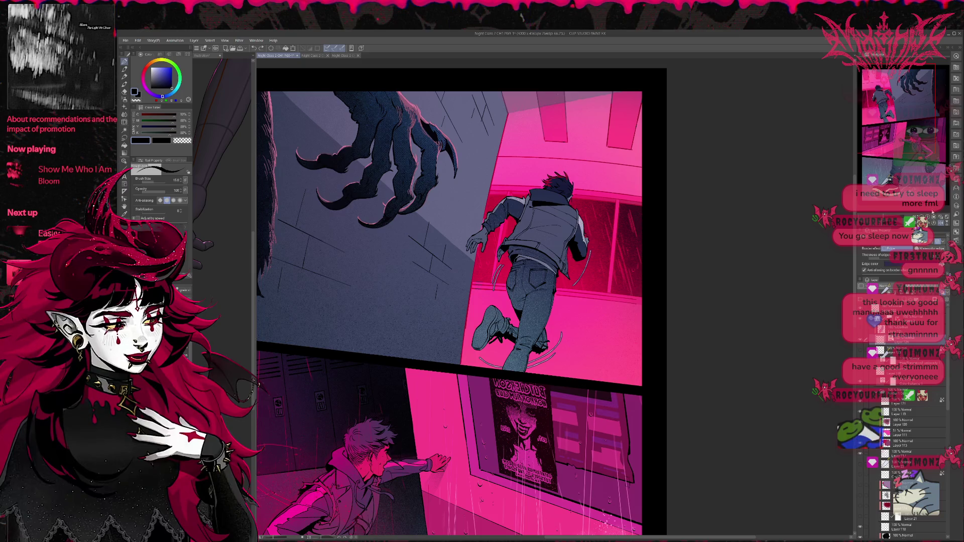
- Mirror the view and hand-letter DASH on the pink wall beside the runner's legs
{"action": "key", "text": "h"}
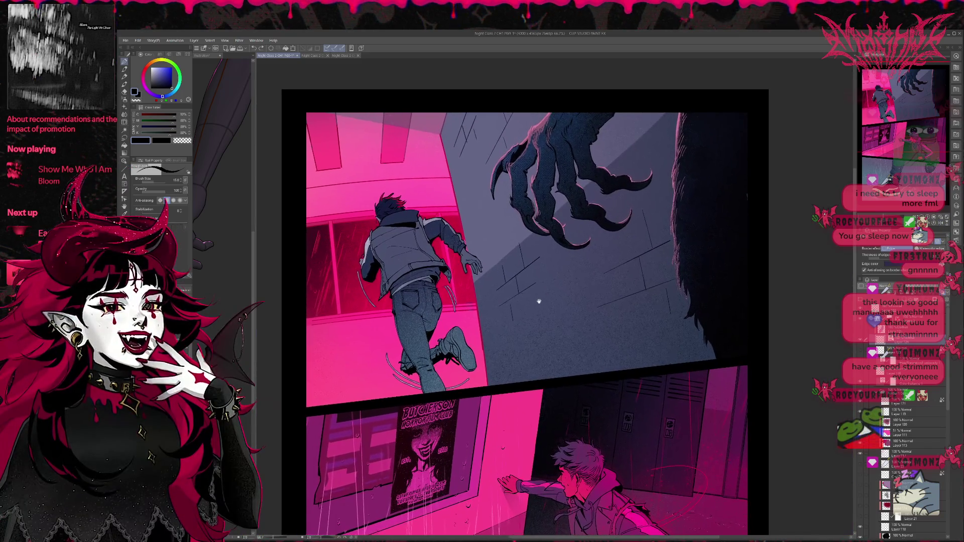
{"action": "left_click_drag", "start_coordinate": [363, 324], "coordinate": [370, 364]}
{"action": "mouse_move", "coordinate": [381, 346]}
{"action": "left_mouse_down"}
{"action": "mouse_move", "coordinate": [393, 301]}
{"action": "mouse_move", "coordinate": [399, 331]}
{"action": "left_mouse_up"}
{"action": "mouse_move", "coordinate": [384, 327]}
{"action": "left_mouse_down"}
{"action": "mouse_move", "coordinate": [397, 319]}
{"action": "mouse_move", "coordinate": [384, 352]}
{"action": "mouse_move", "coordinate": [399, 301]}
{"action": "left_mouse_up"}
{"action": "key", "text": "ctrl+z"}
{"action": "key", "text": "ctrl+z"}
{"action": "key", "text": "ctrl+z"}
{"action": "mouse_move", "coordinate": [399, 301]}
{"action": "left_mouse_down"}
{"action": "mouse_move", "coordinate": [402, 328]}
{"action": "mouse_move", "coordinate": [426, 340]}
{"action": "left_mouse_up"}
{"action": "left_click_drag", "start_coordinate": [417, 322], "coordinate": [426, 321]}
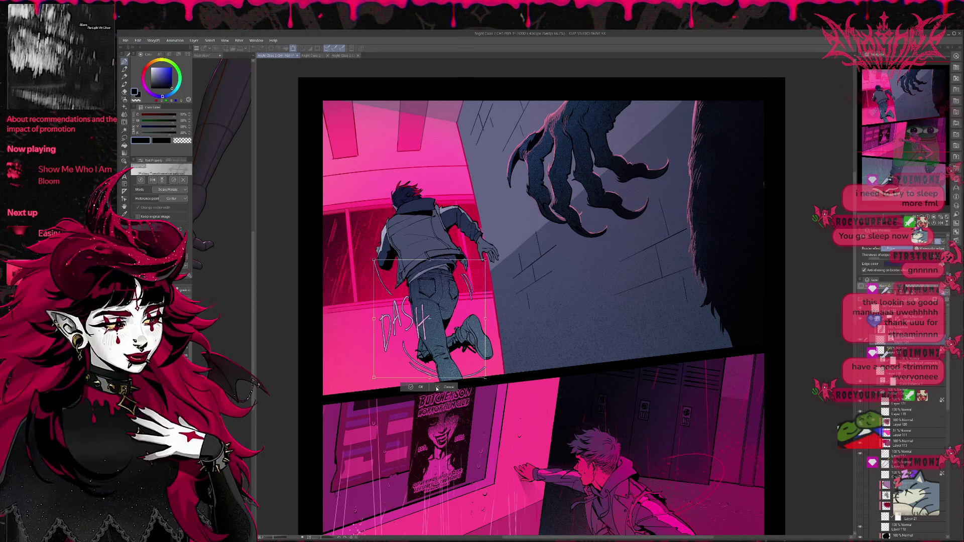
- Lasso the DASH lettering, copy it to its own layer, then tilt, shrink and reposition it
{"action": "left_click", "coordinate": [124, 138]}
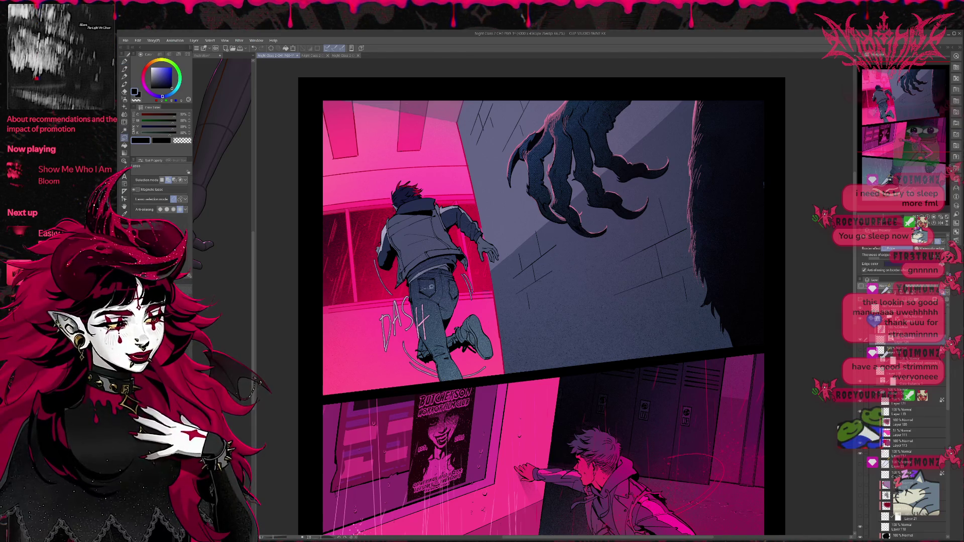
{"action": "mouse_move", "coordinate": [419, 334]}
{"action": "left_mouse_down"}
{"action": "mouse_move", "coordinate": [377, 351]}
{"action": "mouse_move", "coordinate": [431, 294]}
{"action": "mouse_move", "coordinate": [419, 336]}
{"action": "left_mouse_up"}
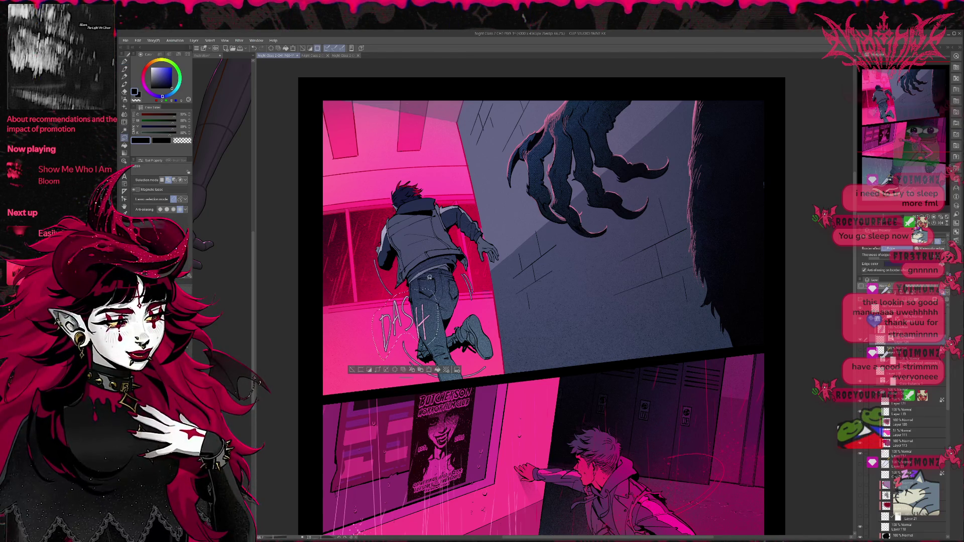
{"action": "left_click", "coordinate": [412, 370]}
{"action": "key", "text": "ctrl+t"}
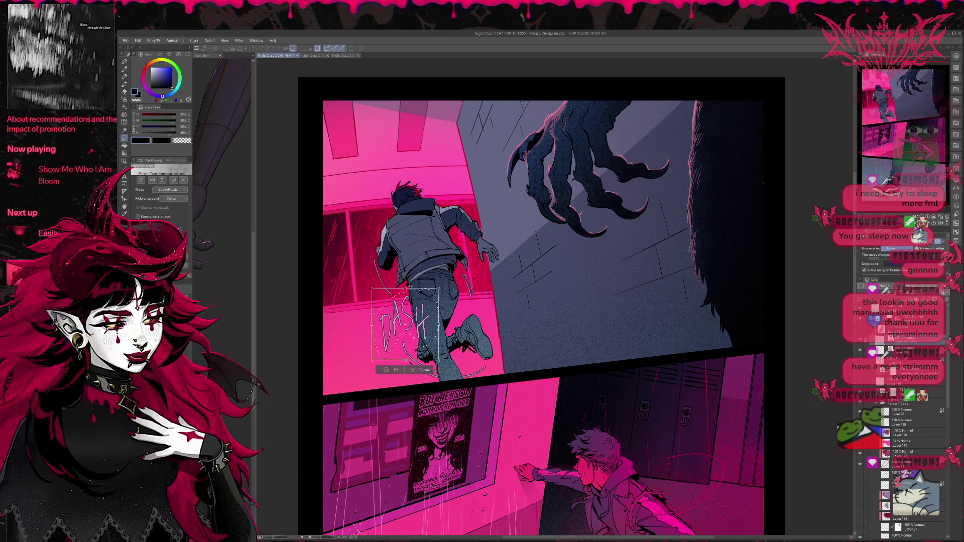
{"action": "left_click_drag", "start_coordinate": [414, 286], "coordinate": [418, 289]}
{"action": "mouse_move", "coordinate": [454, 289]}
{"action": "left_mouse_down"}
{"action": "mouse_move", "coordinate": [467, 257]}
{"action": "mouse_move", "coordinate": [458, 275]}
{"action": "left_mouse_up"}
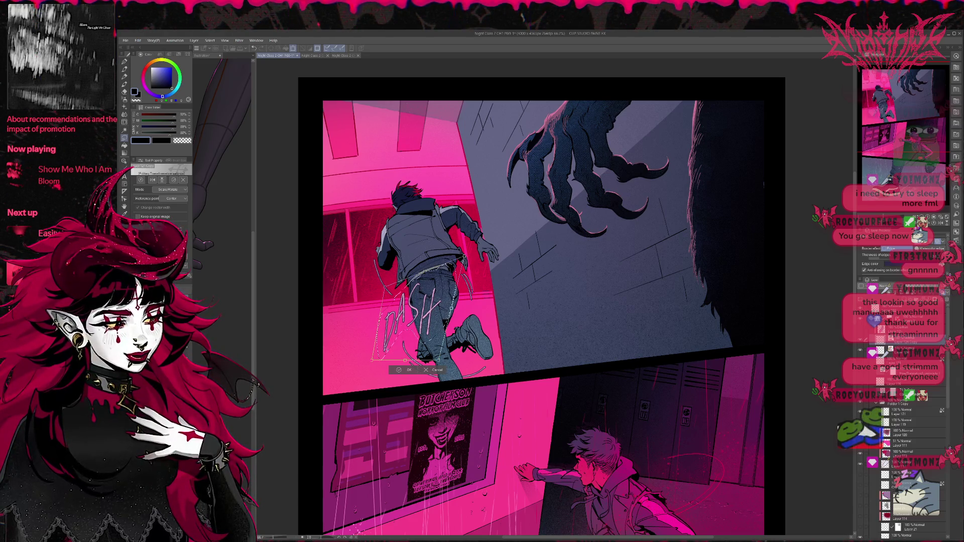
{"action": "left_click_drag", "start_coordinate": [372, 359], "coordinate": [465, 259]}
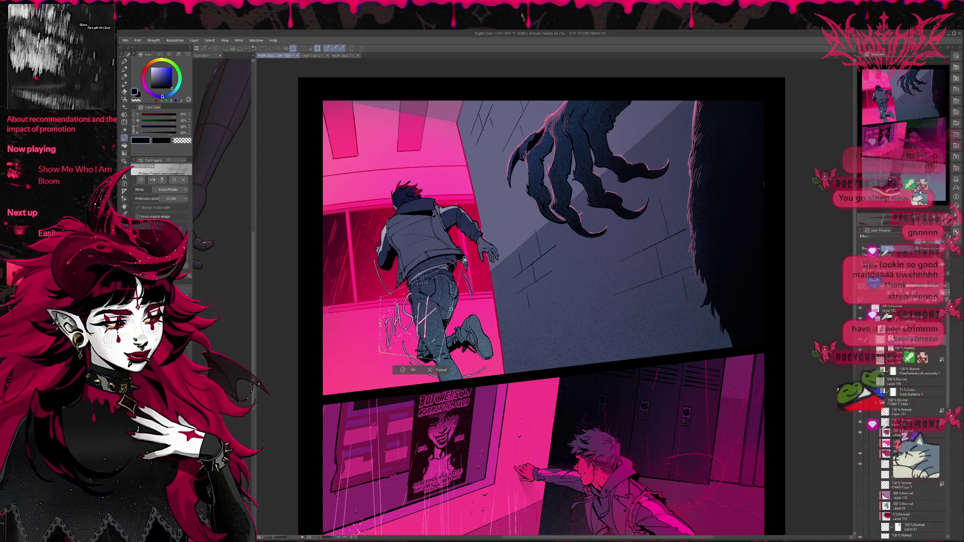
{"action": "left_click_drag", "start_coordinate": [441, 361], "coordinate": [442, 365]}
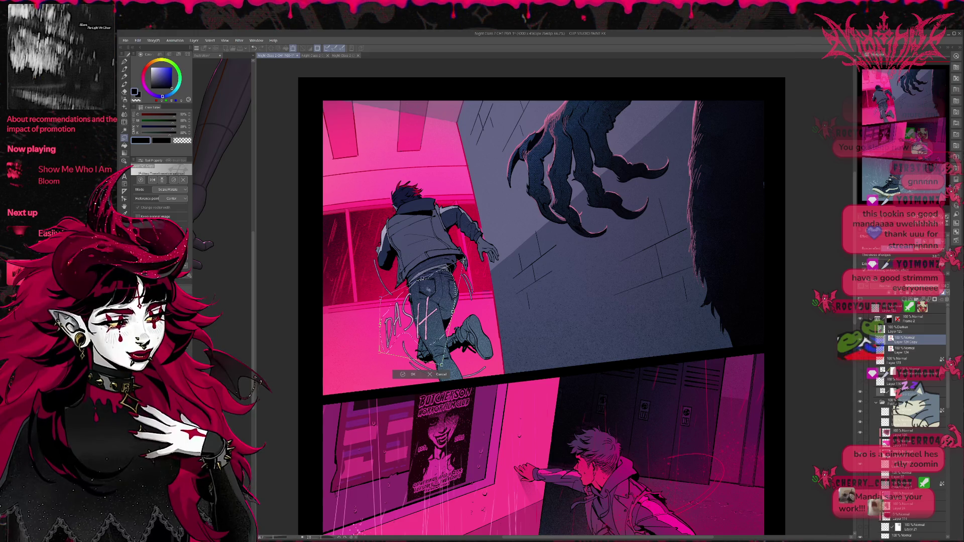
{"action": "mouse_move", "coordinate": [428, 290]}
{"action": "left_mouse_down"}
{"action": "mouse_move", "coordinate": [416, 287]}
{"action": "mouse_move", "coordinate": [428, 282]}
{"action": "left_mouse_up"}
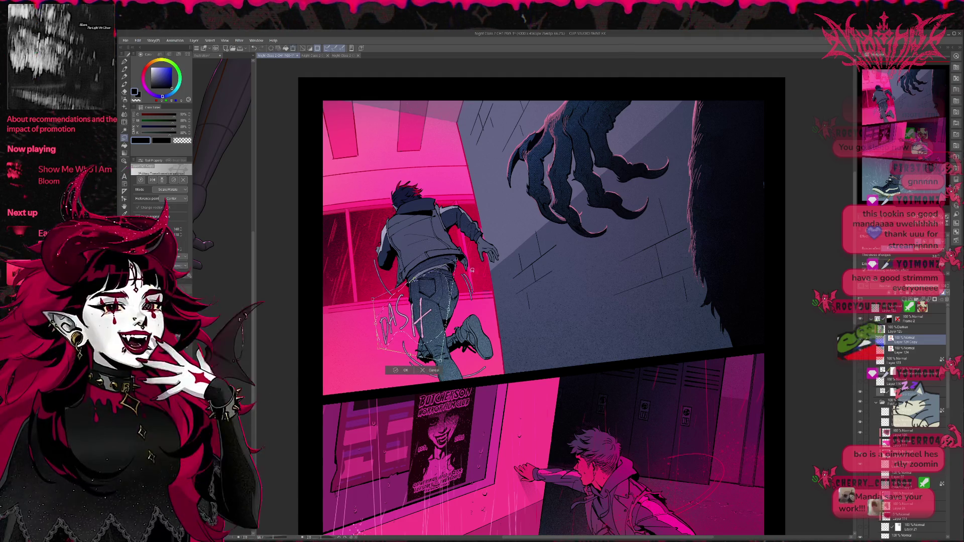
{"action": "key", "text": "Return"}
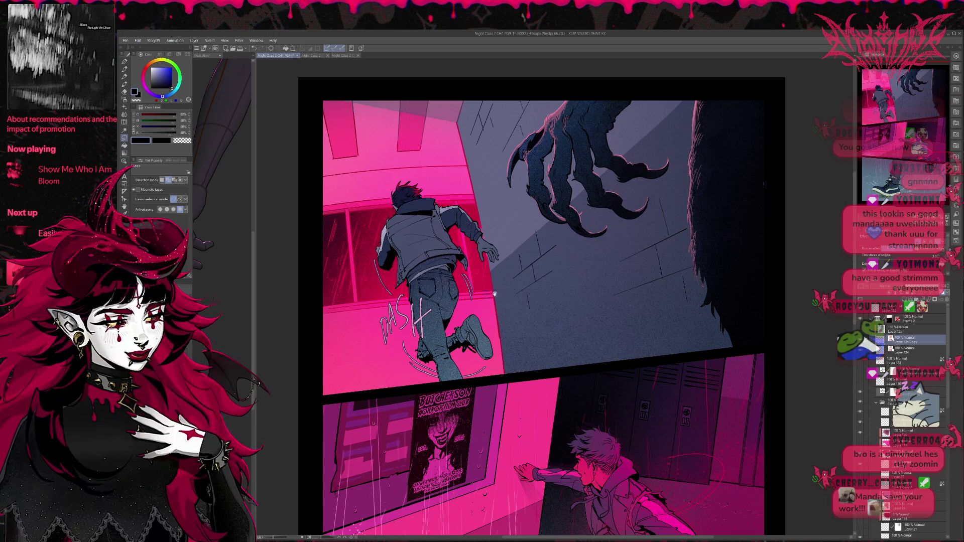
- Deselect, then nudge the H of DASH slightly to the right
{"action": "key", "text": "ctrl+d"}
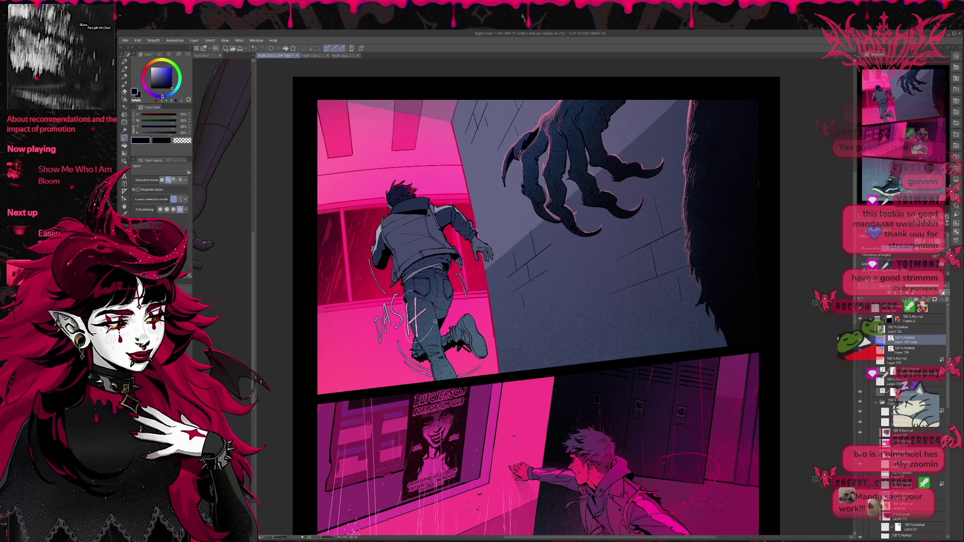
{"action": "key", "text": "ctrl+t"}
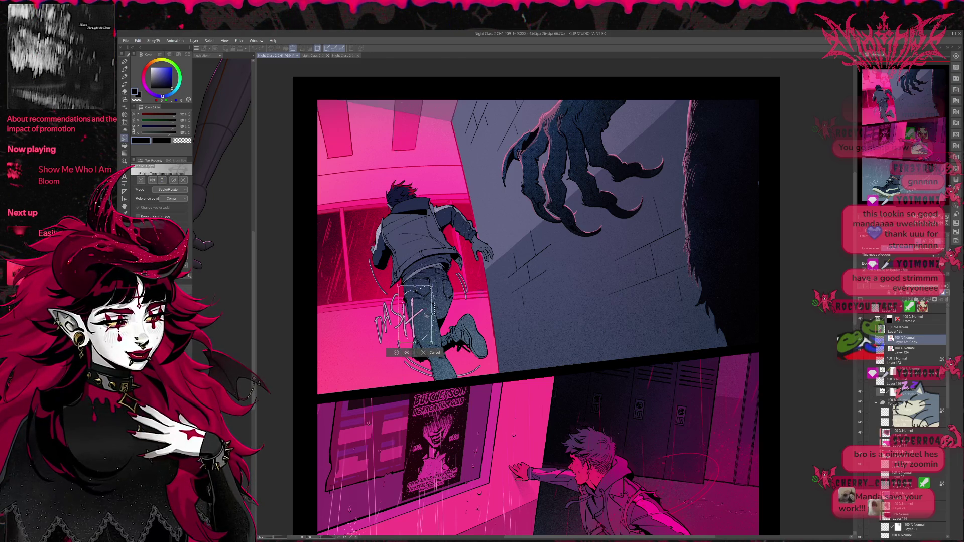
{"action": "left_click_drag", "start_coordinate": [426, 315], "coordinate": [427, 312]}
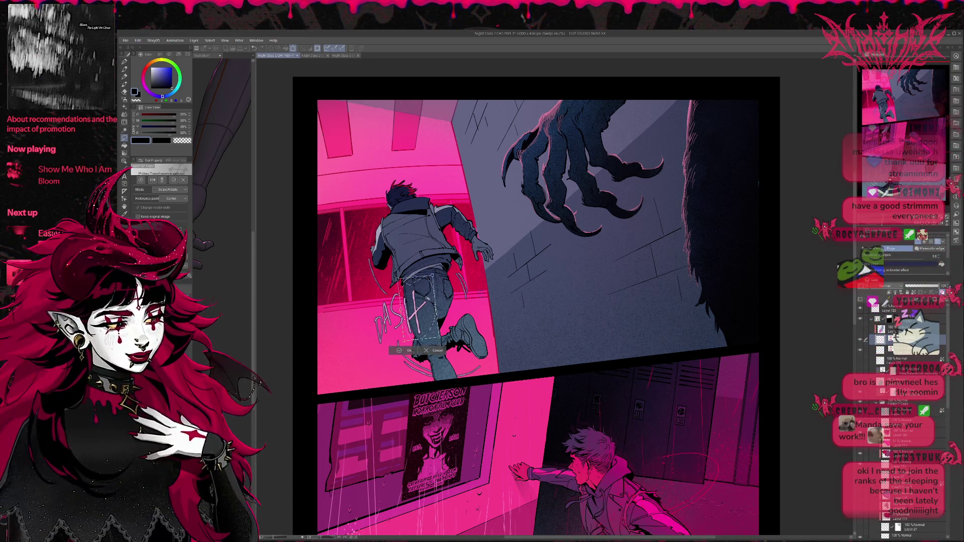
{"action": "key", "text": "Return"}
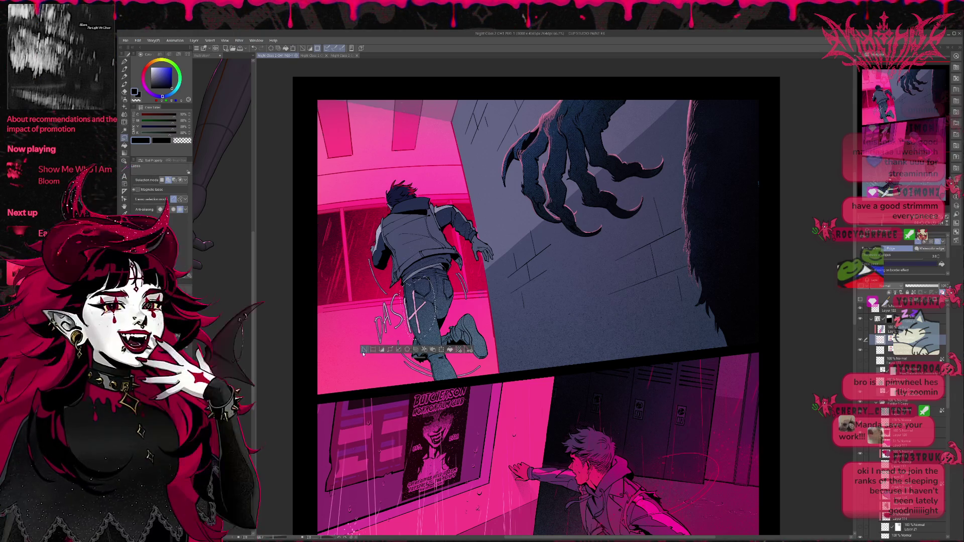
- Shift the DASH lettering slightly up-right and rotate it clockwise
{"action": "key", "text": "ctrl+d"}
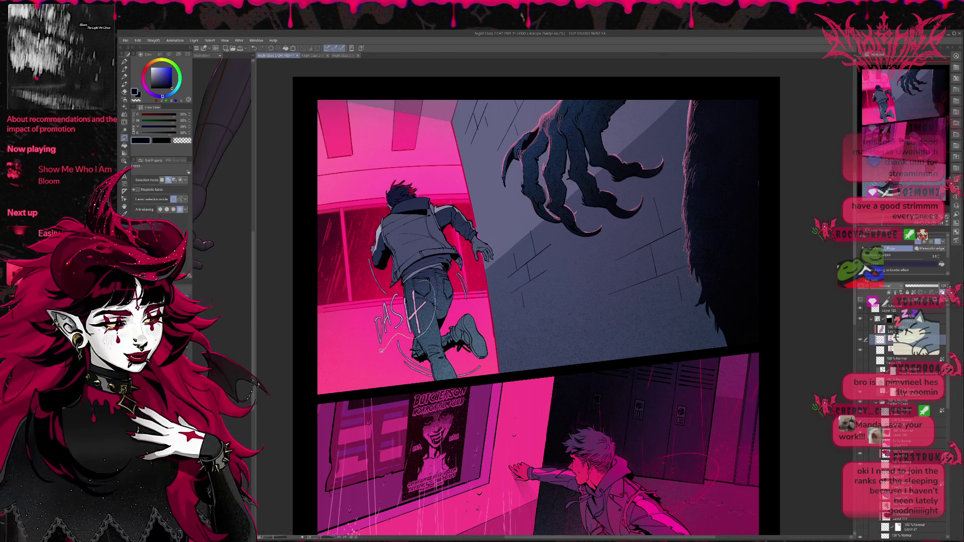
{"action": "key", "text": "ctrl+t"}
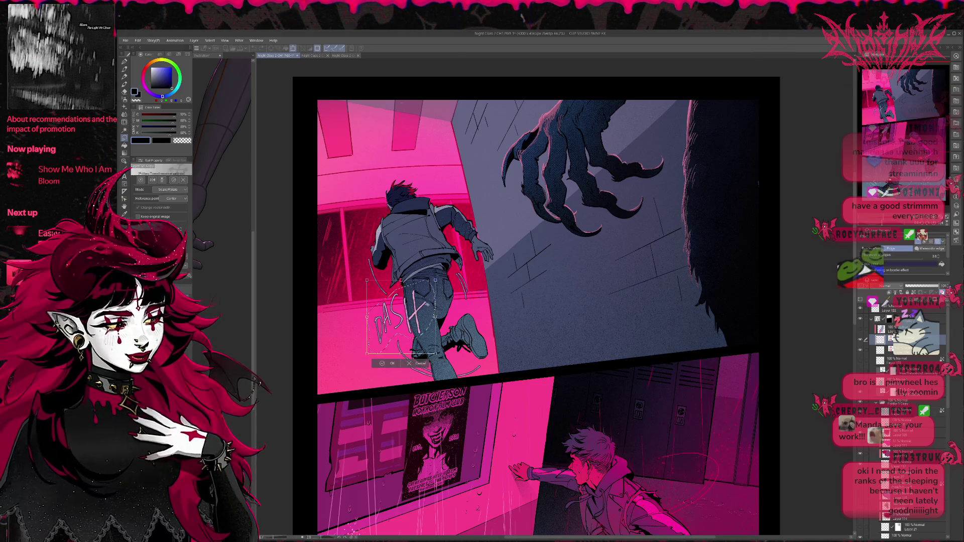
{"action": "left_click_drag", "start_coordinate": [426, 304], "coordinate": [429, 302]}
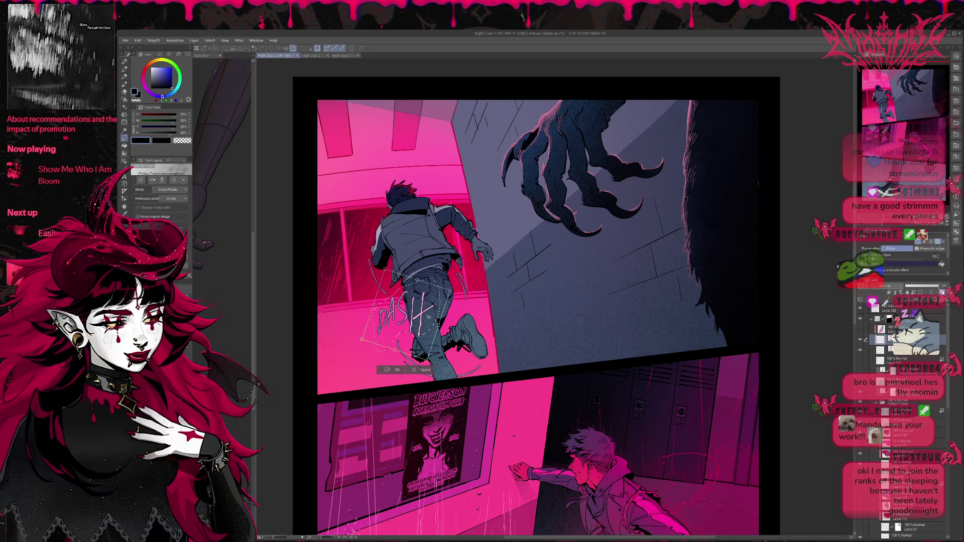
{"action": "left_click_drag", "start_coordinate": [429, 302], "coordinate": [421, 318]}
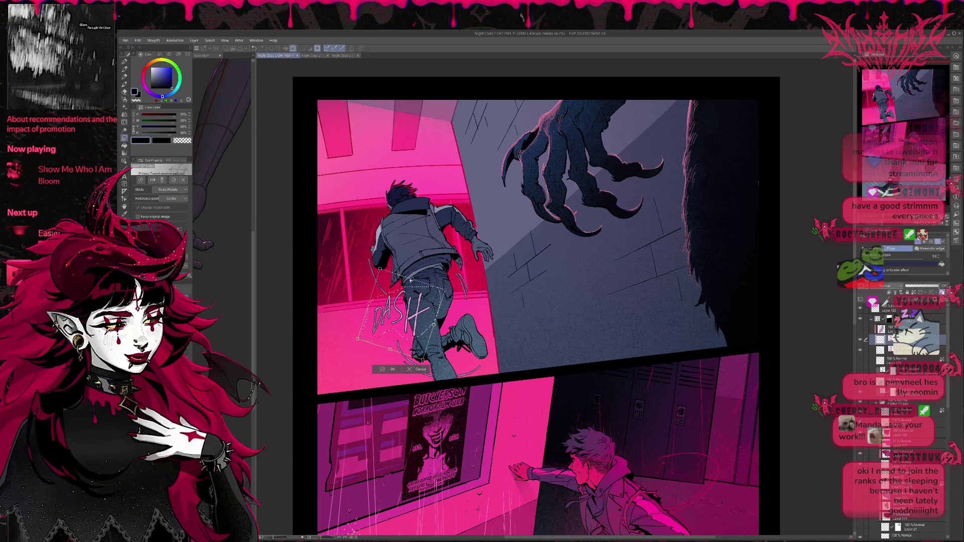
{"action": "left_click_drag", "start_coordinate": [422, 318], "coordinate": [426, 312]}
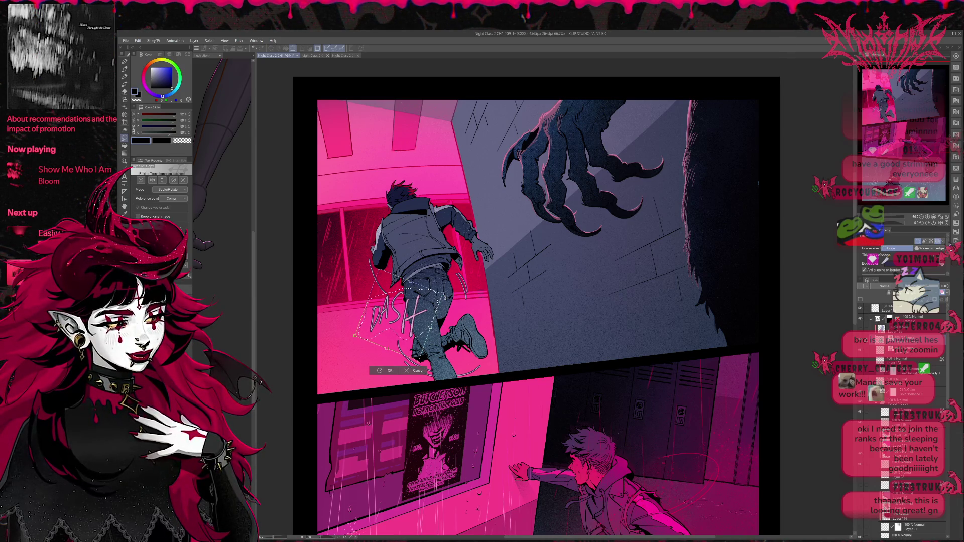
{"action": "key", "text": "Return"}
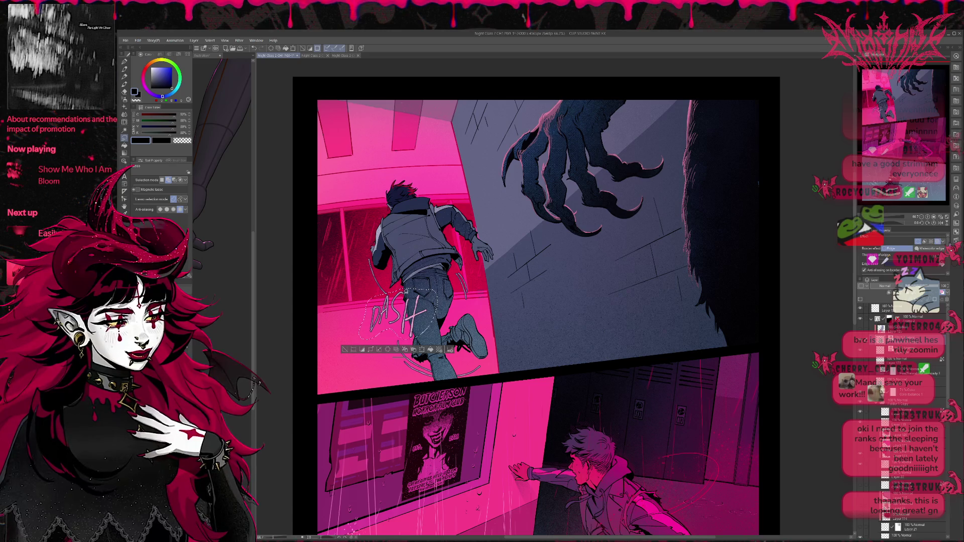
- Move the whole DASH layer slightly lower and right, then lift part of the lettering
{"action": "key", "text": "ctrl+d"}
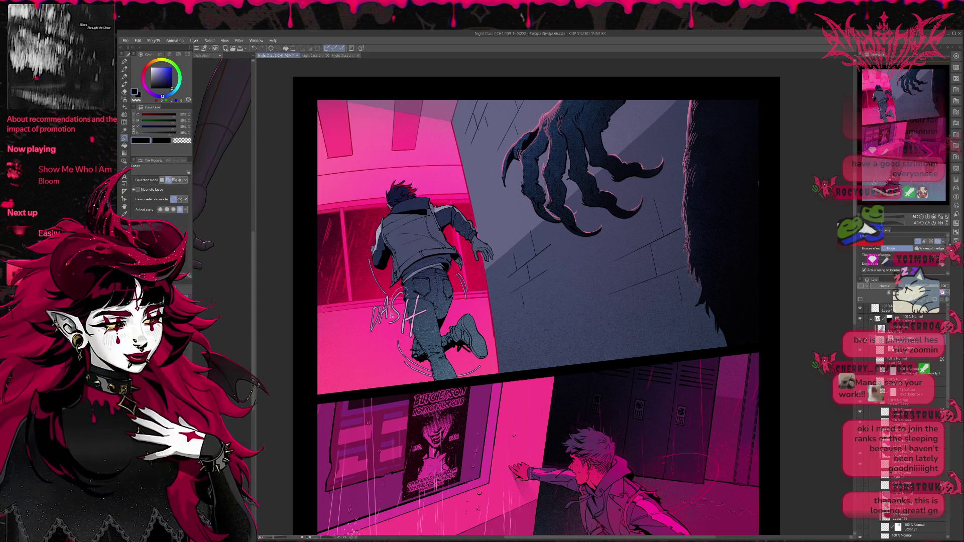
{"action": "key", "text": "ctrl+t"}
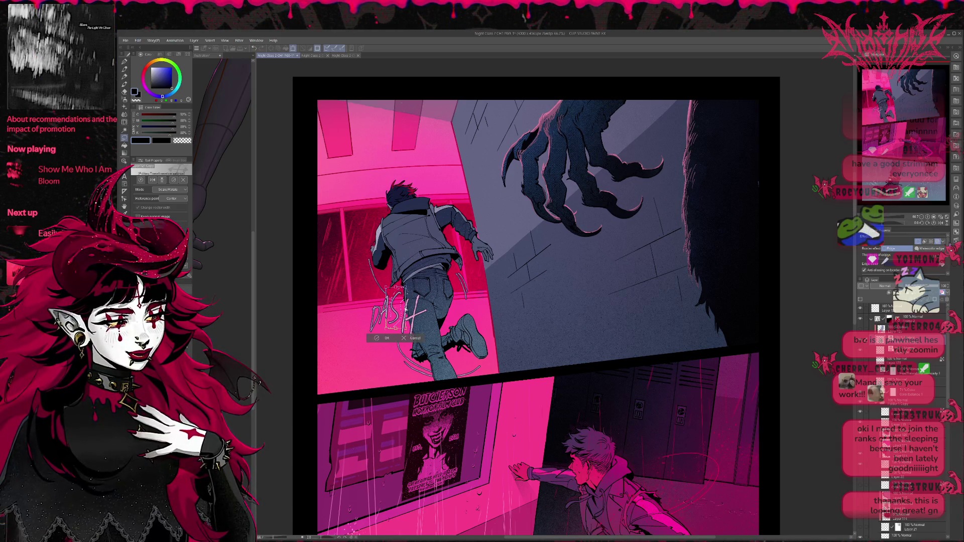
{"action": "left_click_drag", "start_coordinate": [401, 289], "coordinate": [401, 292]}
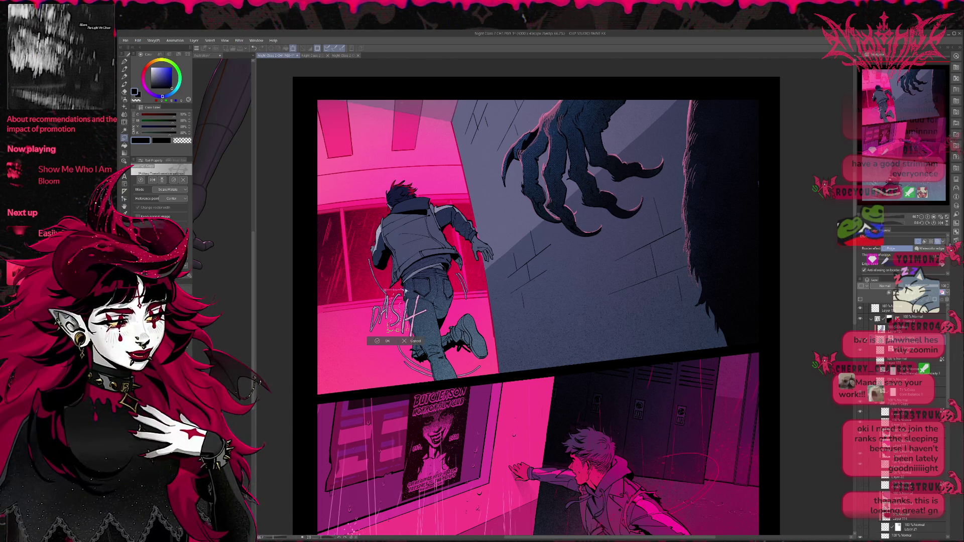
{"action": "left_click_drag", "start_coordinate": [401, 291], "coordinate": [404, 294]}
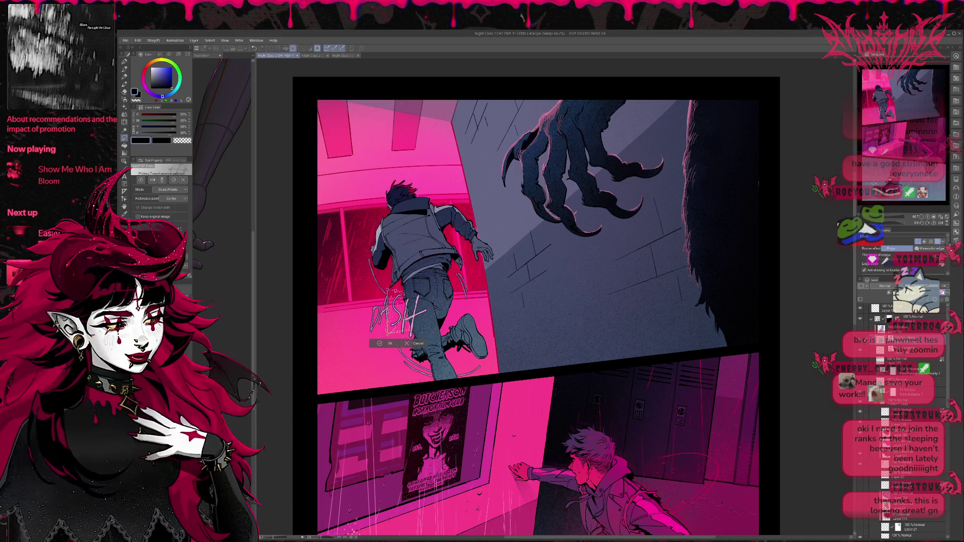
{"action": "key", "text": "m"}
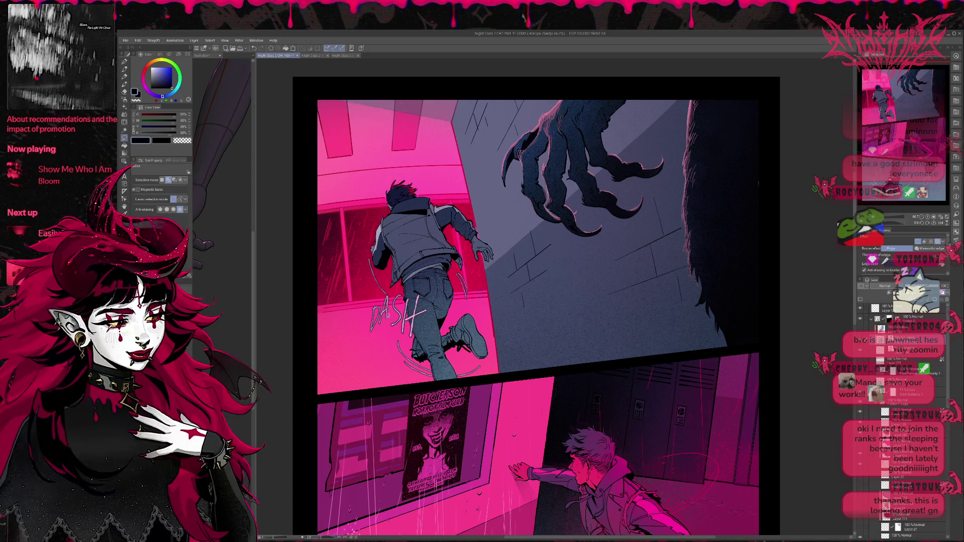
{"action": "key", "text": "ctrl+t"}
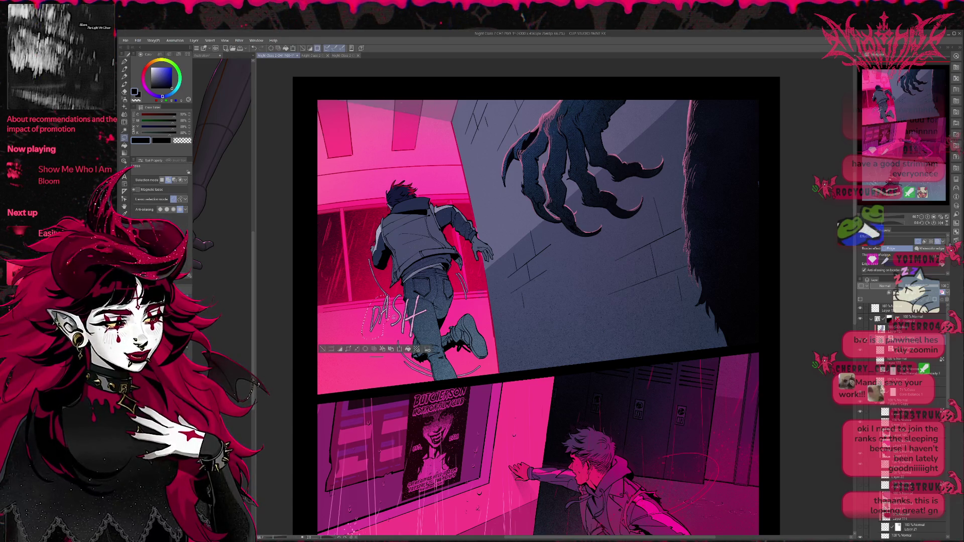
{"action": "left_click_drag", "start_coordinate": [377, 319], "coordinate": [393, 328]}
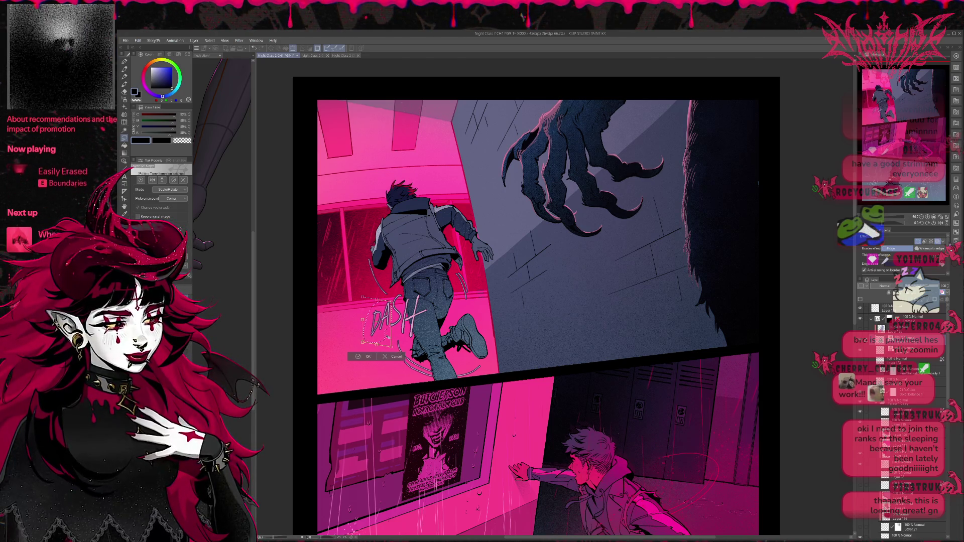
- Confirm the partial transform and set the Liquify tool to Push mode
{"action": "left_click", "coordinate": [359, 357]}
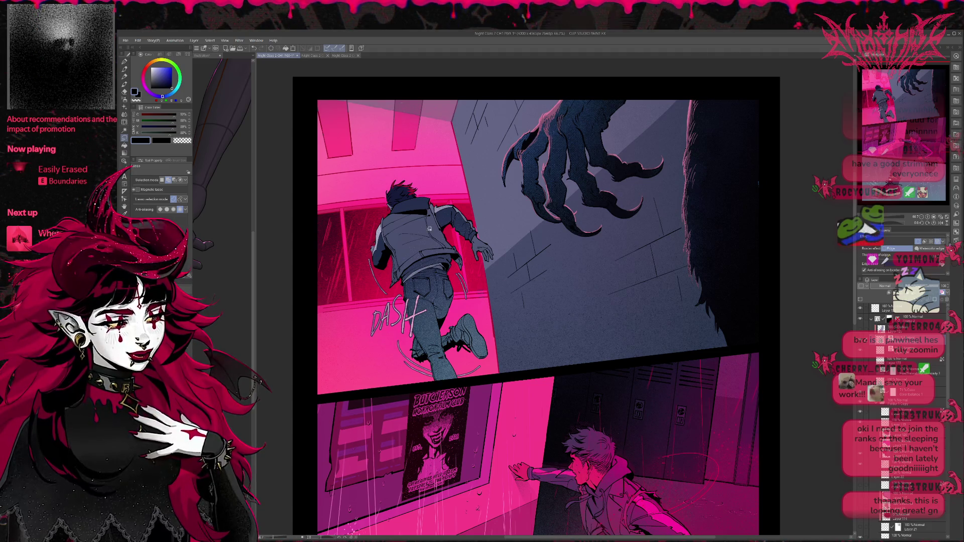
{"action": "left_click", "coordinate": [124, 122]}
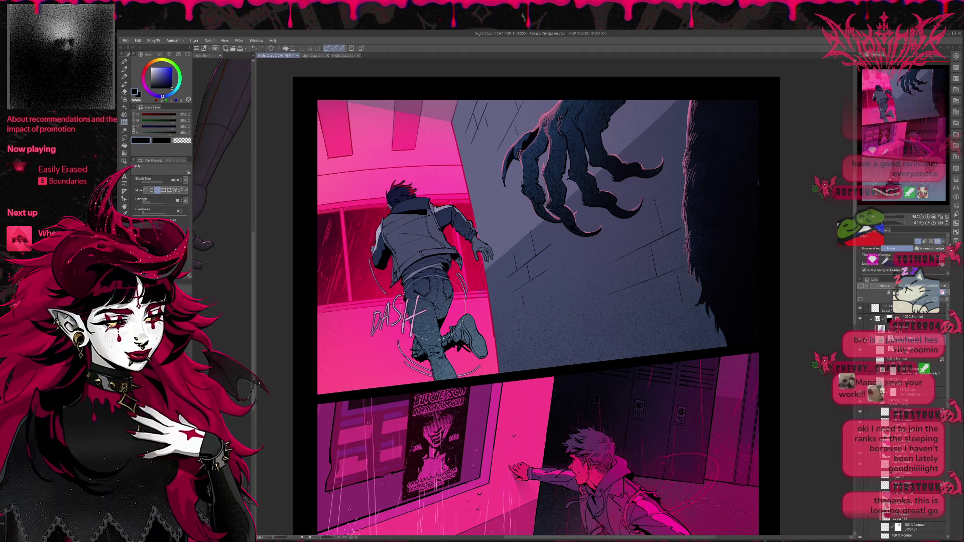
{"action": "left_click", "coordinate": [146, 191]}
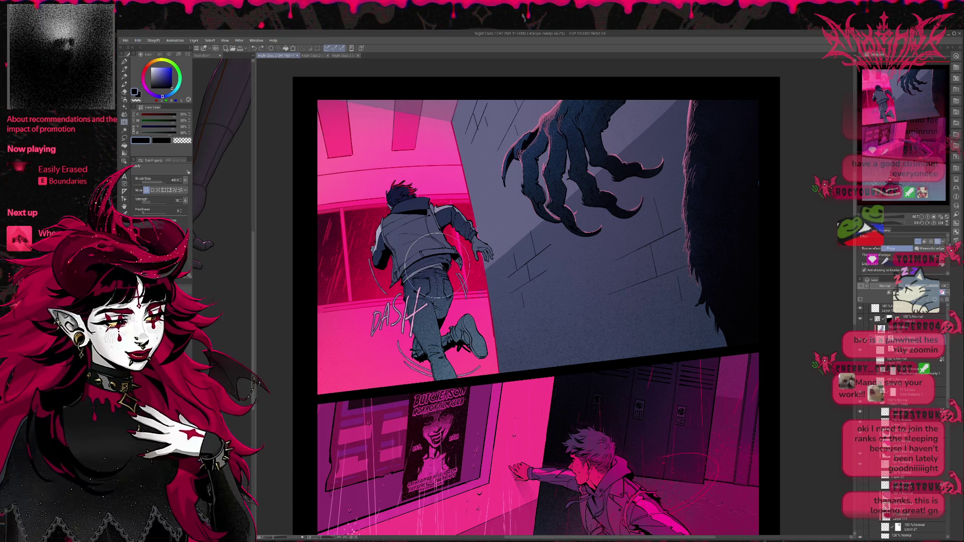
{"action": "key", "text": "e"}
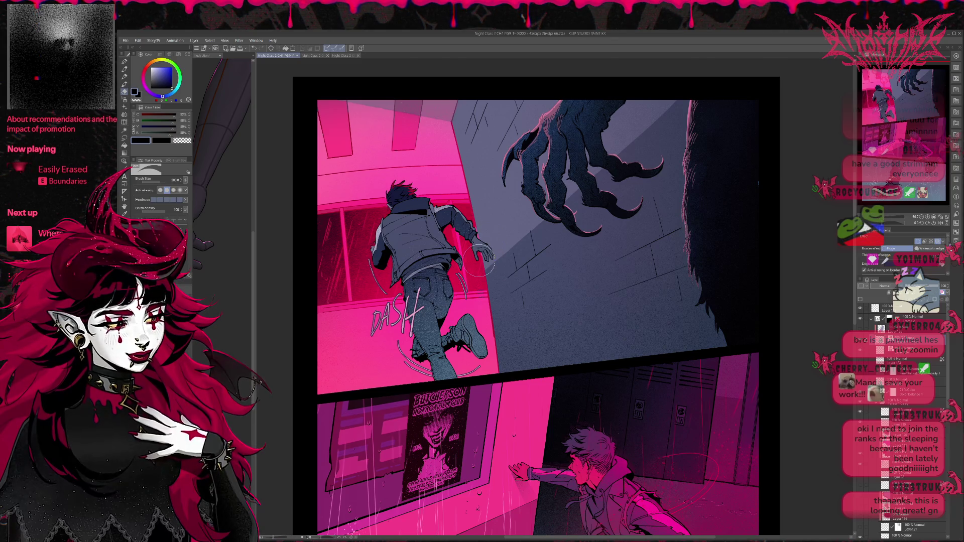
{"action": "key", "text": "p"}
{"action": "scroll", "coordinate": [489, 281], "scroll_direction": "down", "scroll_amount": 1}
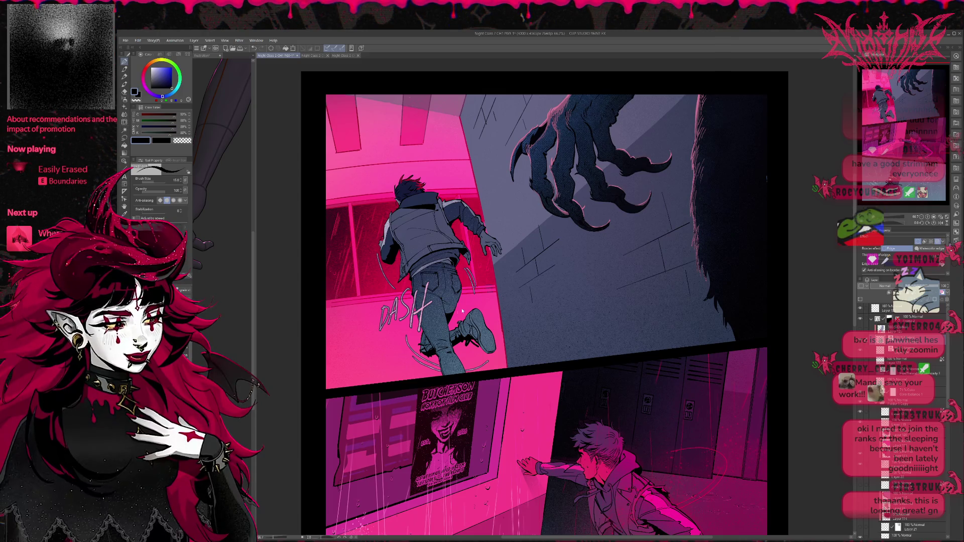
- Nudge the DASH lettering slightly up-left and apply it
{"action": "key", "text": "ctrl+t"}
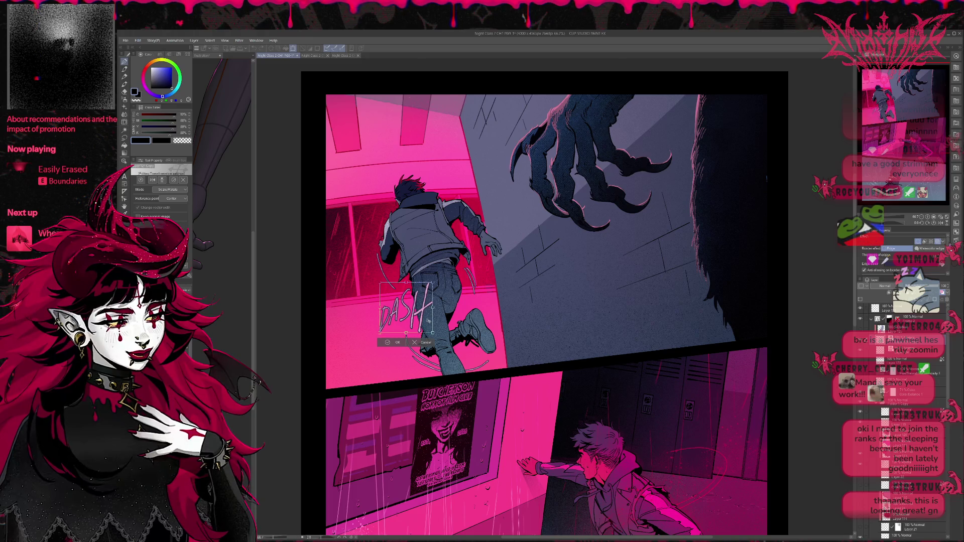
{"action": "left_click_drag", "start_coordinate": [427, 320], "coordinate": [397, 311]}
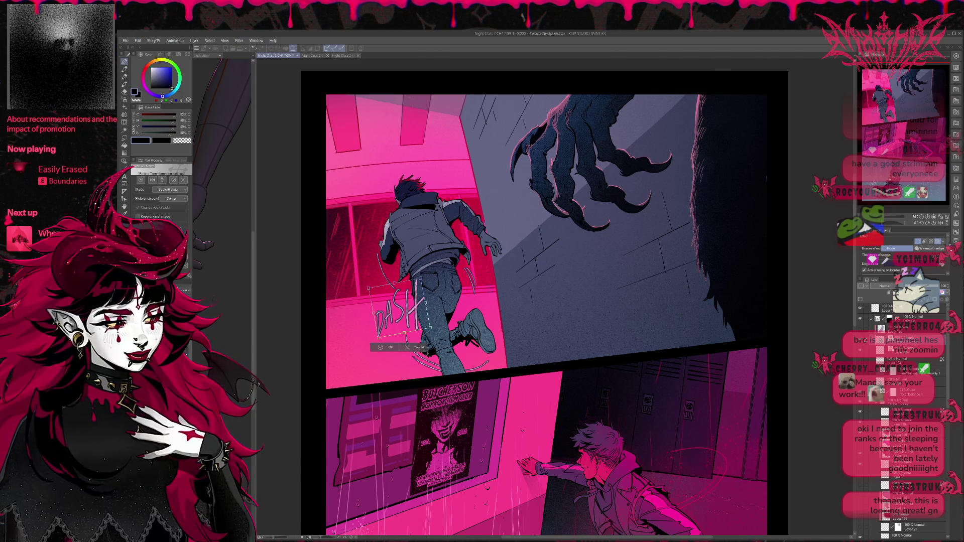
{"action": "key", "text": "Return"}
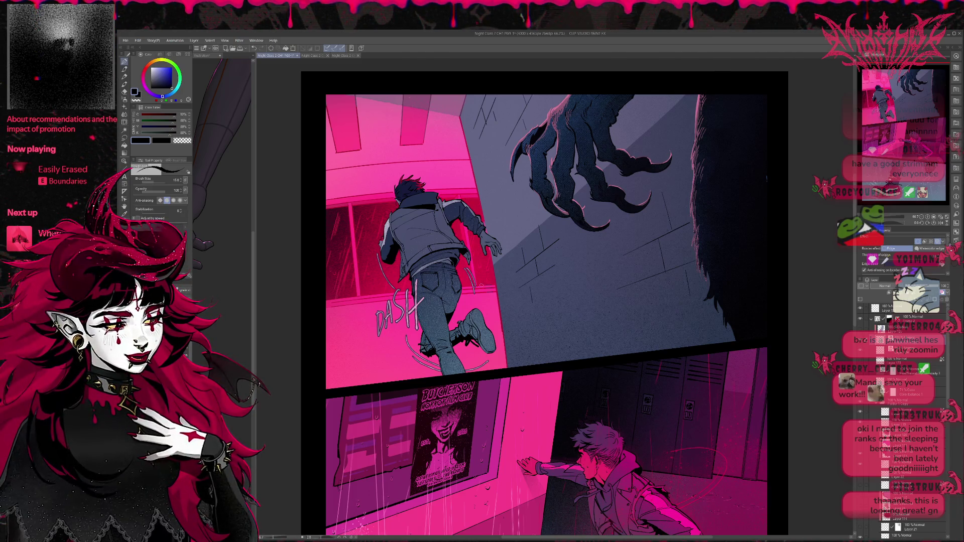
- Shift the DASH lettering left and tilt it counter-clockwise so it slants upward
{"action": "key", "text": "ctrl+t"}
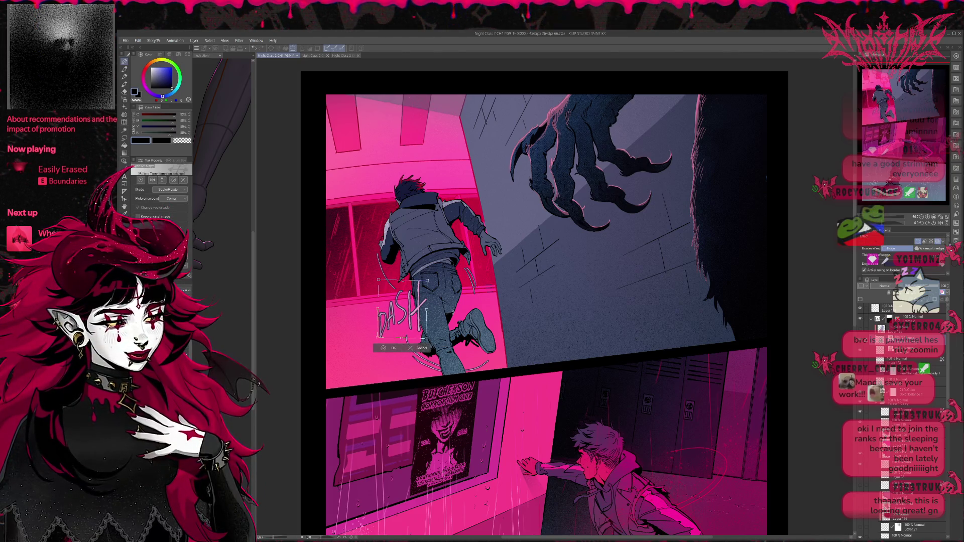
{"action": "mouse_move", "coordinate": [415, 326]}
{"action": "left_mouse_down"}
{"action": "mouse_move", "coordinate": [426, 317]}
{"action": "mouse_move", "coordinate": [412, 332]}
{"action": "mouse_move", "coordinate": [412, 353]}
{"action": "mouse_move", "coordinate": [412, 338]}
{"action": "left_mouse_up"}
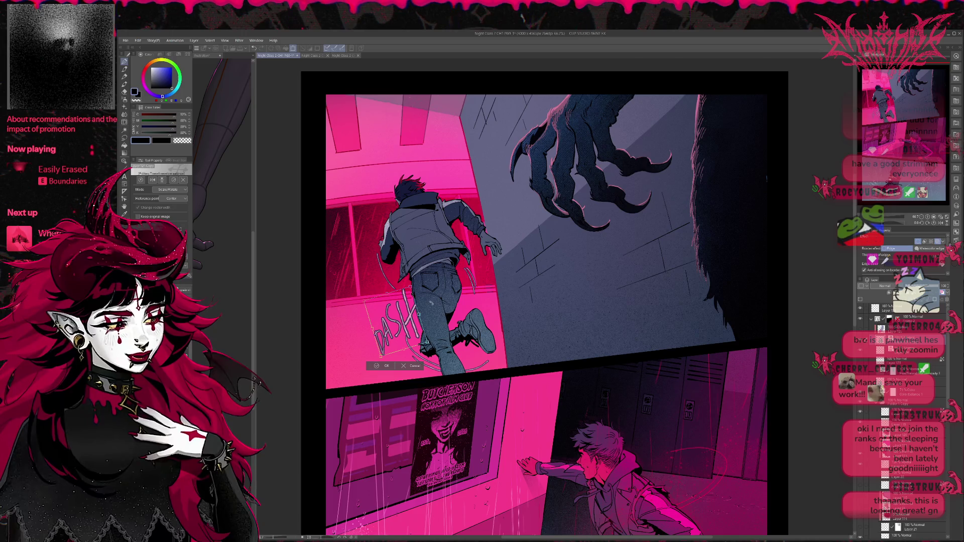
{"action": "key", "text": "e"}
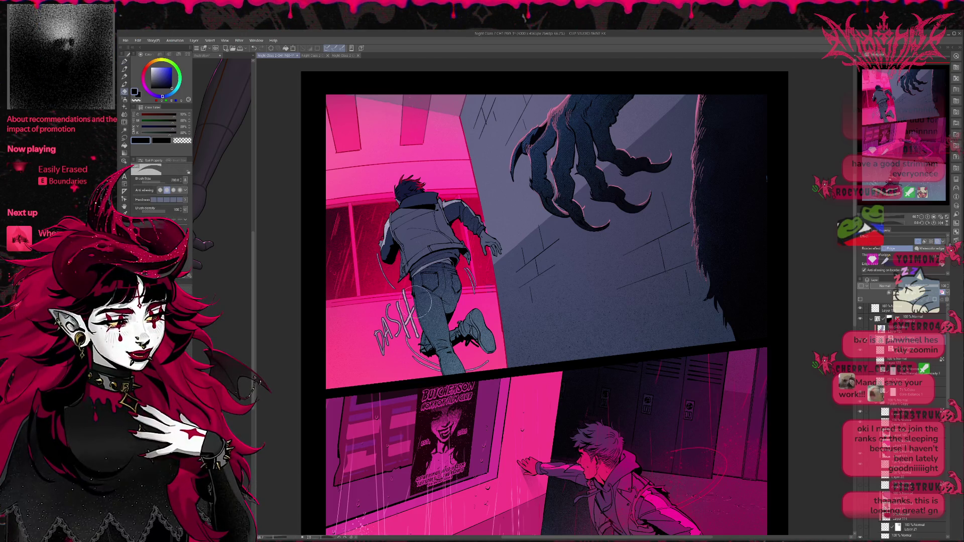
{"action": "key", "text": "p"}
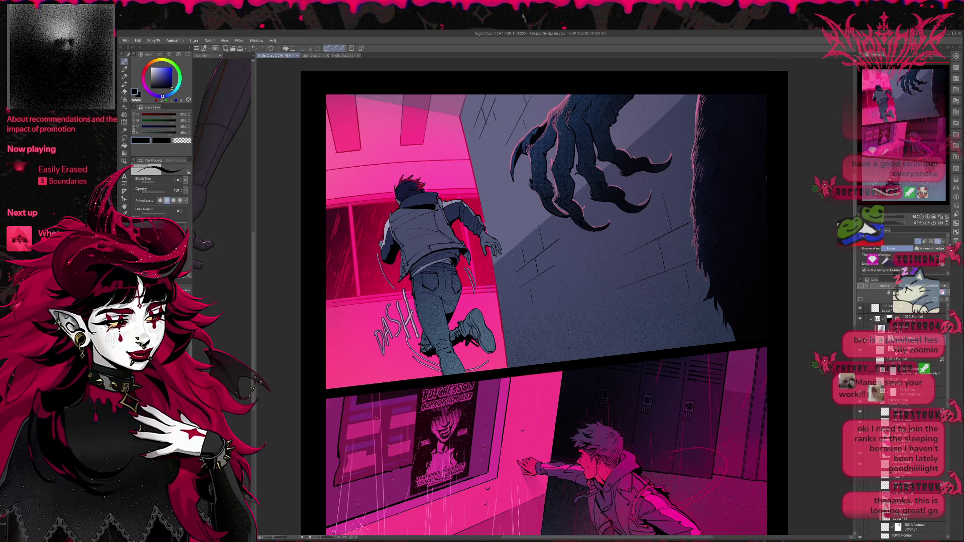
{"action": "key", "text": "e"}
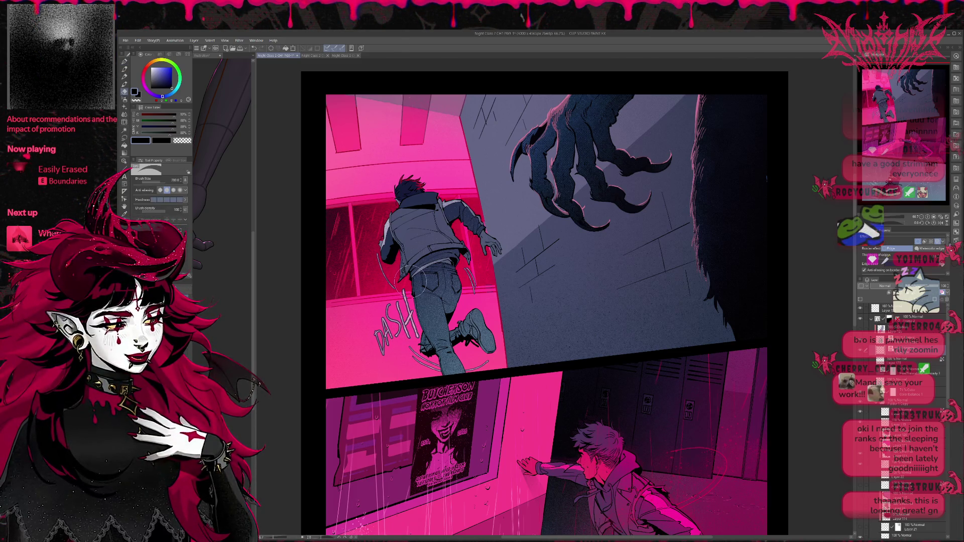
{"action": "scroll", "coordinate": [526, 271], "scroll_direction": "right", "scroll_amount": 1}
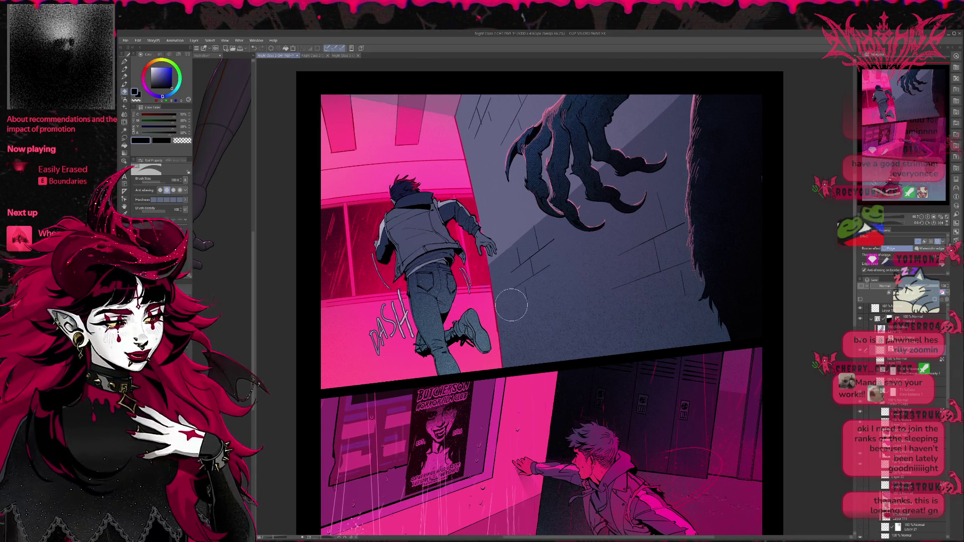
- Draw a short curved speed line trailing from the runner's rear shoe, retrying until it fits
{"action": "key", "text": "p"}
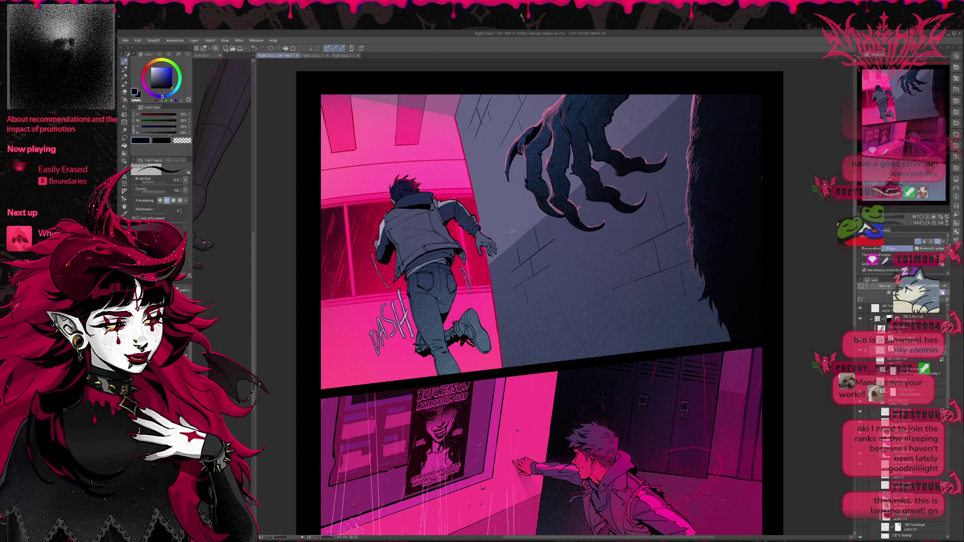
{"action": "key", "text": "e"}
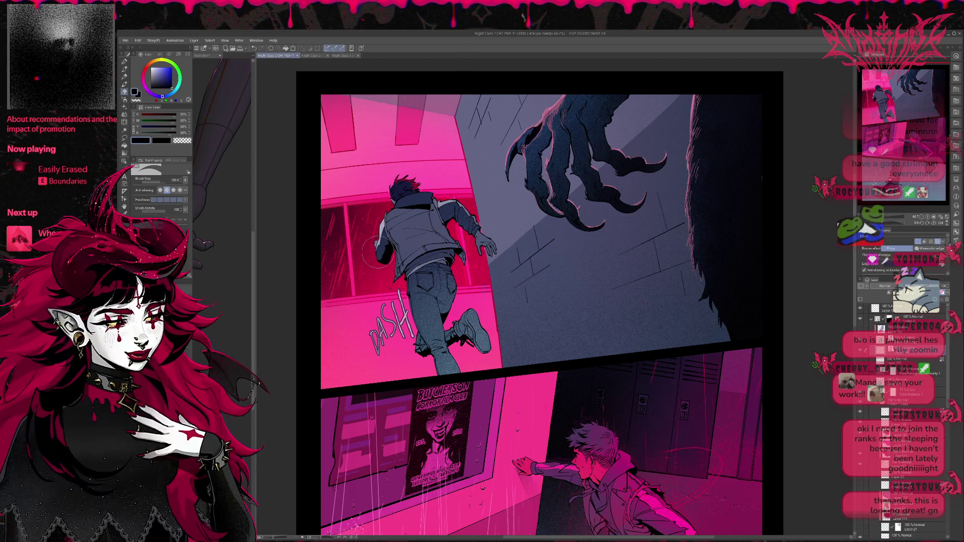
{"action": "key", "text": "p"}
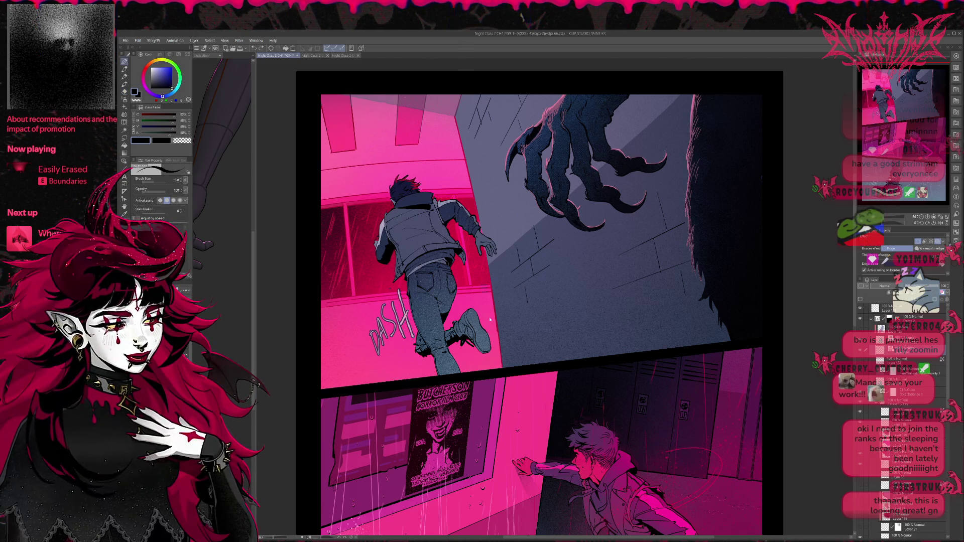
{"action": "key", "text": "ctrl+z"}
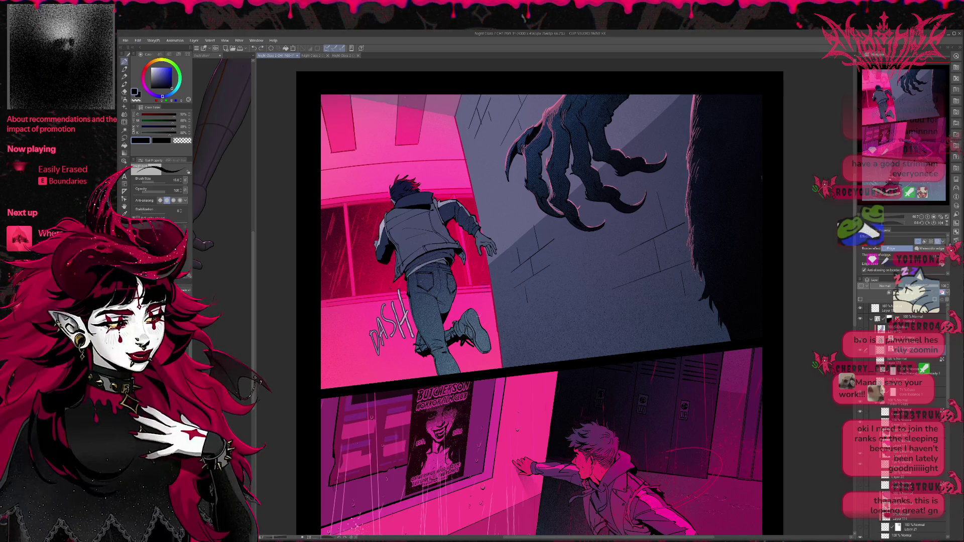
{"action": "left_click_drag", "start_coordinate": [479, 303], "coordinate": [495, 377]}
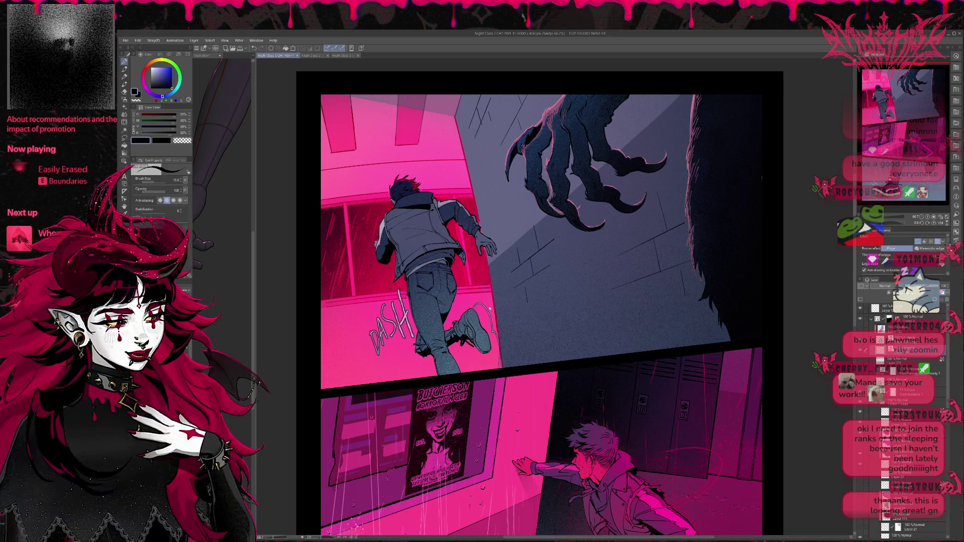
{"action": "key", "text": "ctrl+z"}
{"action": "left_click_drag", "start_coordinate": [479, 300], "coordinate": [506, 355]}
{"action": "key", "text": "ctrl+z"}
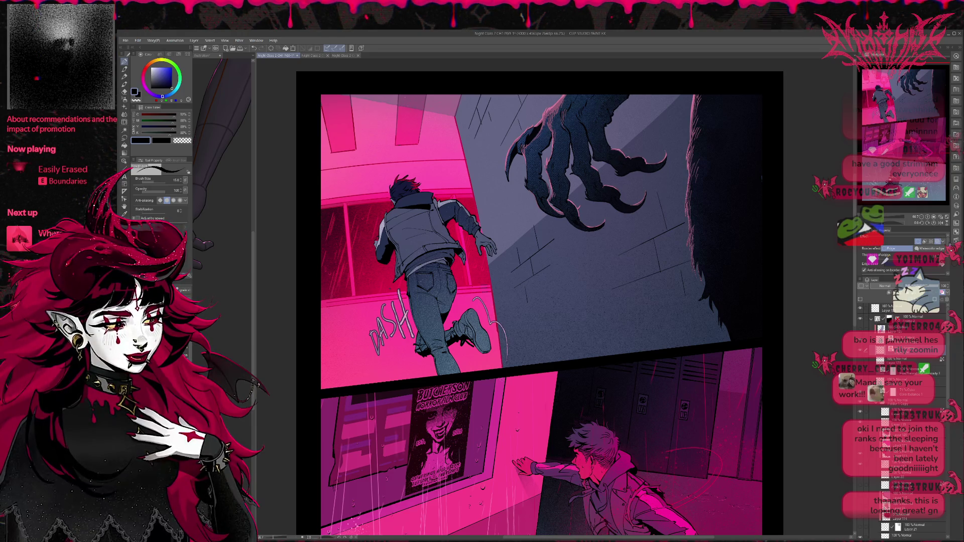
{"action": "key", "text": "ctrl+z"}
{"action": "left_click_drag", "start_coordinate": [472, 294], "coordinate": [501, 306]}
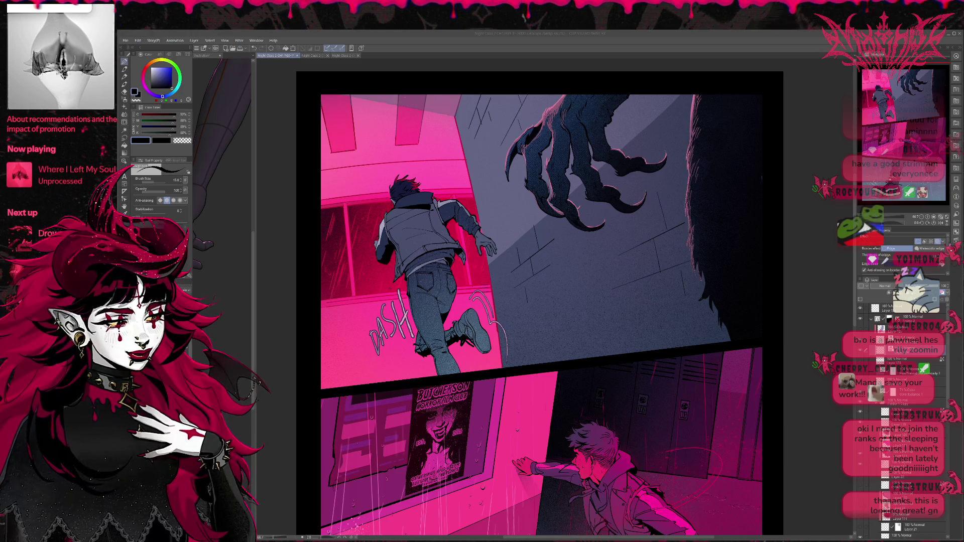
{"action": "key", "text": "h"}
{"action": "left_click_drag", "start_coordinate": [834, 246], "coordinate": [603, 266]}
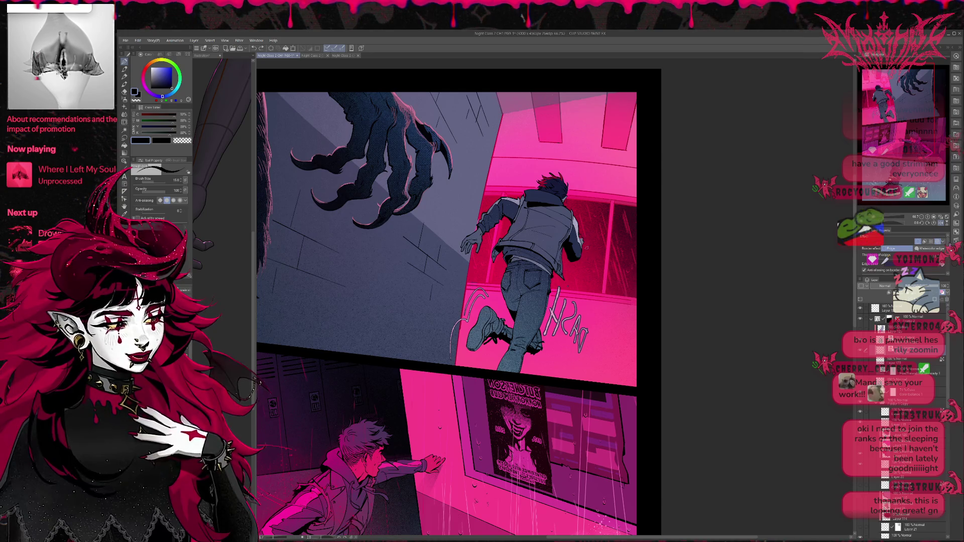
- Try several curved motion strokes down the runner's back, undoing each attempt
{"action": "left_click_drag", "start_coordinate": [581, 261], "coordinate": [540, 284]}
{"action": "key", "text": "ctrl+z"}
{"action": "mouse_move", "coordinate": [588, 239]}
{"action": "left_mouse_down"}
{"action": "mouse_move", "coordinate": [579, 273]}
{"action": "mouse_move", "coordinate": [564, 288]}
{"action": "mouse_move", "coordinate": [578, 270]}
{"action": "left_mouse_up"}
{"action": "key", "text": "ctrl+z"}
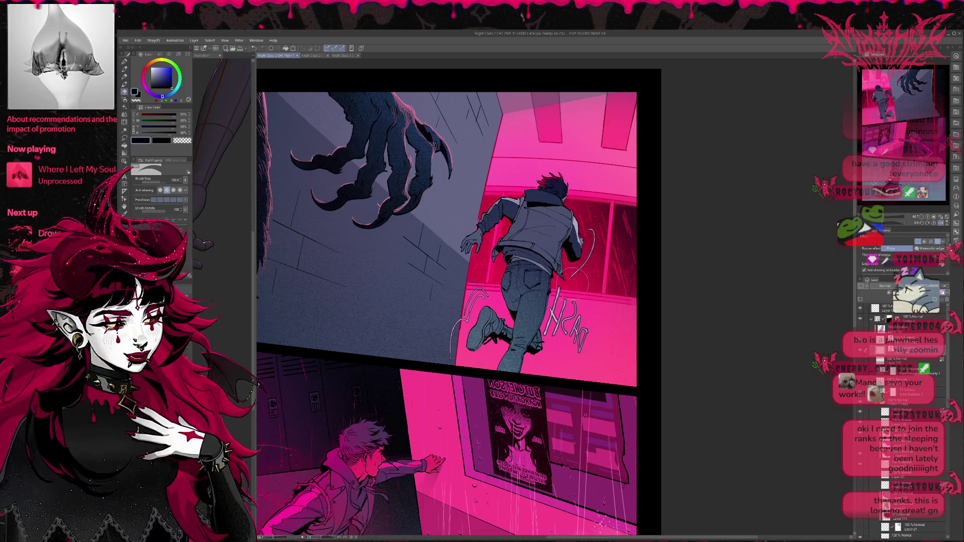
{"action": "key", "text": "ctrl+z"}
{"action": "mouse_move", "coordinate": [564, 279]}
{"action": "left_mouse_down"}
{"action": "mouse_move", "coordinate": [593, 232]}
{"action": "mouse_move", "coordinate": [570, 278]}
{"action": "left_mouse_up"}
{"action": "key", "text": "ctrl+z"}
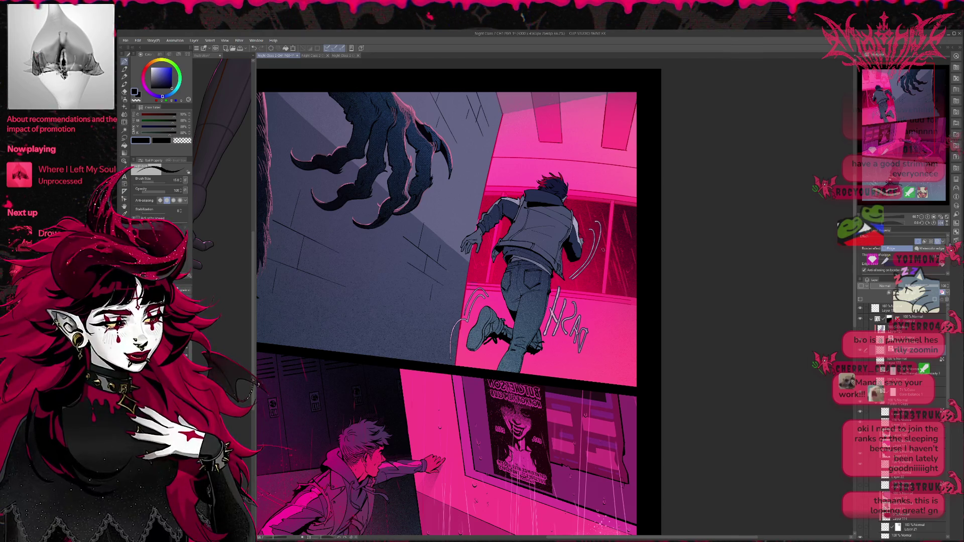
{"action": "key", "text": "ctrl+z"}
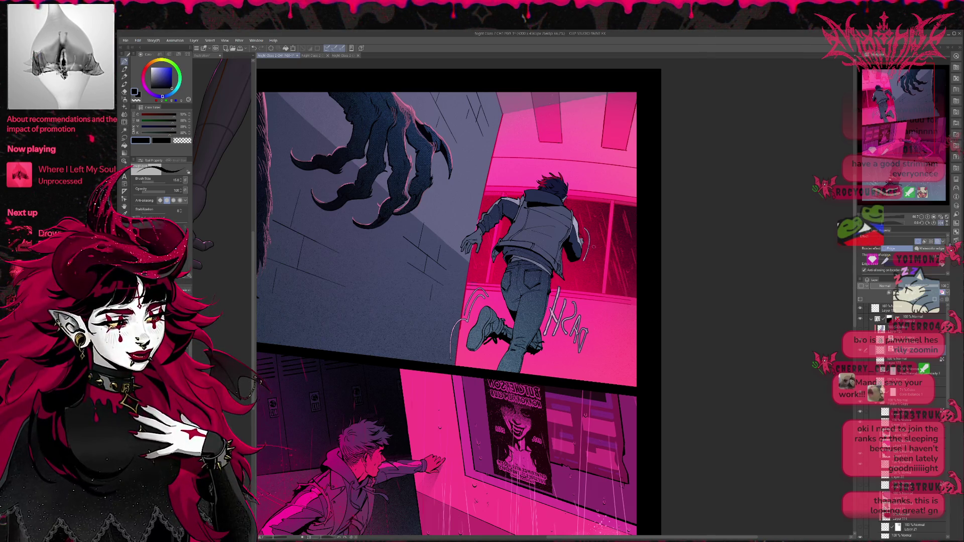
- Sketch a curved motion line on the runner's side, then unflip the canvas view and zoom
{"action": "left_click_drag", "start_coordinate": [585, 258], "coordinate": [568, 279]}
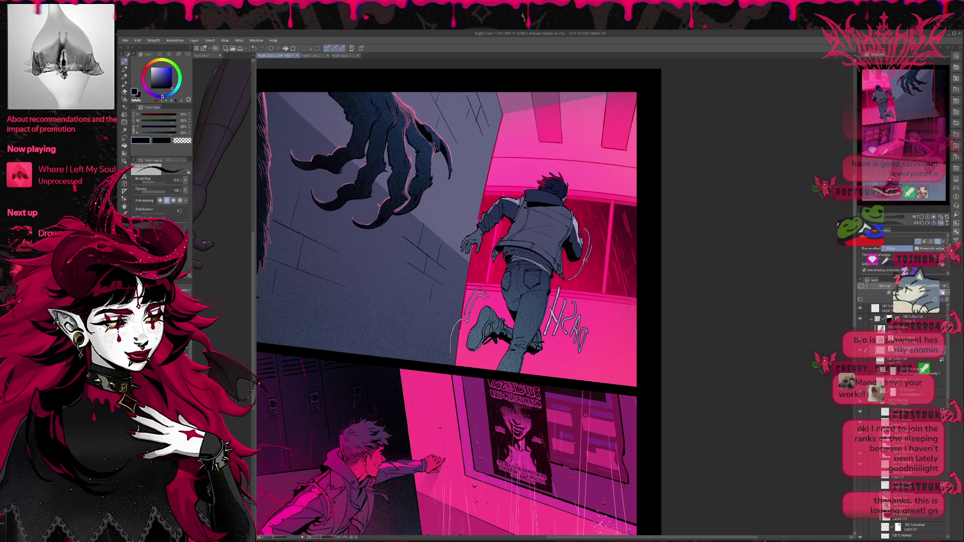
{"action": "key", "text": "ctrl+z"}
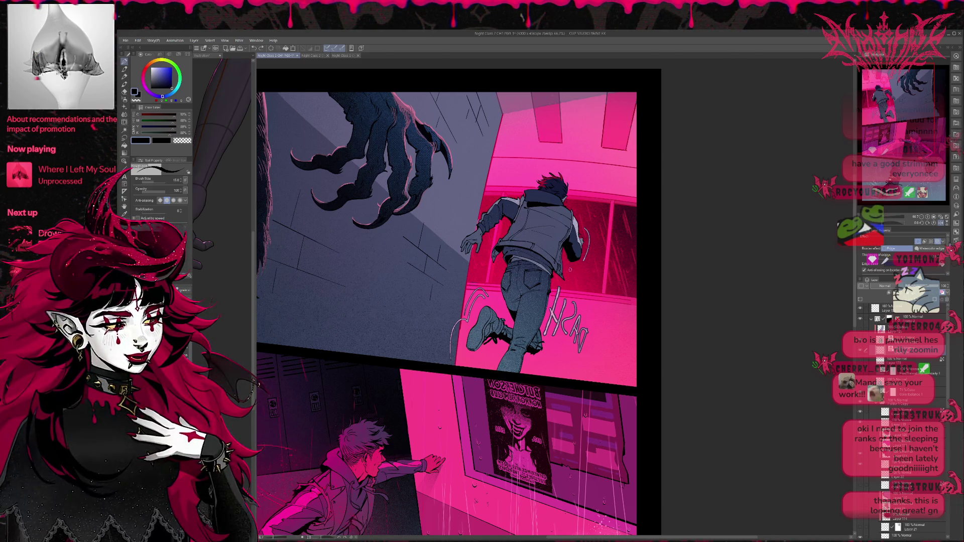
{"action": "key", "text": "ctrl+z"}
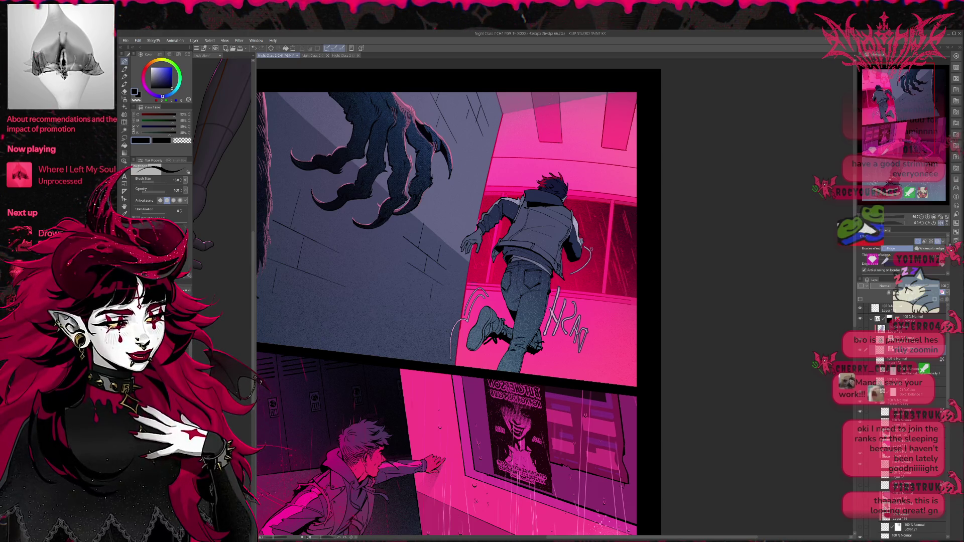
{"action": "key", "text": "h"}
{"action": "scroll", "coordinate": [593, 275], "scroll_direction": "up", "scroll_amount": 1}
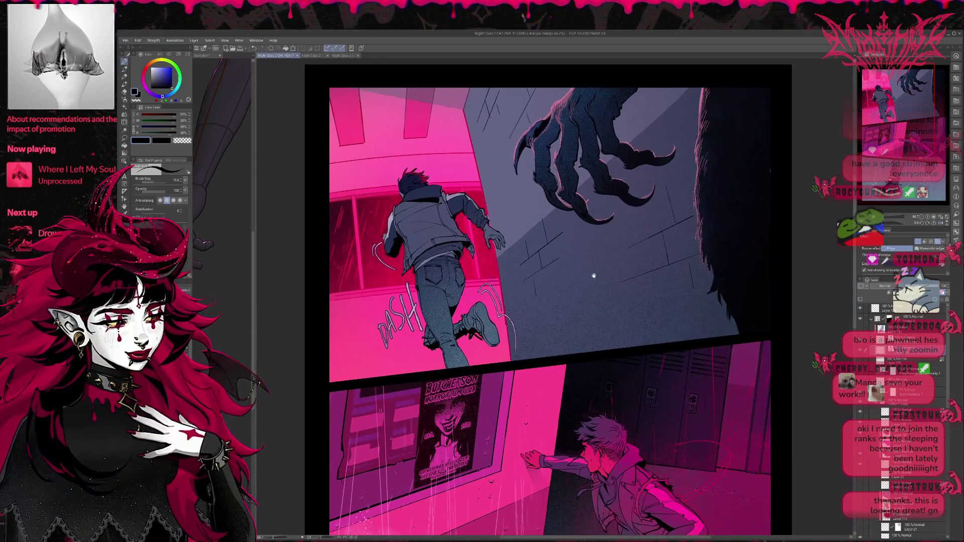
- Draft and redraw a curved speed line beside the runner's back
{"action": "left_click_drag", "start_coordinate": [582, 276], "coordinate": [579, 280]}
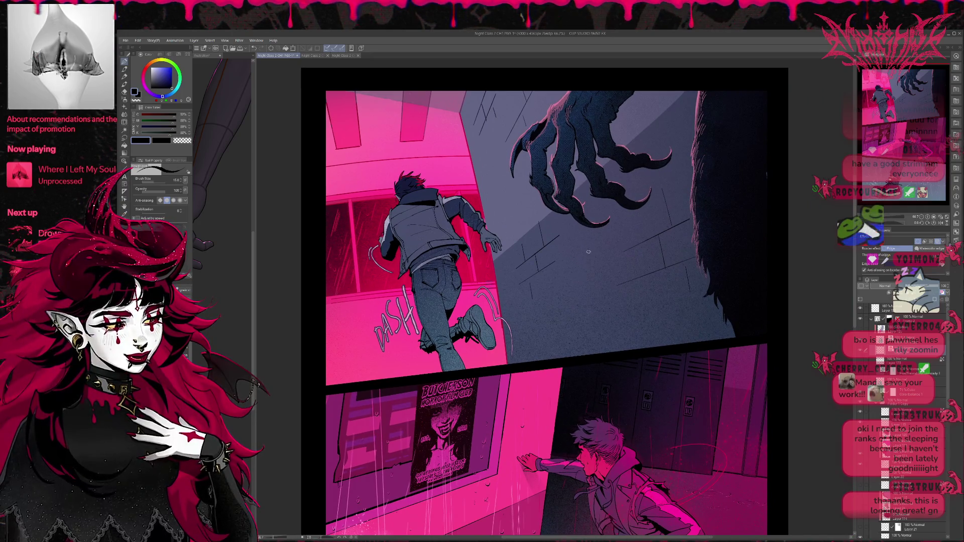
{"action": "key", "text": "e"}
{"action": "key", "text": "p"}
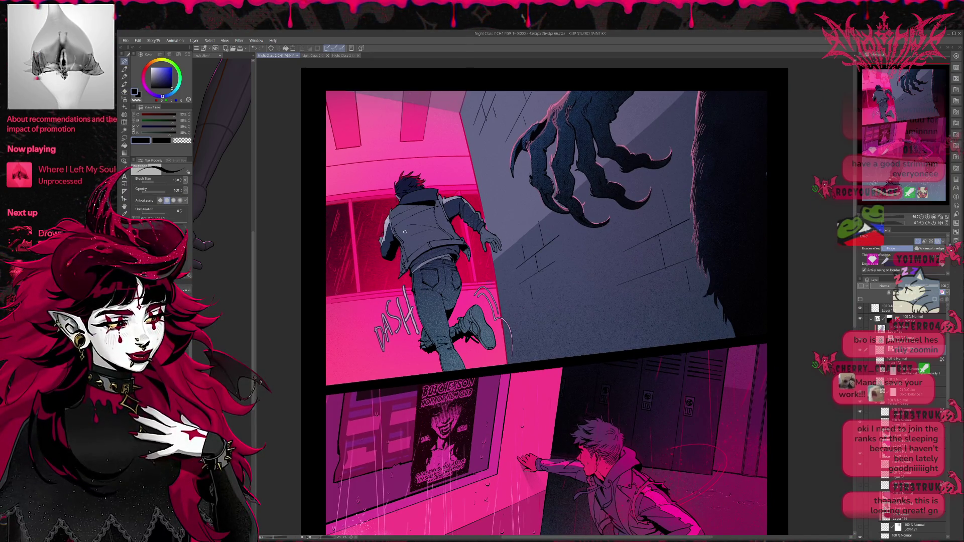
{"action": "key", "text": "ctrl+z"}
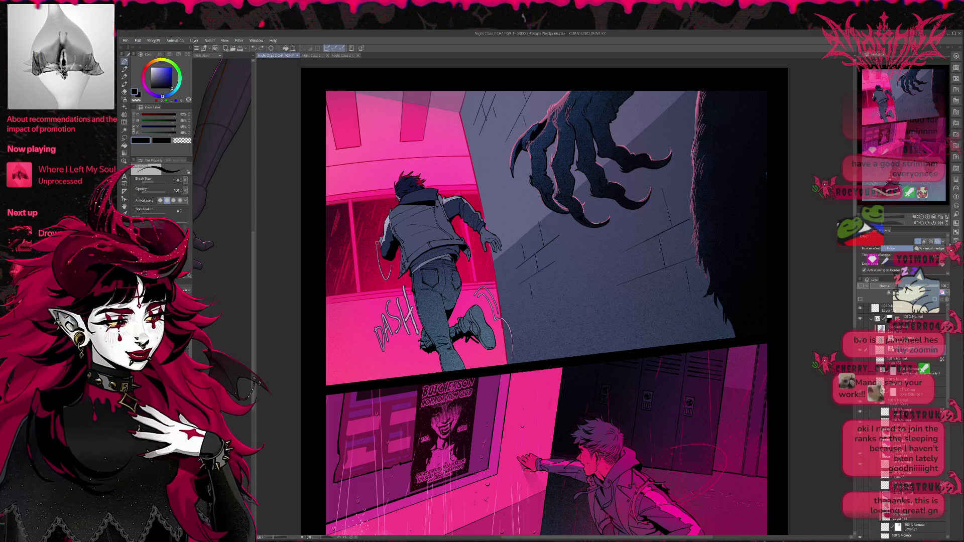
{"action": "left_click_drag", "start_coordinate": [374, 228], "coordinate": [388, 276]}
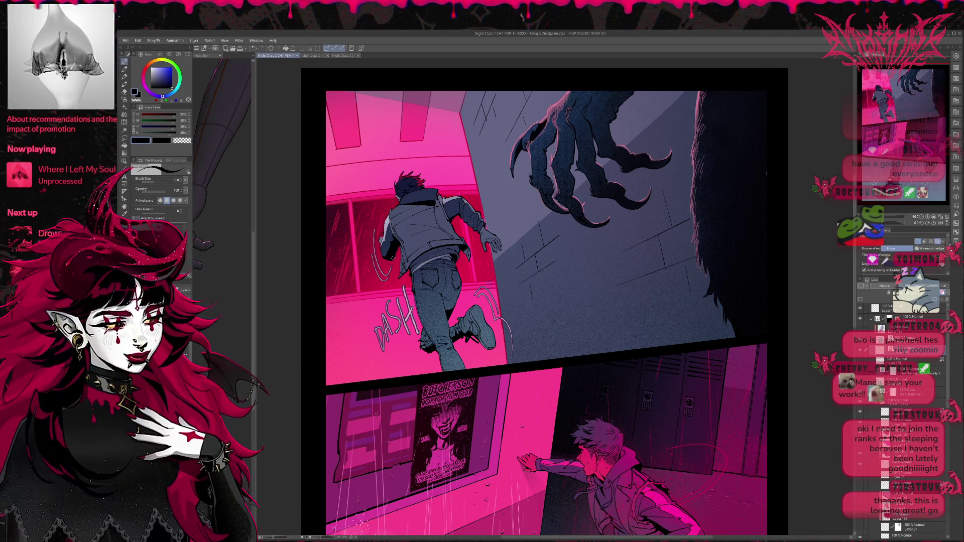
{"action": "key", "text": "ctrl+z"}
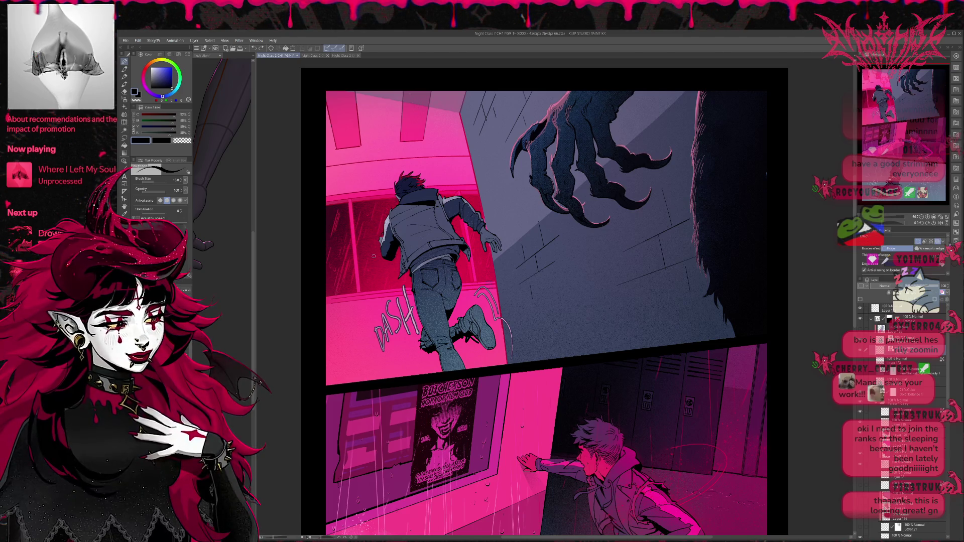
{"action": "left_click_drag", "start_coordinate": [380, 219], "coordinate": [387, 277]}
{"action": "key", "text": "ctrl+z"}
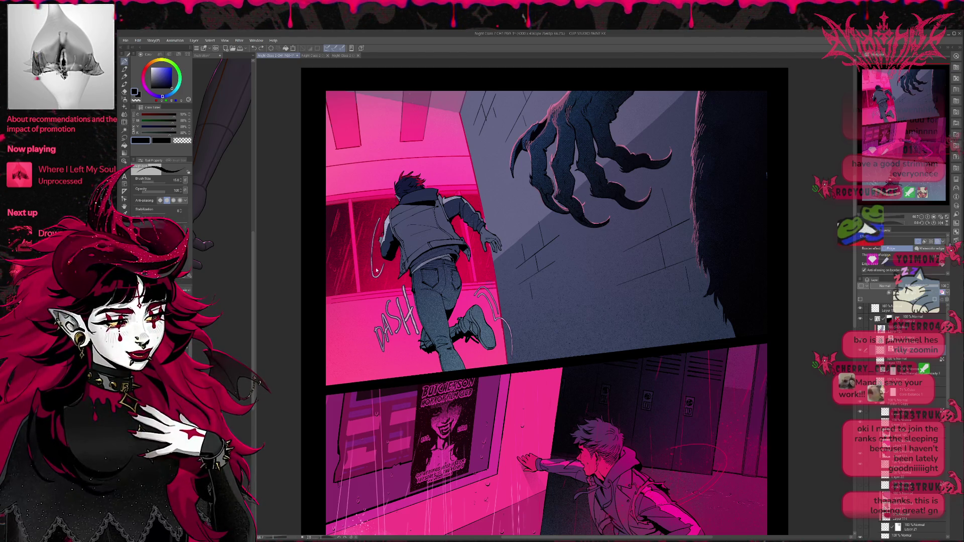
{"action": "left_click_drag", "start_coordinate": [379, 240], "coordinate": [380, 281]}
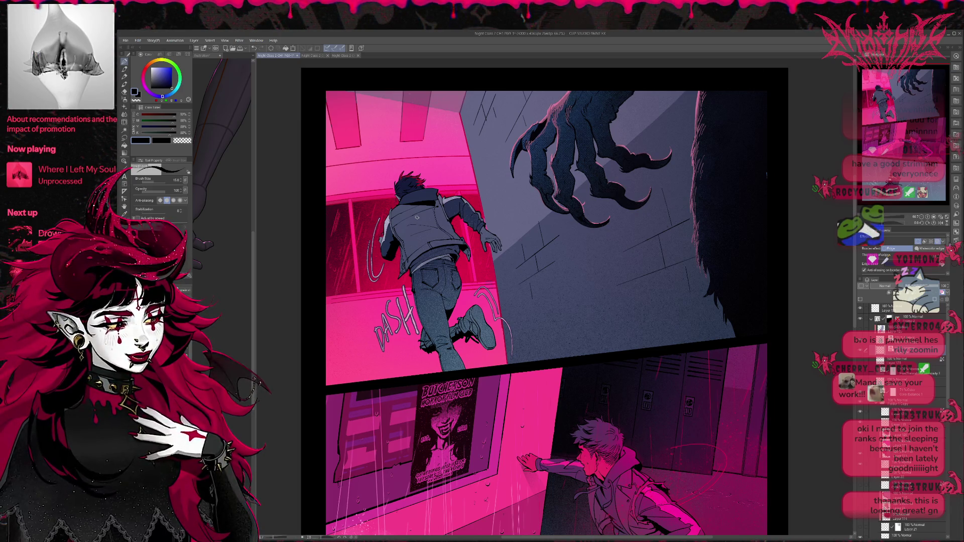
- Erase the old speed lines and redraw a fresh curved line beside the back
{"action": "key", "text": "e"}
{"action": "mouse_move", "coordinate": [376, 224]}
{"action": "left_mouse_down"}
{"action": "mouse_move", "coordinate": [388, 254]}
{"action": "mouse_move", "coordinate": [380, 282]}
{"action": "left_mouse_up"}
{"action": "key", "text": "p"}
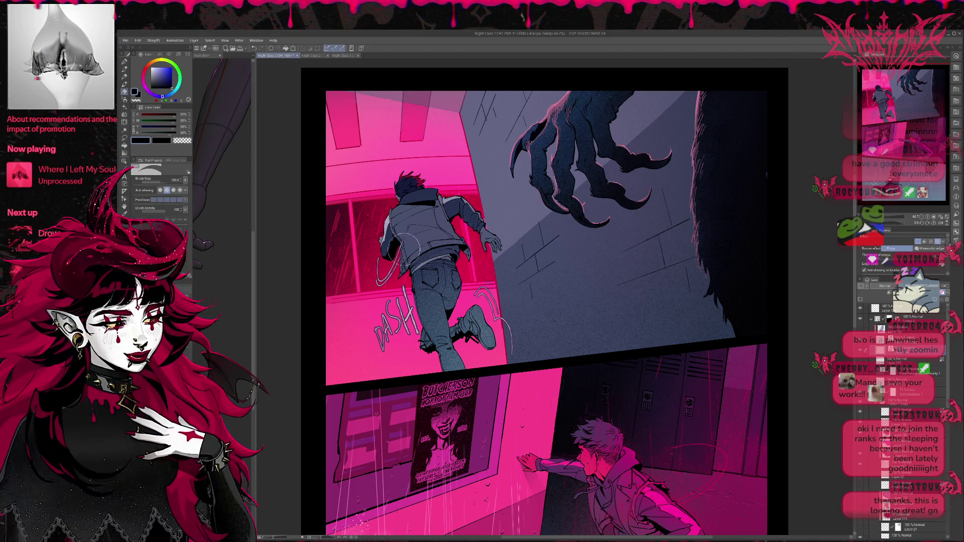
{"action": "key", "text": "ctrl+z"}
{"action": "left_click_drag", "start_coordinate": [396, 250], "coordinate": [382, 275]}
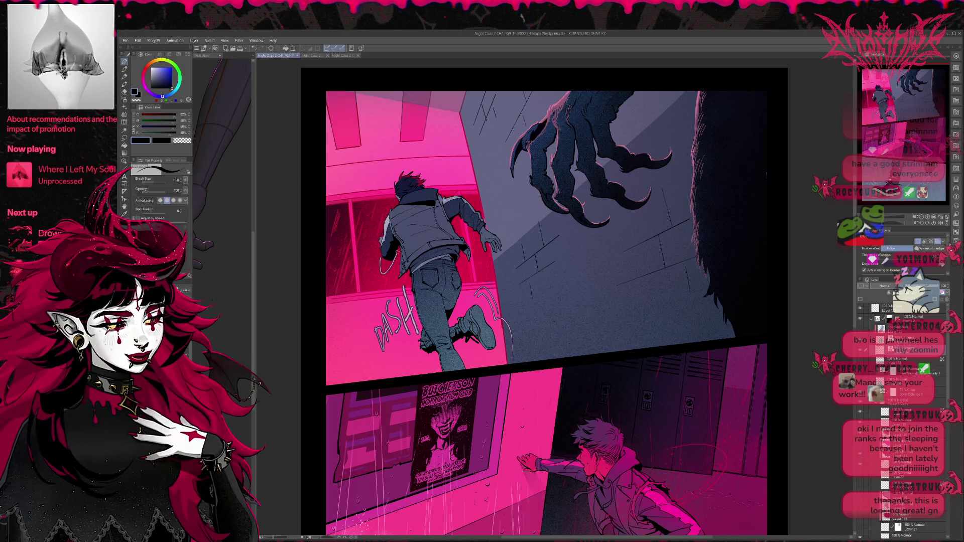
{"action": "key", "text": "ctrl+z"}
{"action": "left_click_drag", "start_coordinate": [396, 240], "coordinate": [386, 274]}
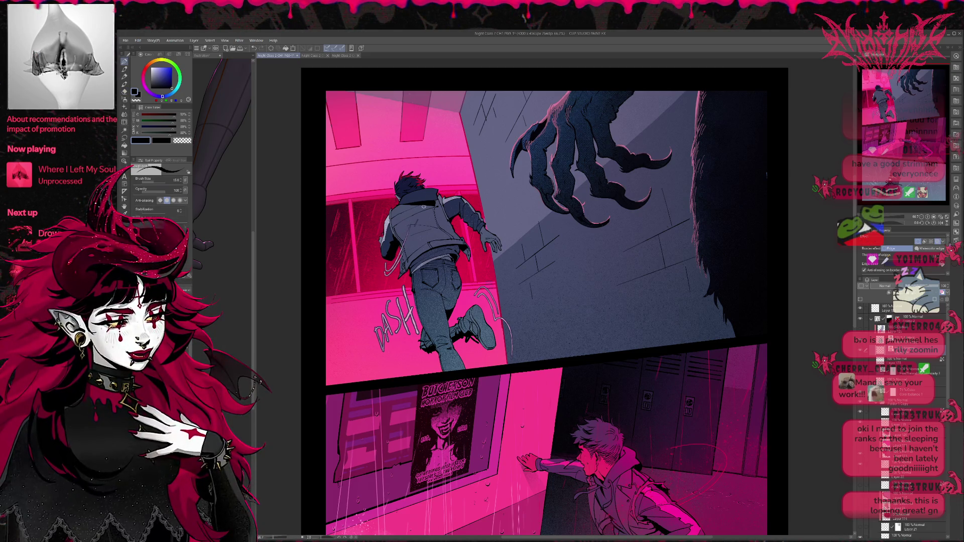
{"action": "left_click_drag", "start_coordinate": [408, 235], "coordinate": [386, 277]}
{"action": "key", "text": "ctrl+z"}
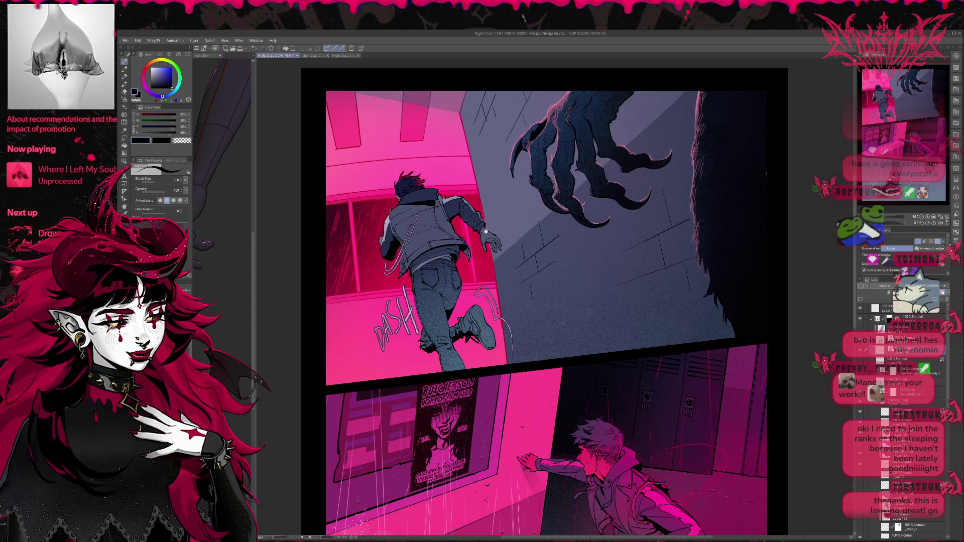
- Add a curved motion line along the runner's arm, then unflip the view and zoom out
{"action": "left_click_drag", "start_coordinate": [523, 230], "coordinate": [504, 220]}
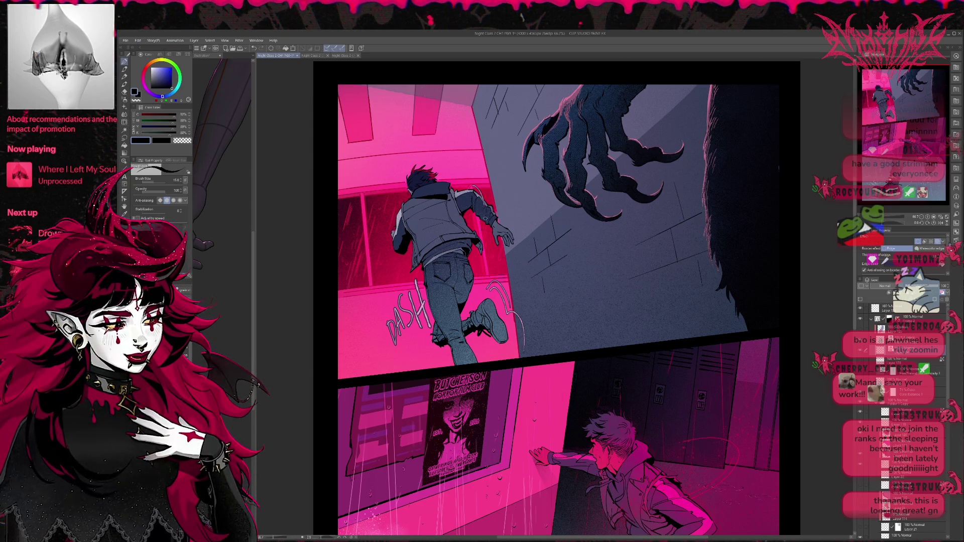
{"action": "left_click_drag", "start_coordinate": [470, 186], "coordinate": [481, 223]}
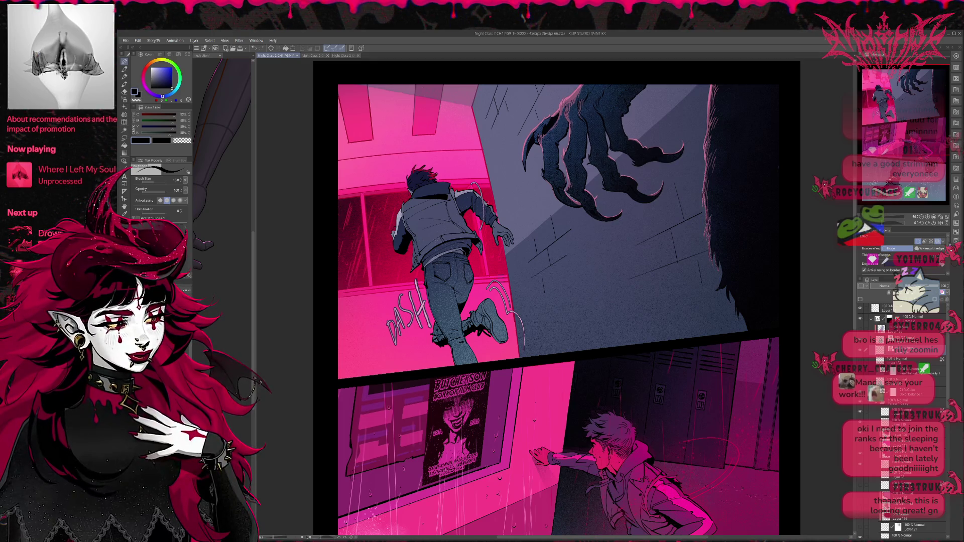
{"action": "key", "text": "ctrl+z"}
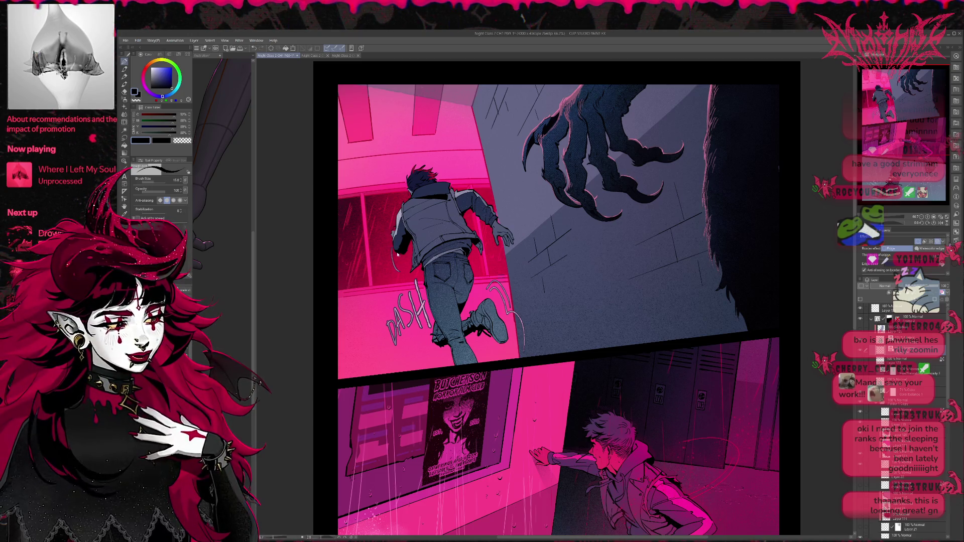
{"action": "mouse_move", "coordinate": [394, 246]}
{"action": "left_mouse_down"}
{"action": "mouse_move", "coordinate": [392, 268]}
{"action": "mouse_move", "coordinate": [406, 245]}
{"action": "left_mouse_up"}
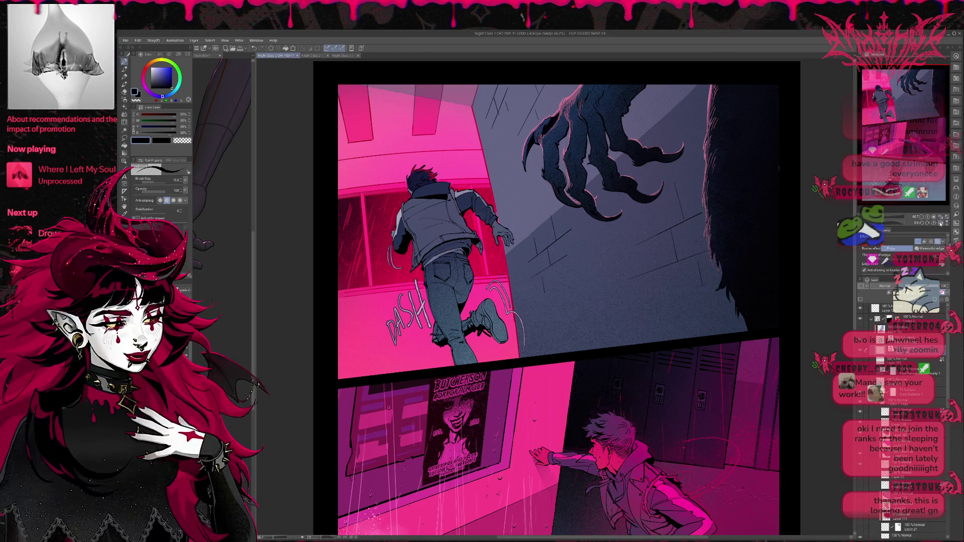
{"action": "key", "text": "h"}
{"action": "key", "text": "ctrl+minus"}
{"action": "left_click_drag", "start_coordinate": [777, 247], "coordinate": [655, 257]}
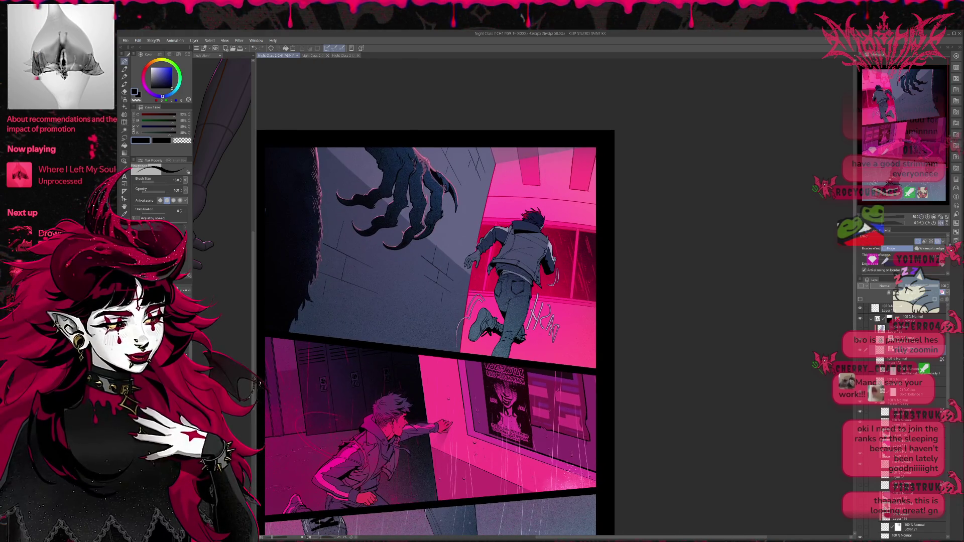
- Sketch light motion strokes left of the runner's arm and shrink the eraser to 70
{"action": "key", "text": "e"}
{"action": "key", "text": "p"}
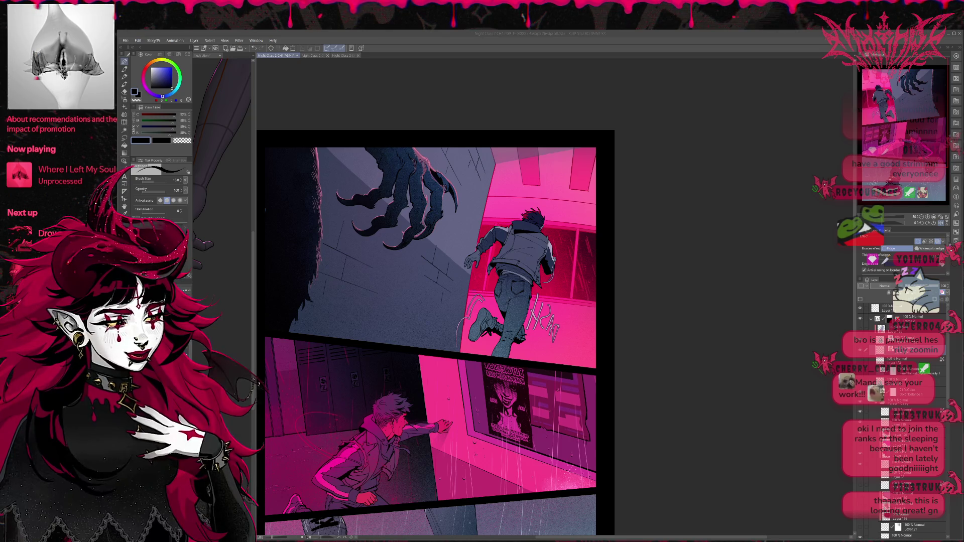
{"action": "left_click", "coordinate": [472, 228]}
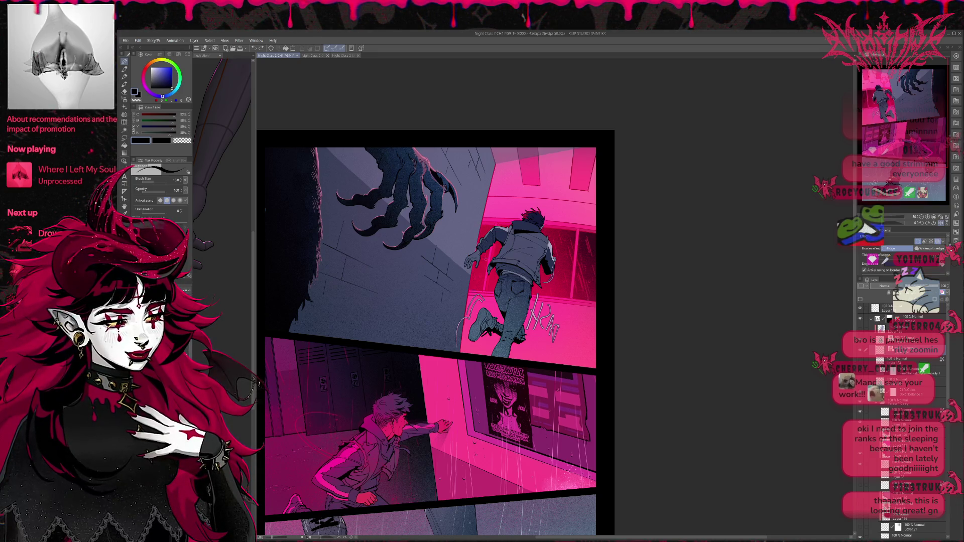
{"action": "left_click_drag", "start_coordinate": [475, 254], "coordinate": [484, 280]}
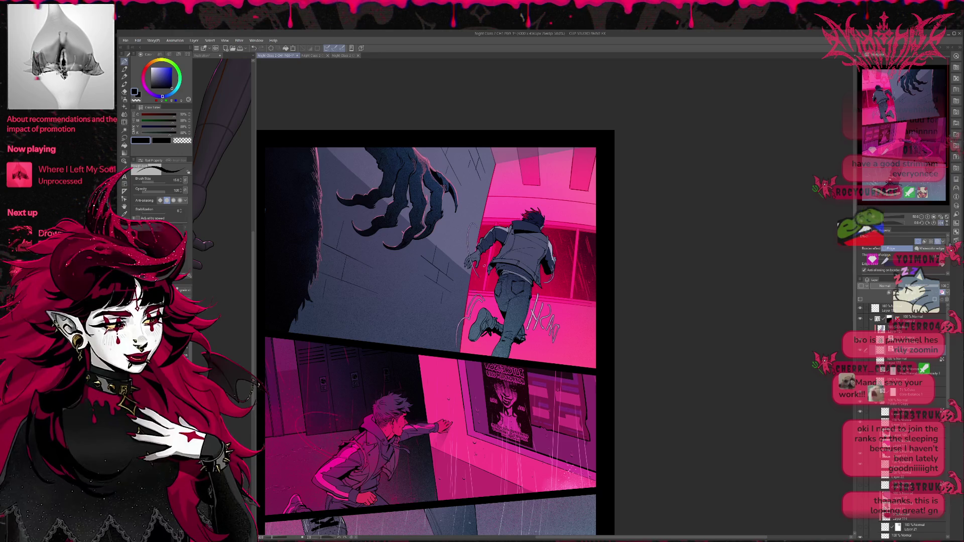
{"action": "left_click_drag", "start_coordinate": [476, 225], "coordinate": [469, 264]}
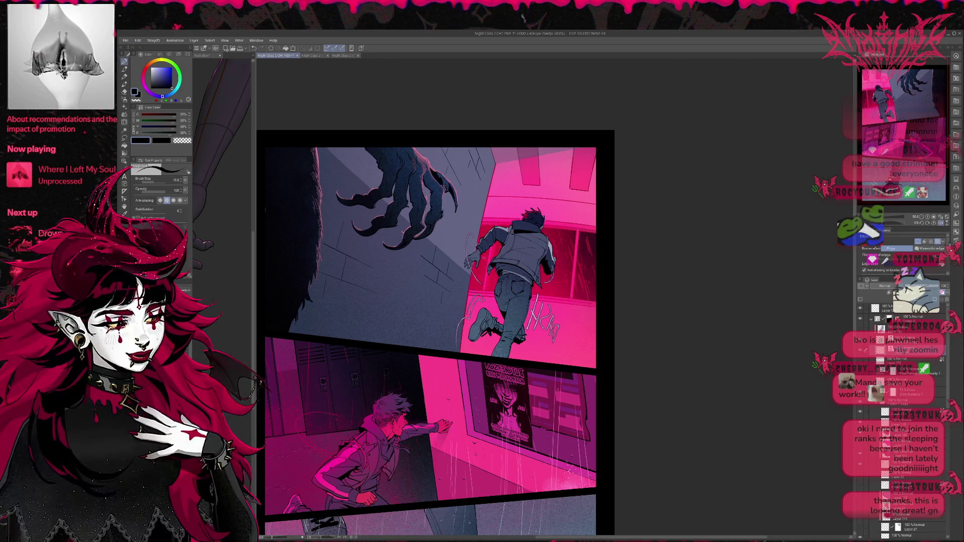
{"action": "key", "text": "e"}
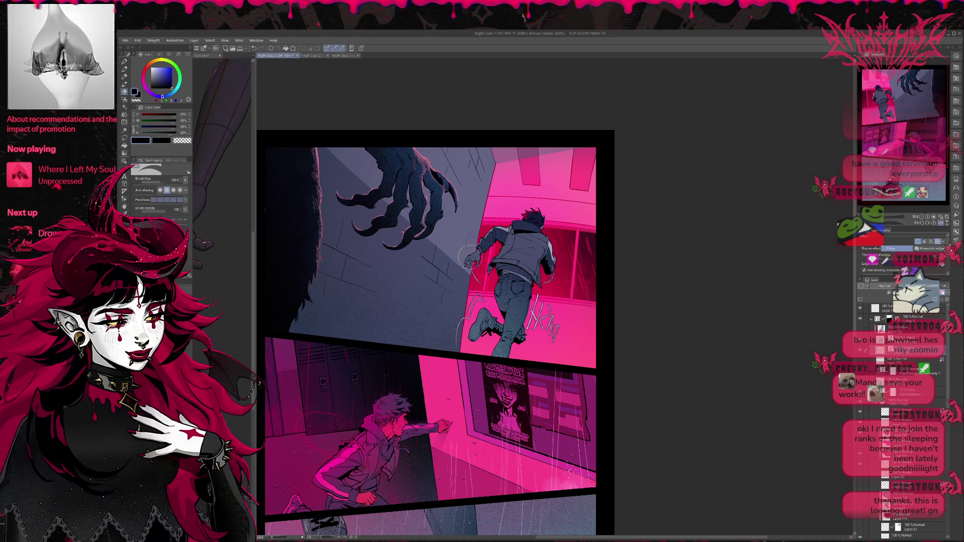
{"action": "key", "text": "bracketleft"}
{"action": "key", "text": "bracketleft"}
{"action": "key", "text": "bracketleft"}
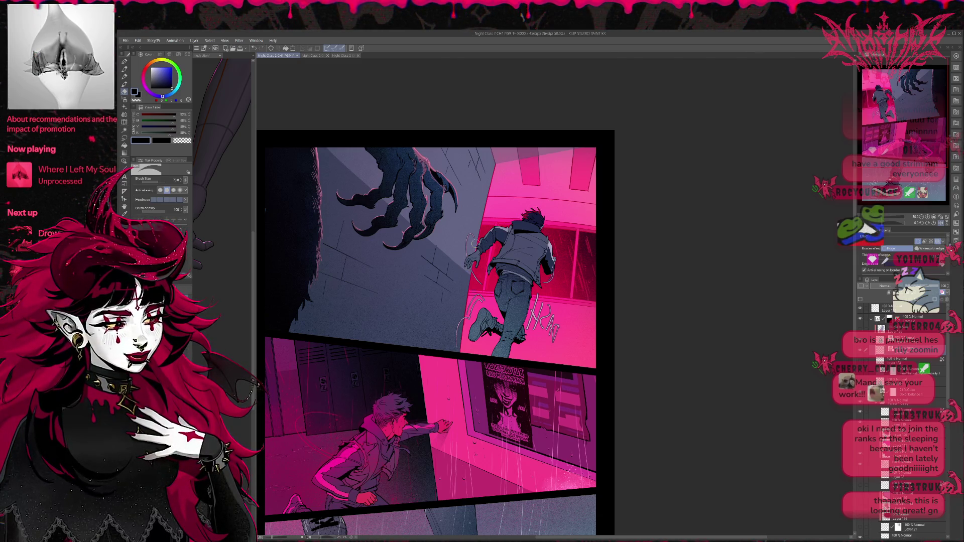
{"action": "key", "text": "p"}
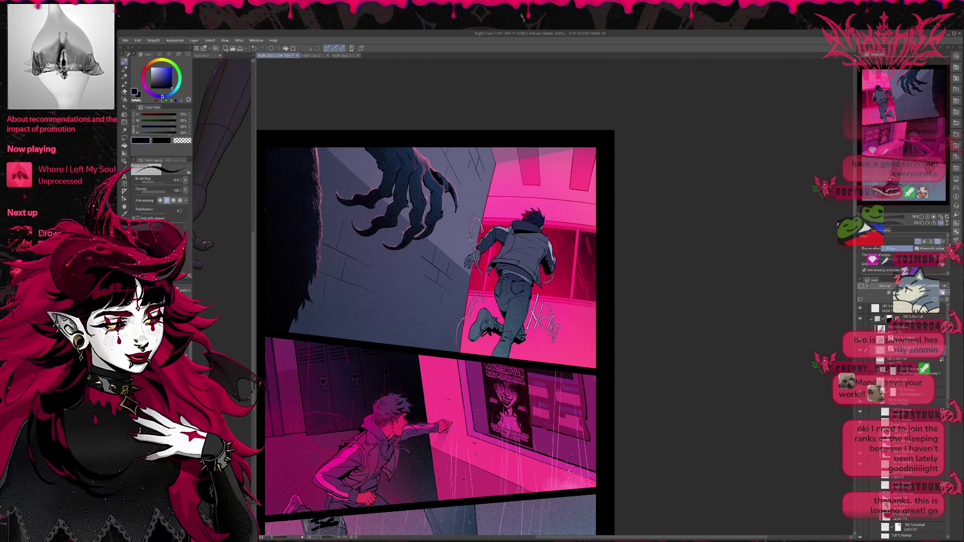
- Flip the page view back to normal and start moving the DASH lettering up and right
{"action": "left_click", "coordinate": [940, 217]}
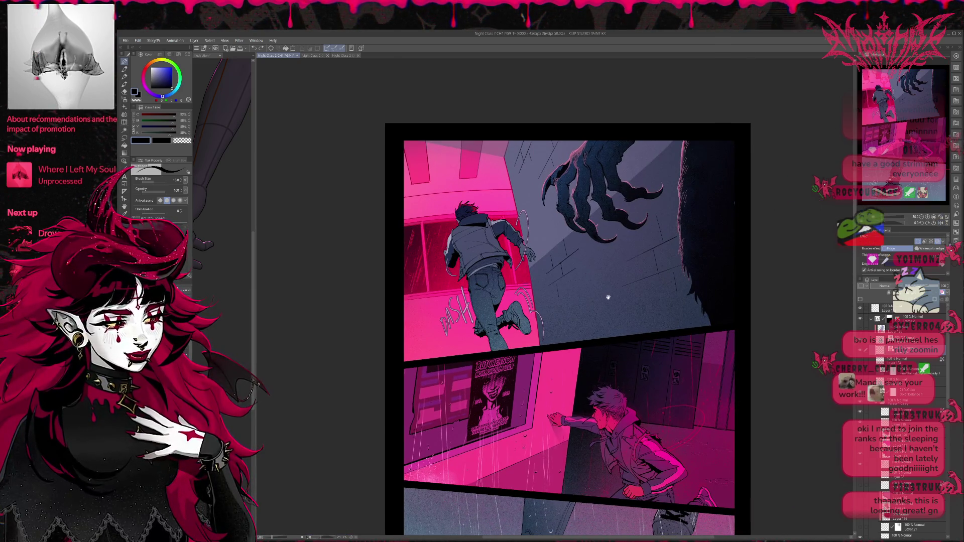
{"action": "key", "text": "e"}
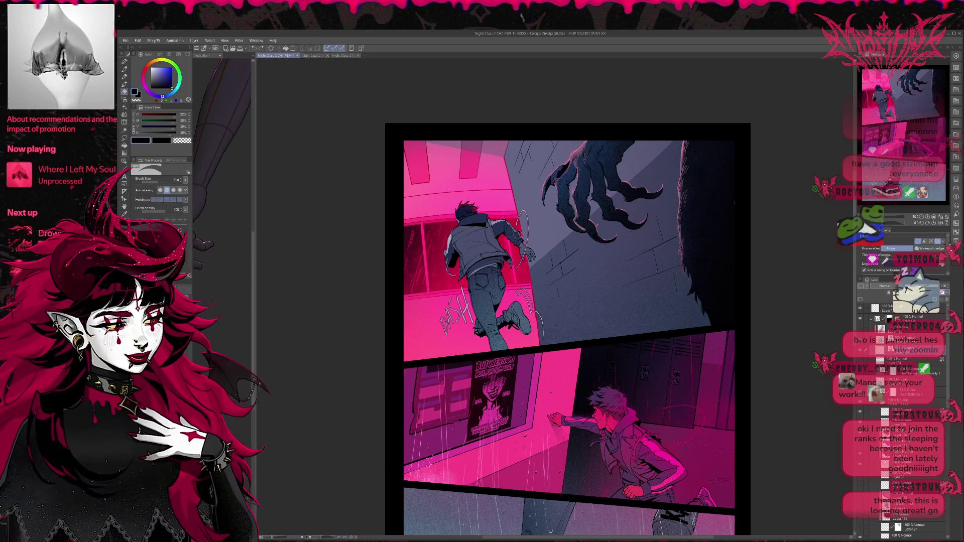
{"action": "left_click_drag", "start_coordinate": [519, 232], "coordinate": [485, 250]}
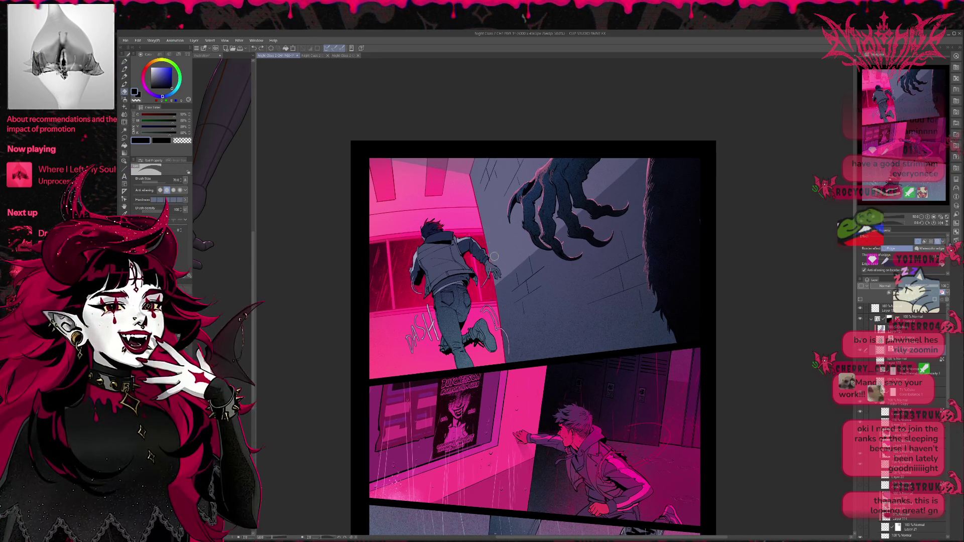
{"action": "key", "text": "p"}
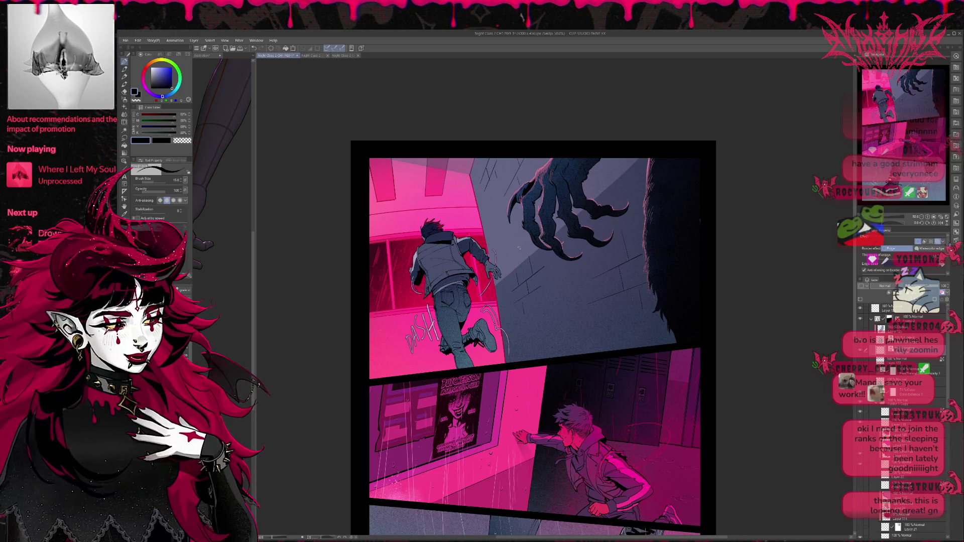
{"action": "key", "text": "e"}
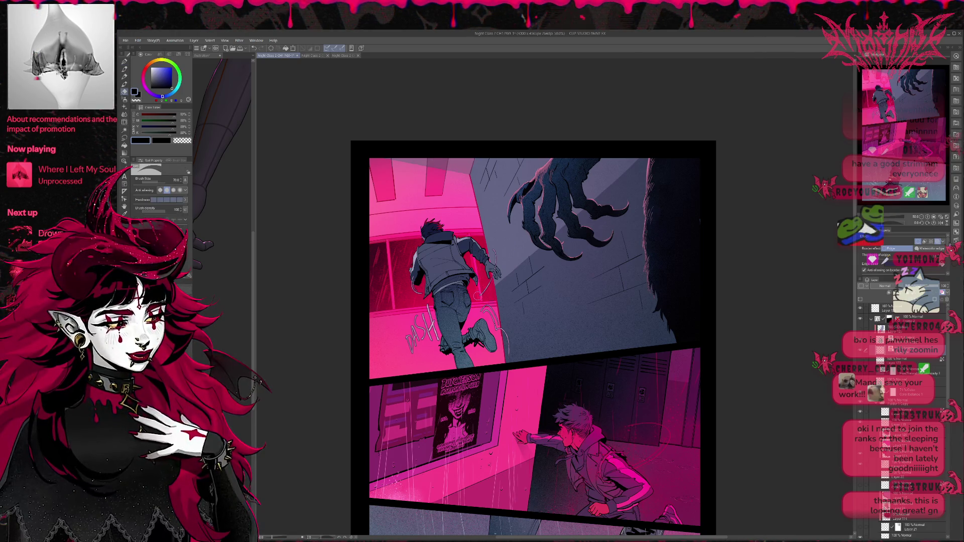
{"action": "left_click_drag", "start_coordinate": [492, 251], "coordinate": [469, 249]}
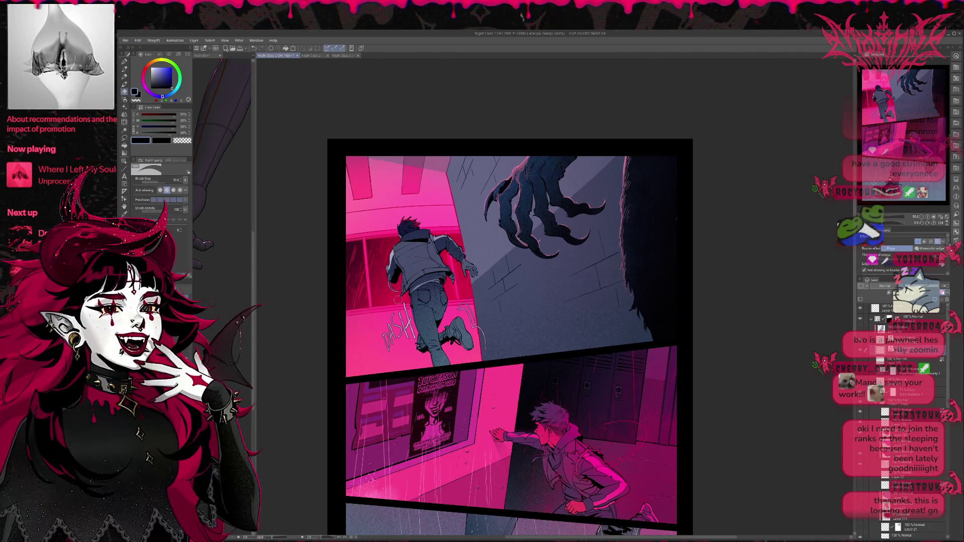
{"action": "key", "text": "ctrl+t"}
{"action": "mouse_move", "coordinate": [413, 336]}
{"action": "left_mouse_down"}
{"action": "mouse_move", "coordinate": [496, 294]}
{"action": "mouse_move", "coordinate": [491, 304]}
{"action": "mouse_move", "coordinate": [497, 289]}
{"action": "mouse_move", "coordinate": [478, 293]}
{"action": "mouse_move", "coordinate": [484, 284]}
{"action": "mouse_move", "coordinate": [512, 330]}
{"action": "mouse_move", "coordinate": [502, 316]}
{"action": "left_mouse_up"}
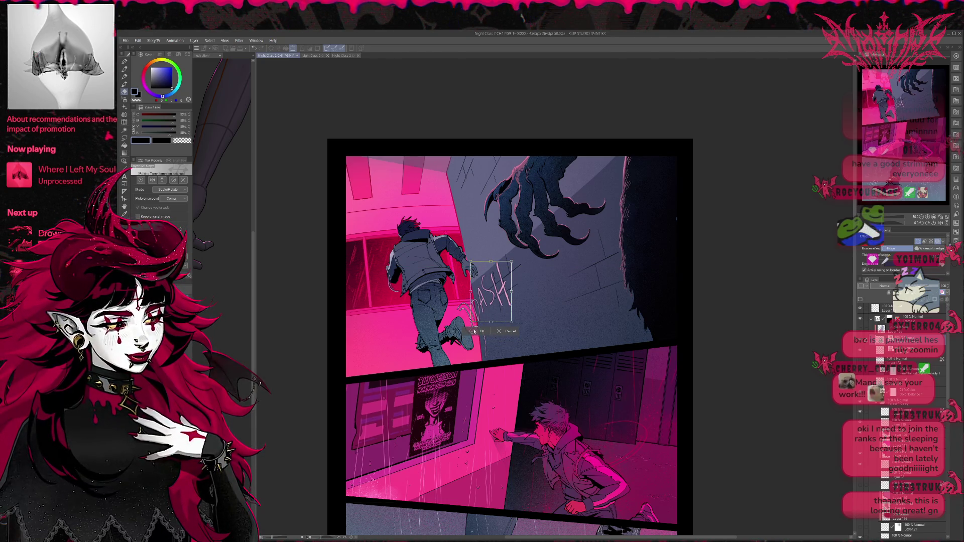
- Move the DASH lettering down and right and slant it to lean right
{"action": "key", "text": "Return"}
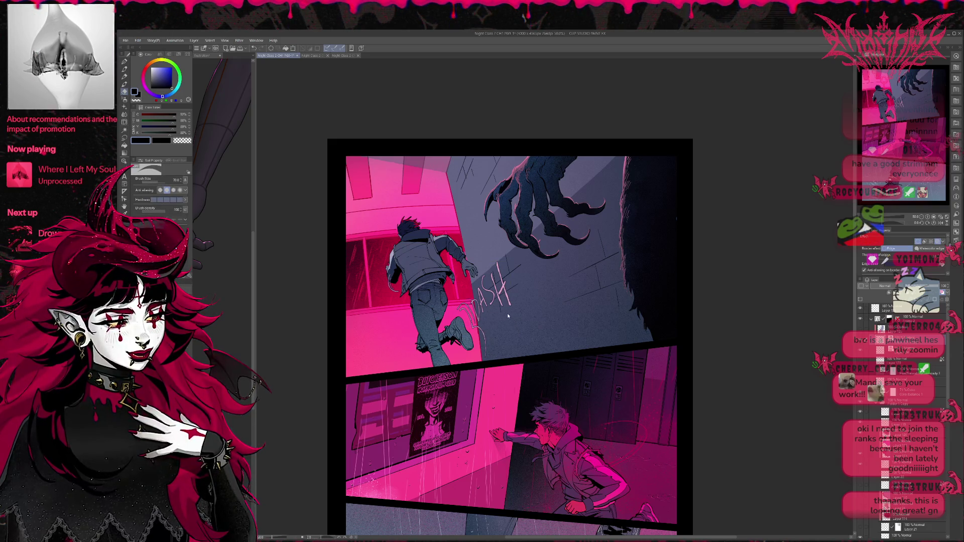
{"action": "key", "text": "ctrl+t"}
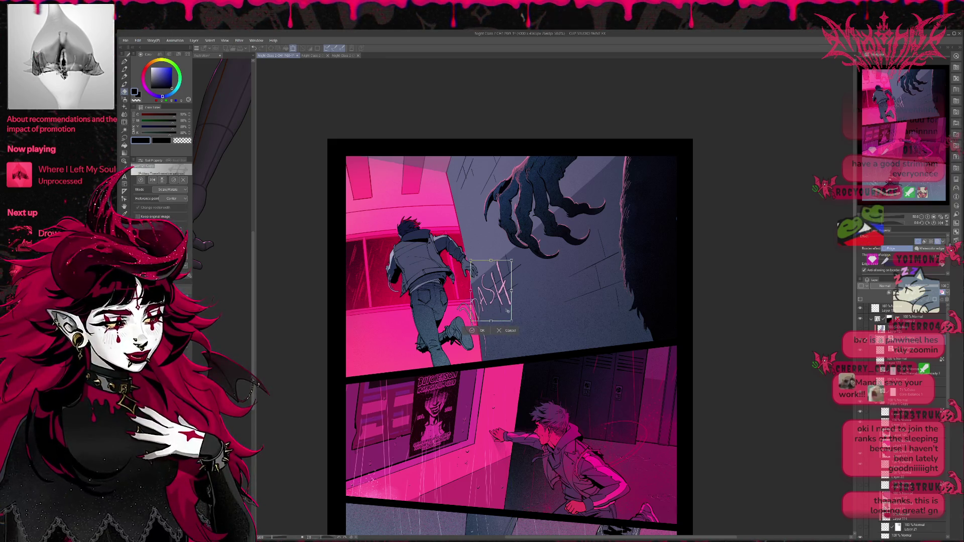
{"action": "left_click_drag", "start_coordinate": [505, 310], "coordinate": [517, 329]}
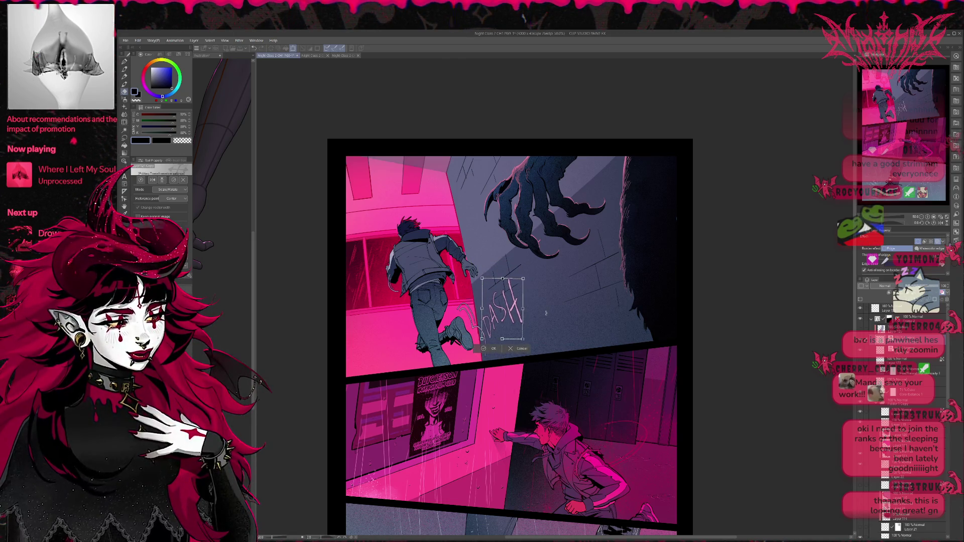
{"action": "left_click_drag", "start_coordinate": [506, 278], "coordinate": [508, 279]}
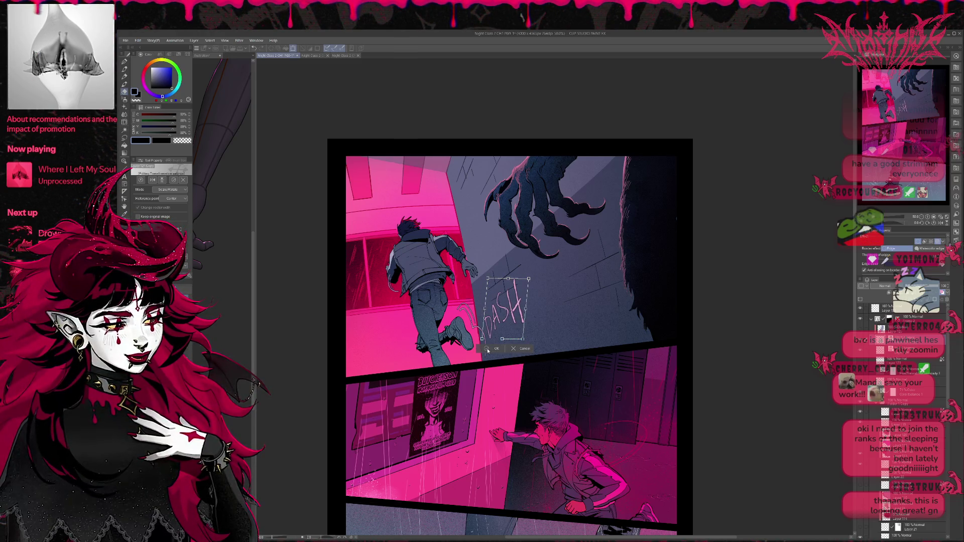
{"action": "key", "text": "Return"}
- Select Liquify at size 400, then nudge the DASH lettering slightly and mirror the view
{"action": "left_click", "coordinate": [125, 122]}
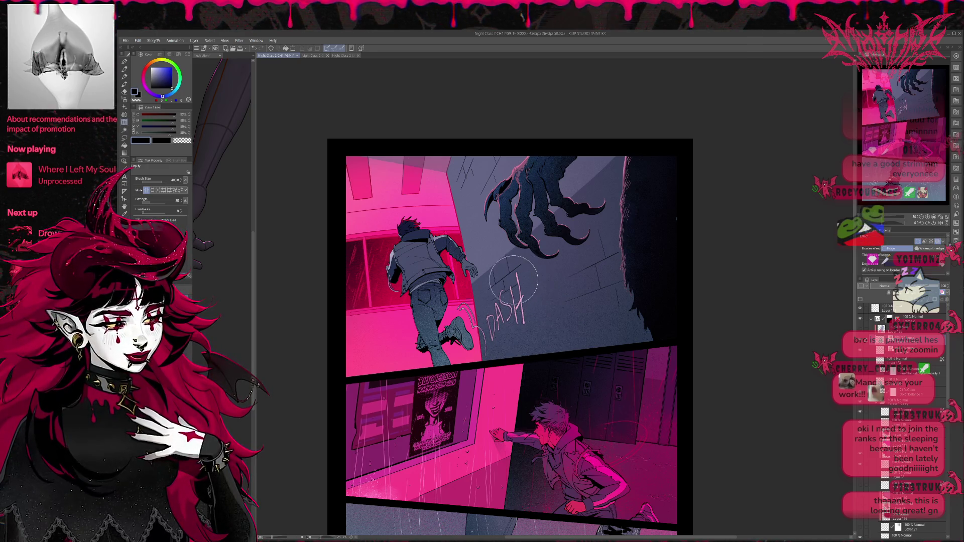
{"action": "key", "text": "ctrl+t"}
{"action": "left_click_drag", "start_coordinate": [540, 309], "coordinate": [534, 300]}
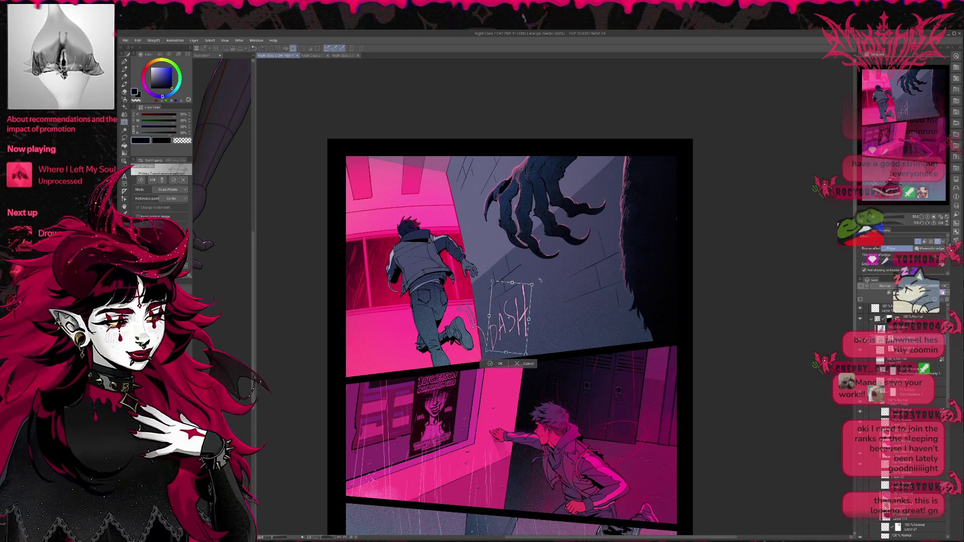
{"action": "key", "text": "Return"}
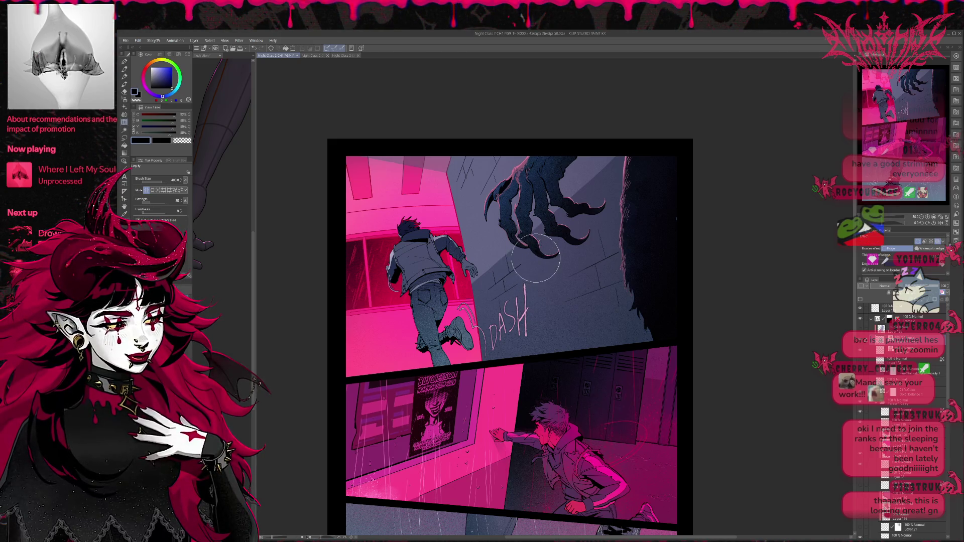
{"action": "left_click", "coordinate": [942, 223]}
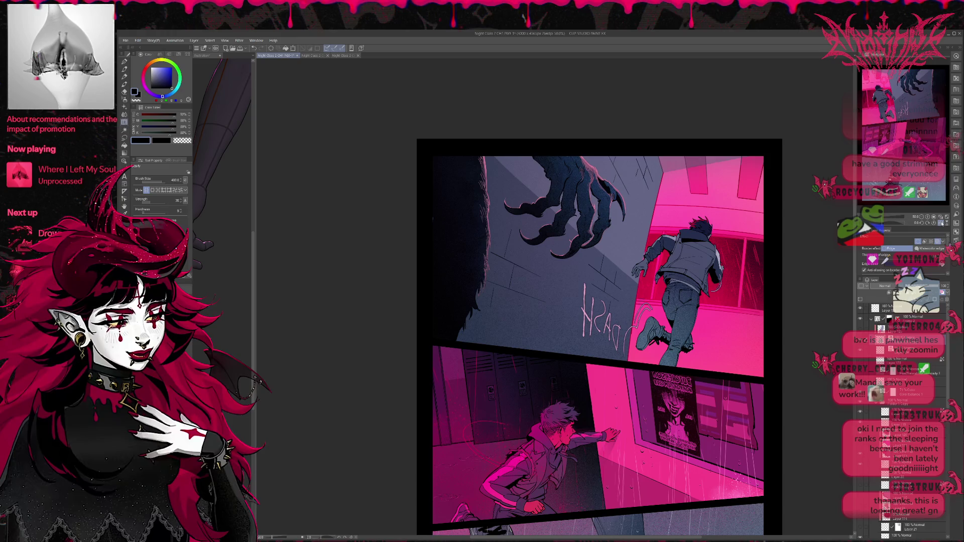
- Fade the DASH sketch layer to 25% opacity and pick a new layer for redrawing
{"action": "left_click", "coordinate": [942, 224]}
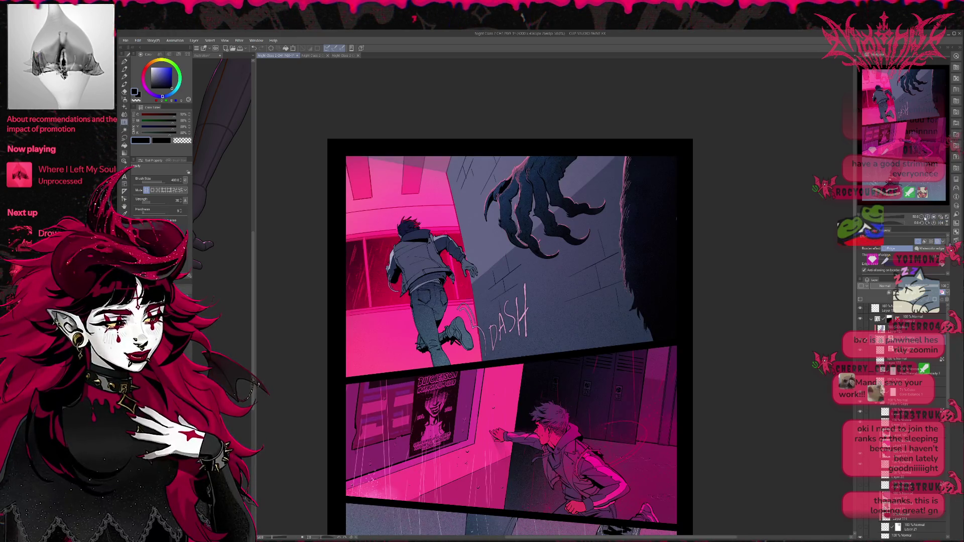
{"action": "left_click", "coordinate": [927, 217]}
{"action": "left_click", "coordinate": [943, 286]}
{"action": "type", "text": "25"}
{"action": "key", "text": "Return"}
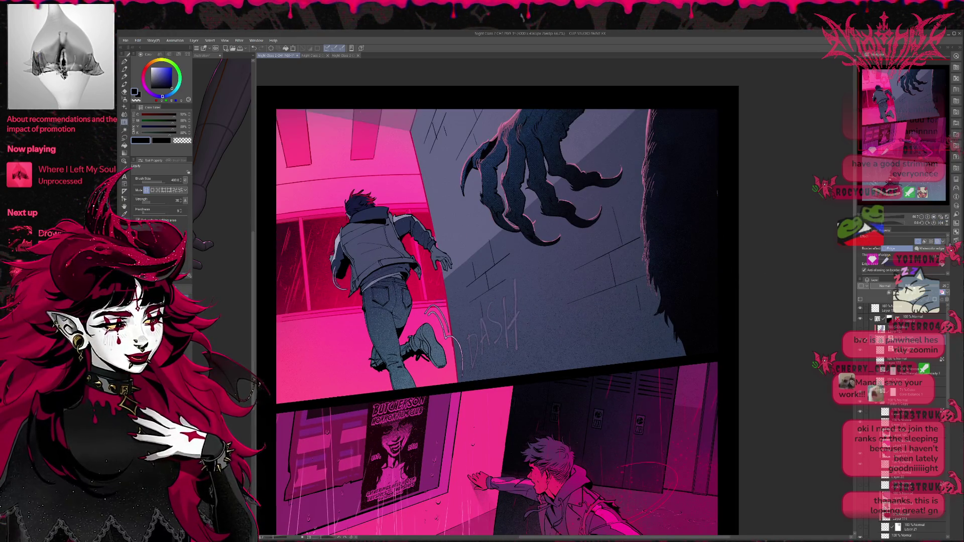
{"action": "left_click", "coordinate": [928, 217]}
{"action": "left_click", "coordinate": [928, 217]}
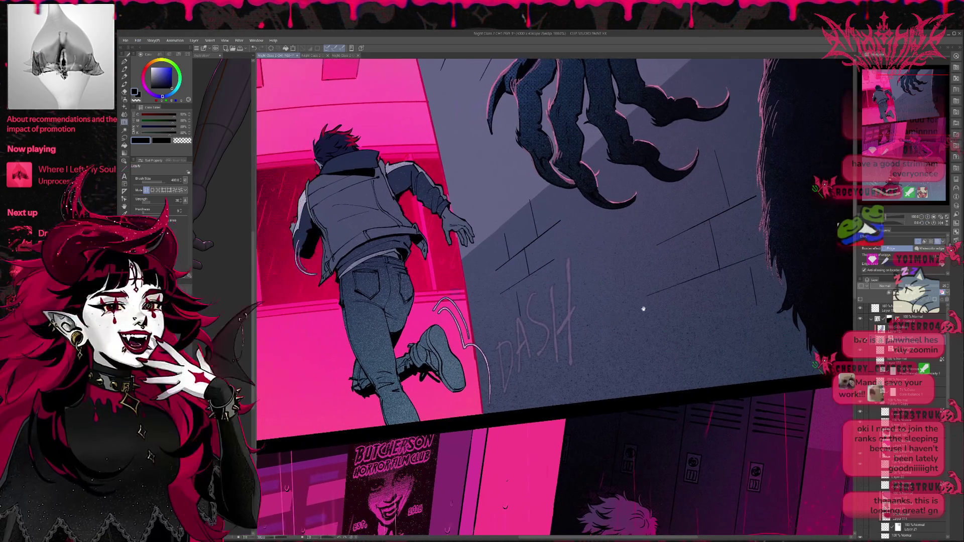
{"action": "left_click", "coordinate": [904, 337]}
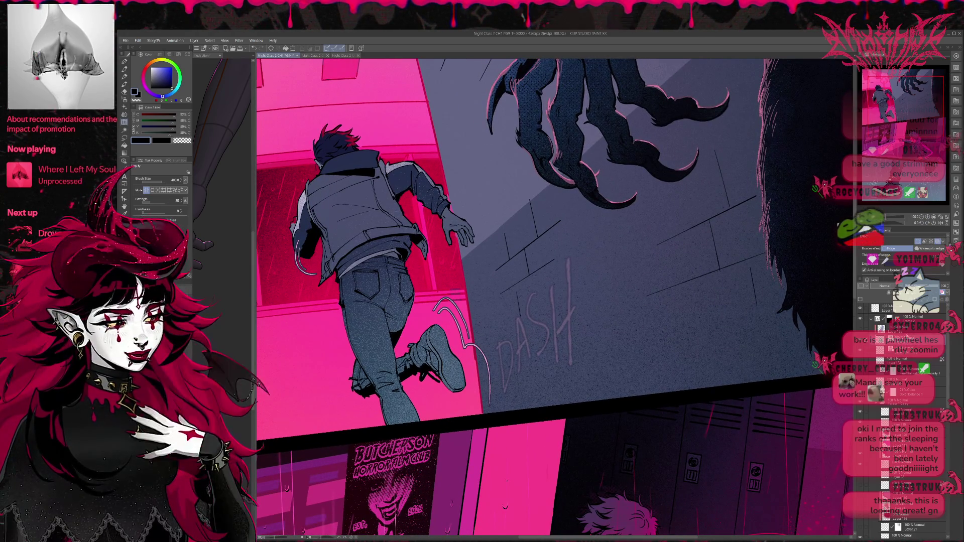
{"action": "key", "text": "p"}
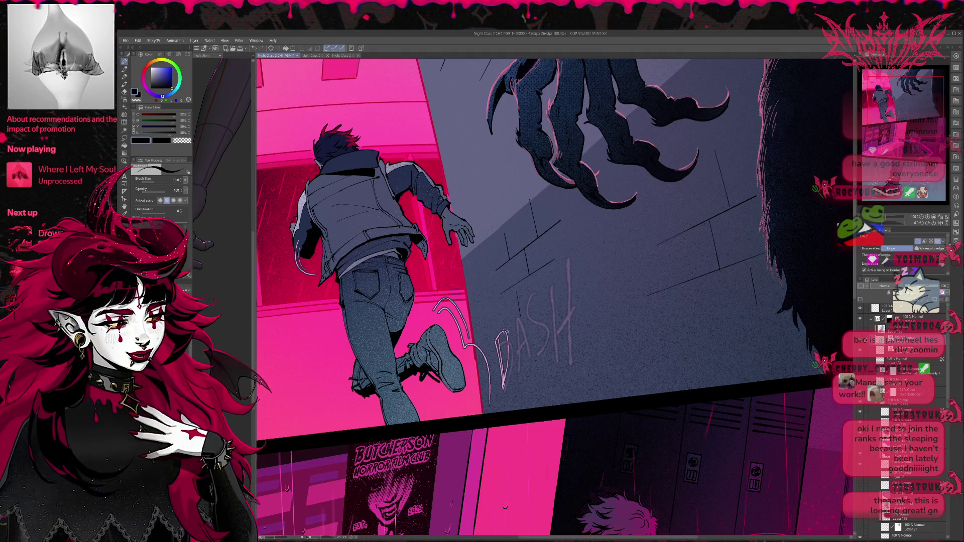
- Redraw the D, A and S of DASH with the rough pen
{"action": "left_click_drag", "start_coordinate": [502, 336], "coordinate": [508, 392]}
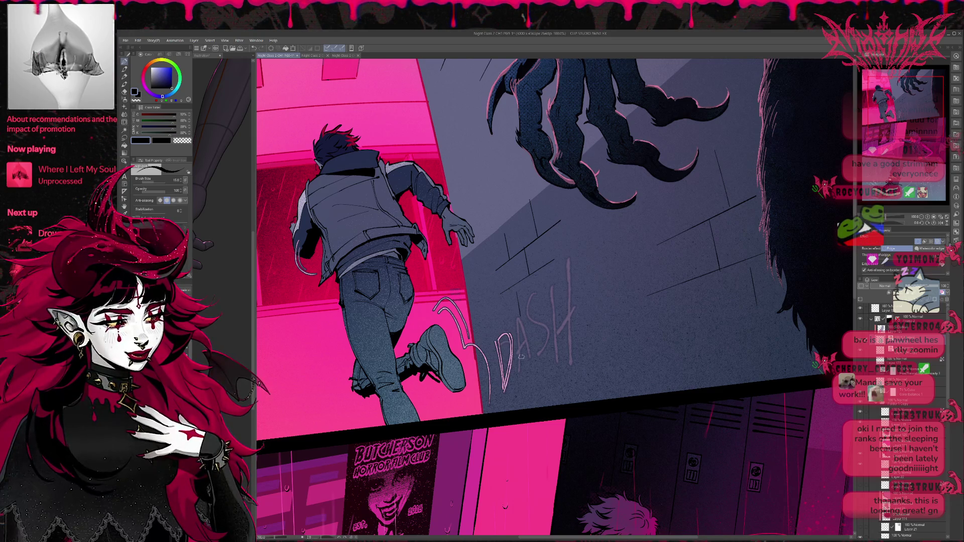
{"action": "mouse_move", "coordinate": [521, 309]}
{"action": "left_mouse_down"}
{"action": "mouse_move", "coordinate": [515, 372]}
{"action": "mouse_move", "coordinate": [530, 361]}
{"action": "mouse_move", "coordinate": [522, 346]}
{"action": "left_mouse_up"}
{"action": "key", "text": "ctrl+z"}
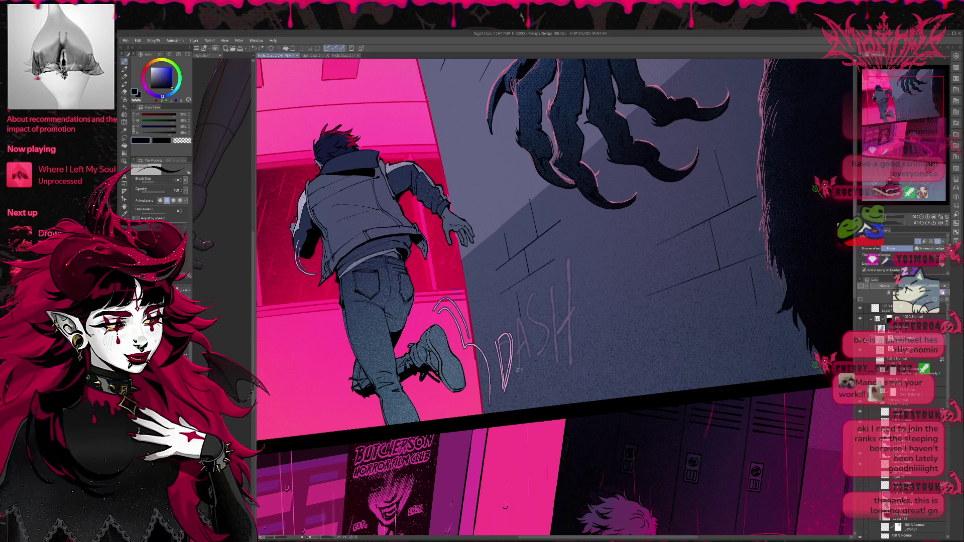
{"action": "mouse_move", "coordinate": [521, 307]}
{"action": "left_mouse_down"}
{"action": "mouse_move", "coordinate": [514, 371]}
{"action": "mouse_move", "coordinate": [530, 362]}
{"action": "mouse_move", "coordinate": [517, 359]}
{"action": "mouse_move", "coordinate": [514, 375]}
{"action": "left_mouse_up"}
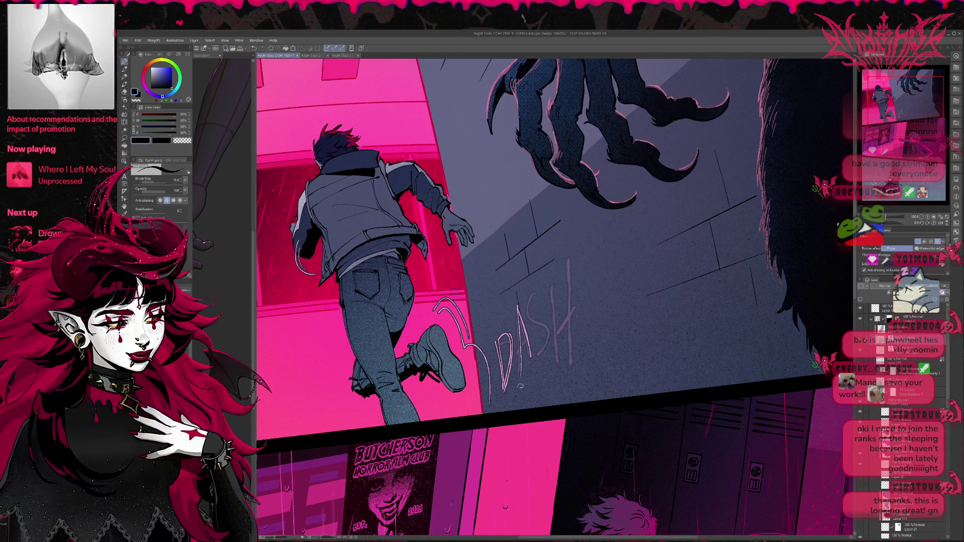
{"action": "key", "text": "ctrl+z"}
{"action": "mouse_move", "coordinate": [521, 309]}
{"action": "left_mouse_down"}
{"action": "mouse_move", "coordinate": [519, 361]}
{"action": "mouse_move", "coordinate": [531, 362]}
{"action": "mouse_move", "coordinate": [517, 352]}
{"action": "left_mouse_up"}
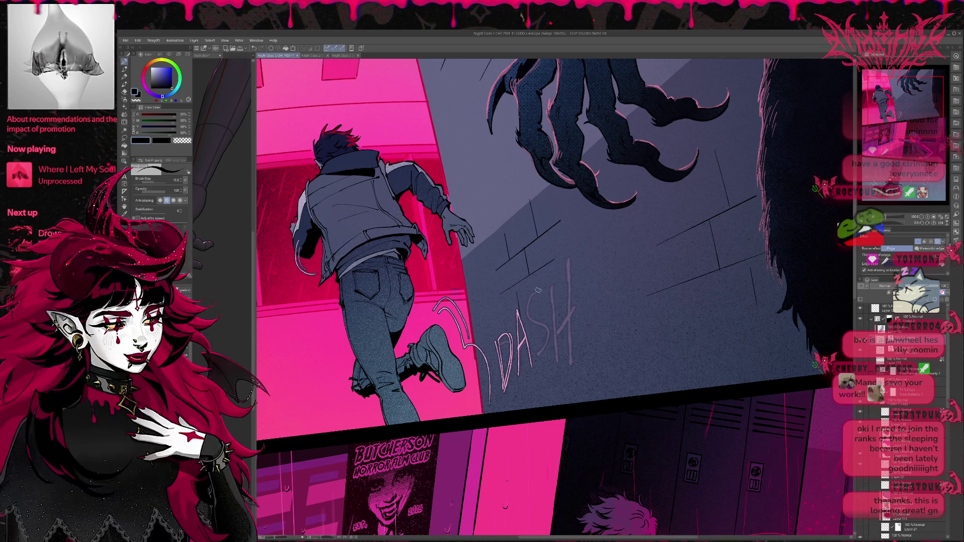
{"action": "left_click_drag", "start_coordinate": [547, 296], "coordinate": [532, 344]}
{"action": "left_click_drag", "start_coordinate": [550, 337], "coordinate": [541, 365]}
{"action": "key", "text": "ctrl+z"}
{"action": "left_click_drag", "start_coordinate": [538, 294], "coordinate": [533, 363]}
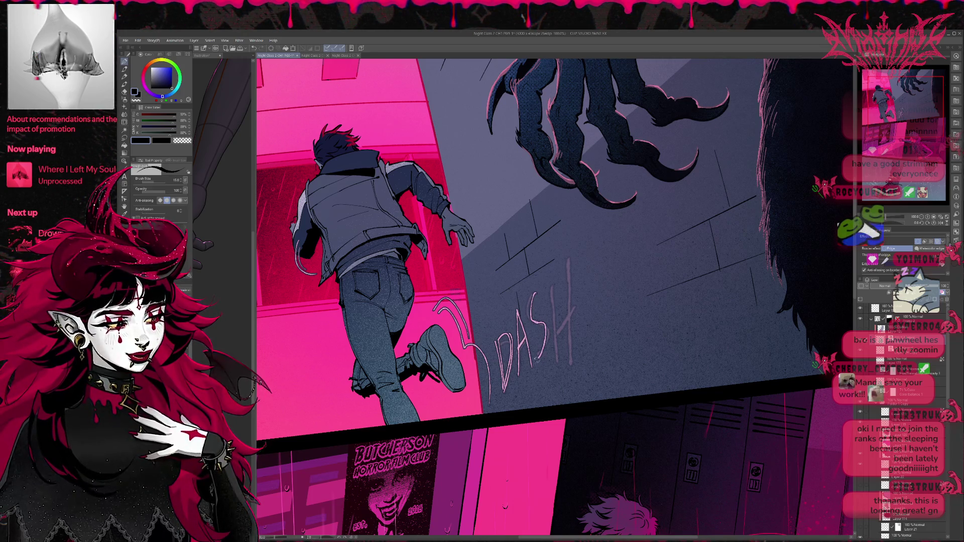
{"action": "key", "text": "ctrl+z"}
{"action": "left_click_drag", "start_coordinate": [546, 321], "coordinate": [536, 360]}
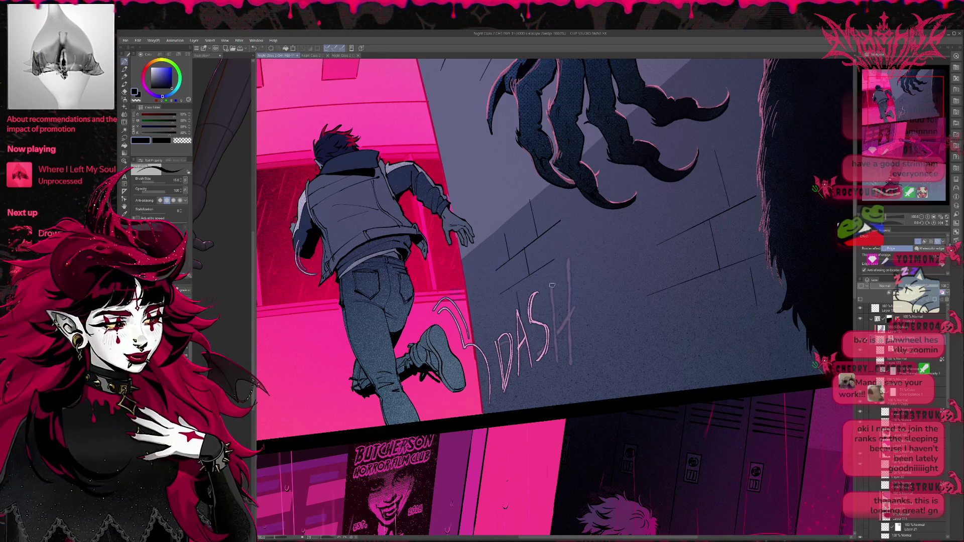
- Draw the H's two stems and try several crossbar placements
{"action": "left_click_drag", "start_coordinate": [554, 276], "coordinate": [556, 366]}
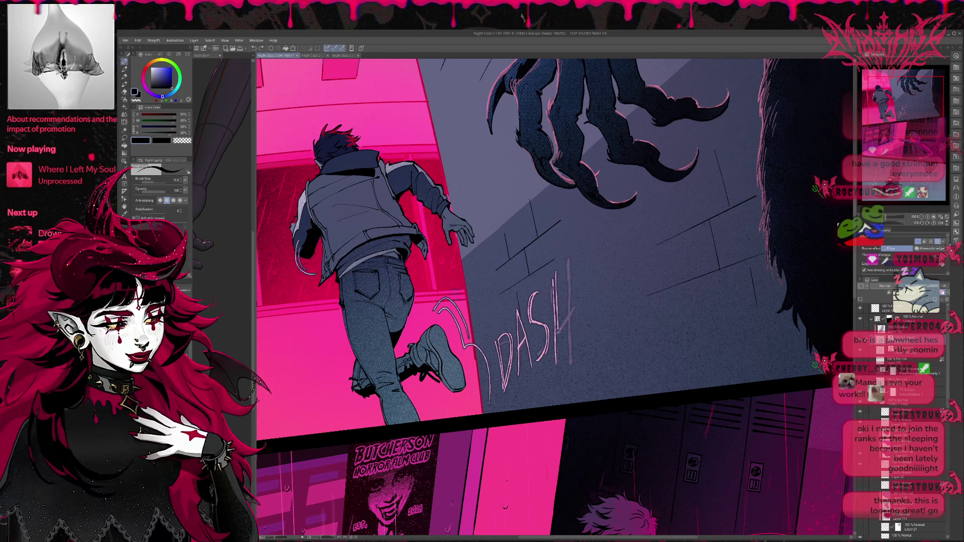
{"action": "left_click_drag", "start_coordinate": [569, 251], "coordinate": [571, 369]}
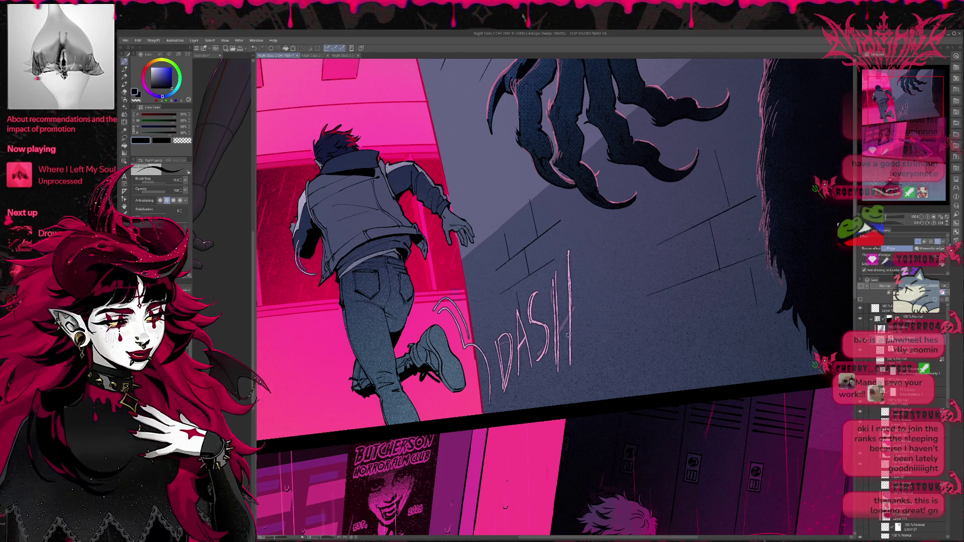
{"action": "left_click_drag", "start_coordinate": [556, 330], "coordinate": [584, 304]}
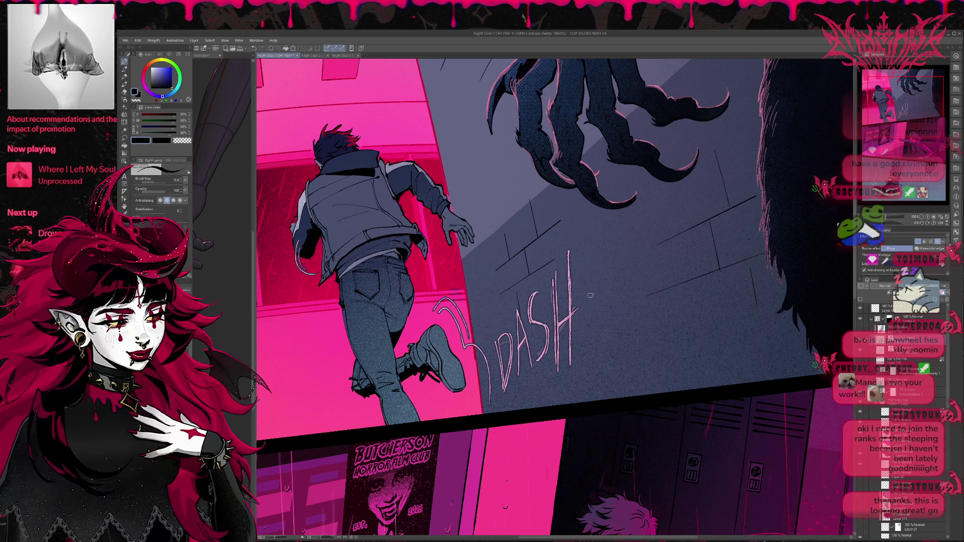
{"action": "key", "text": "ctrl+z"}
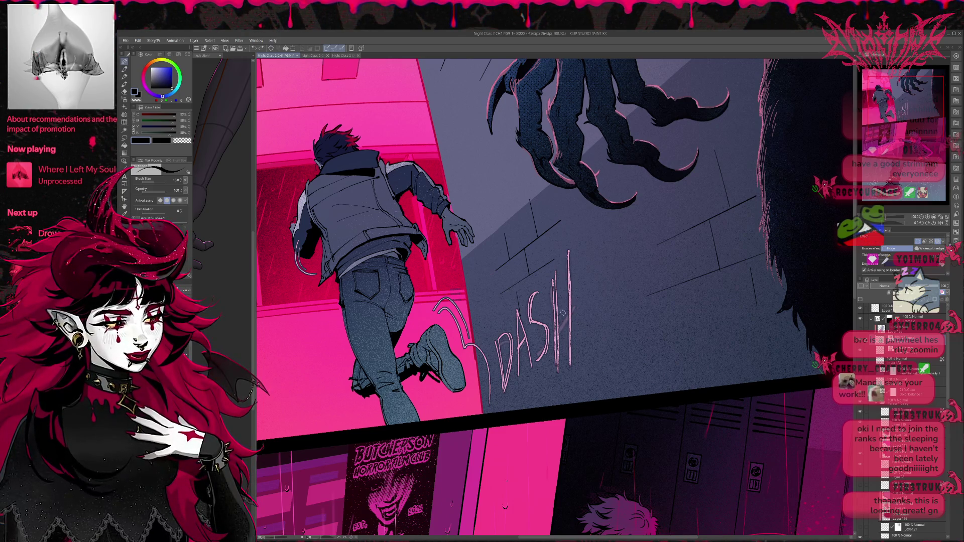
{"action": "left_click_drag", "start_coordinate": [558, 311], "coordinate": [577, 288]}
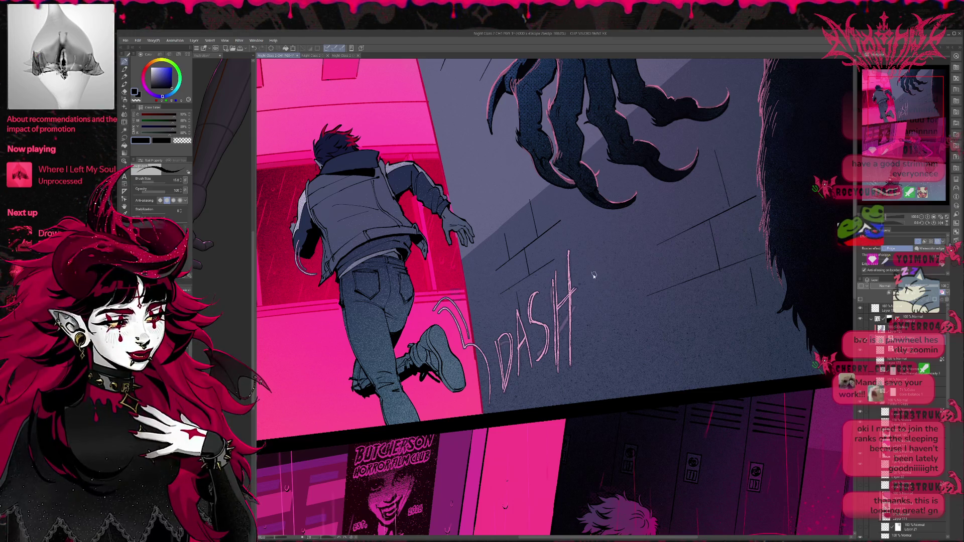
{"action": "key", "text": "ctrl+z"}
{"action": "key", "text": "ctrl+z"}
{"action": "left_click_drag", "start_coordinate": [555, 337], "coordinate": [575, 304]}
{"action": "key", "text": "ctrl+z"}
{"action": "key", "text": "ctrl+z"}
{"action": "key", "text": "ctrl+z"}
{"action": "key", "text": "ctrl+z"}
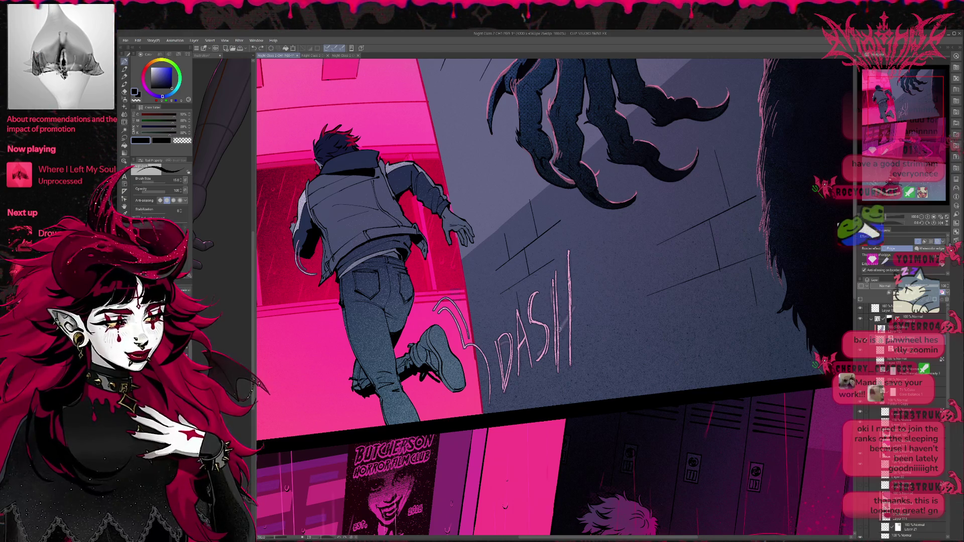
{"action": "mouse_move", "coordinate": [586, 288]}
{"action": "left_mouse_down"}
{"action": "mouse_move", "coordinate": [609, 276]}
{"action": "mouse_move", "coordinate": [613, 283]}
{"action": "left_mouse_up"}
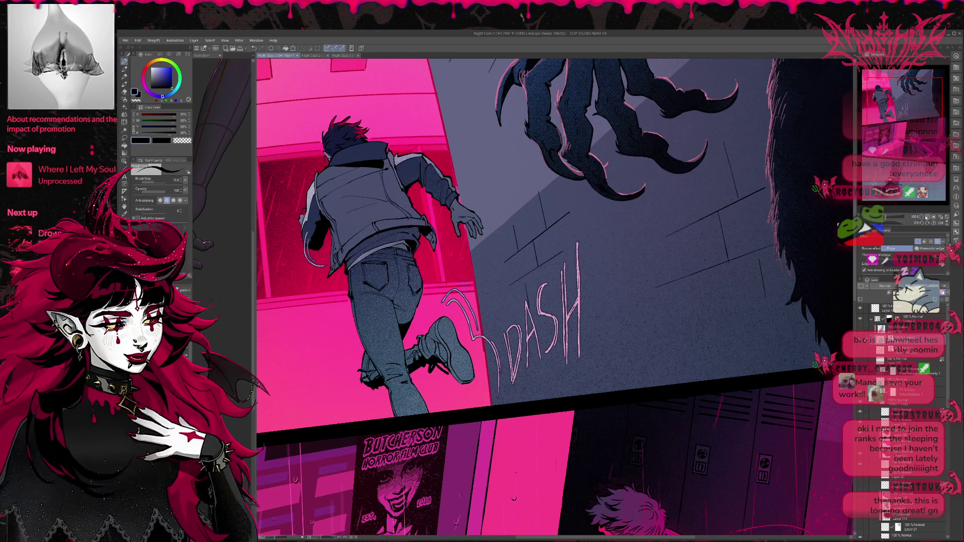
{"action": "scroll", "coordinate": [652, 270], "scroll_direction": "down", "scroll_amount": 5}
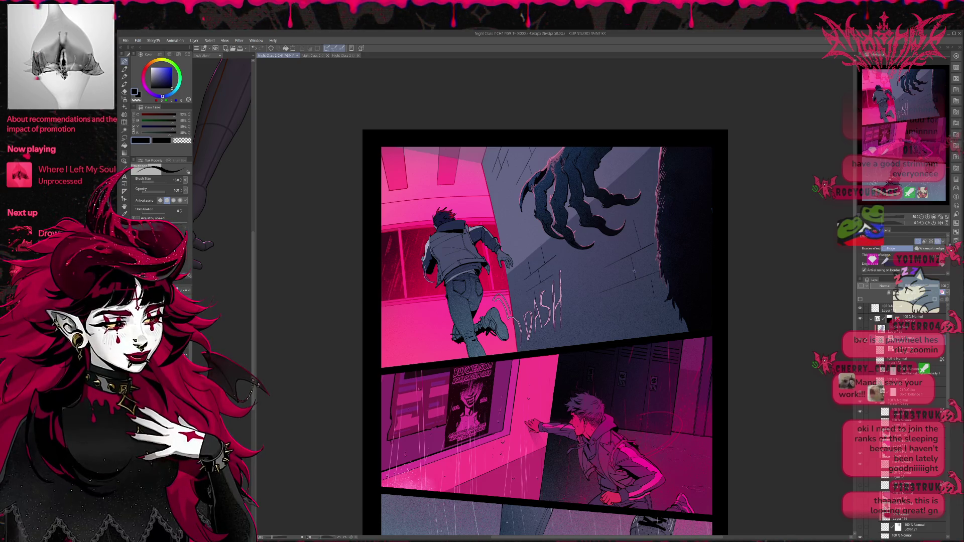
{"action": "left_click", "coordinate": [928, 218]}
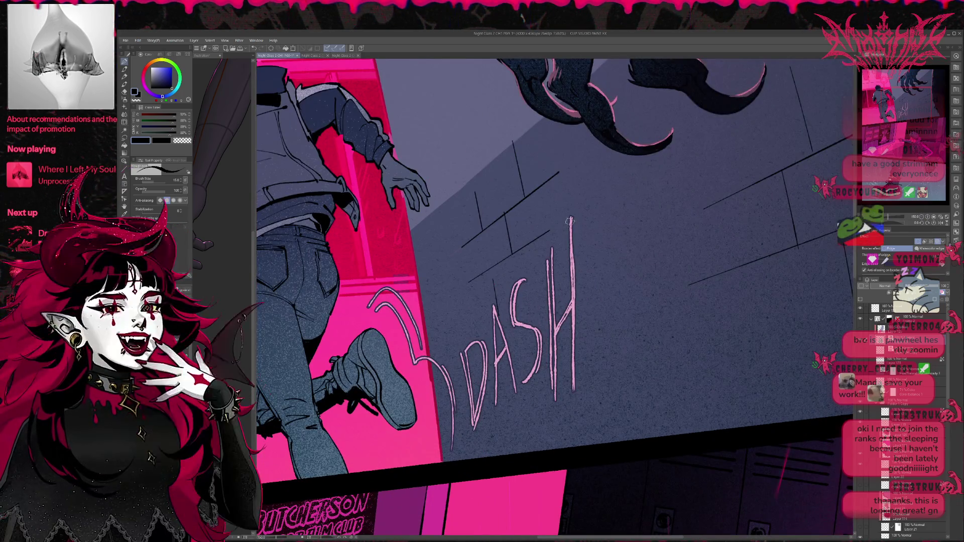
{"action": "left_click_drag", "start_coordinate": [570, 220], "coordinate": [563, 268]}
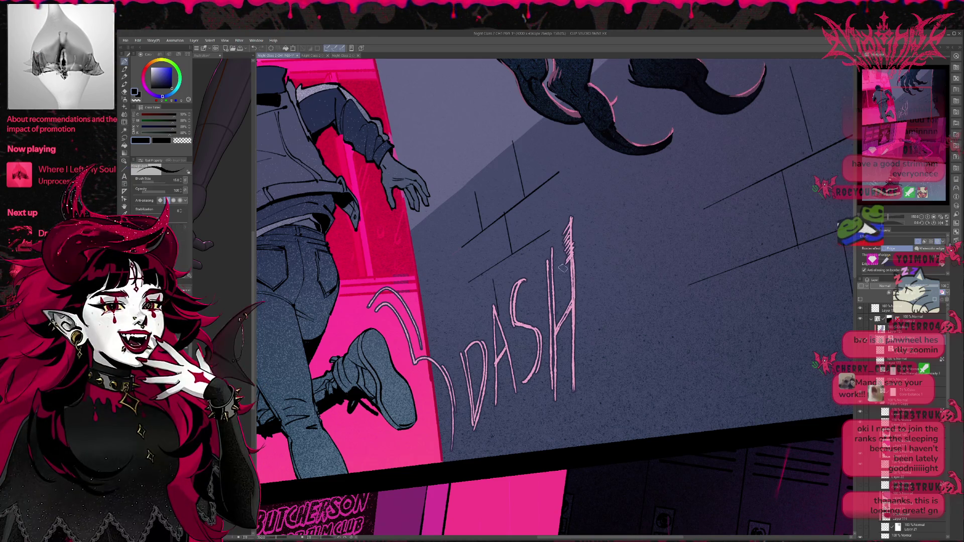
{"action": "key", "text": "ctrl+z"}
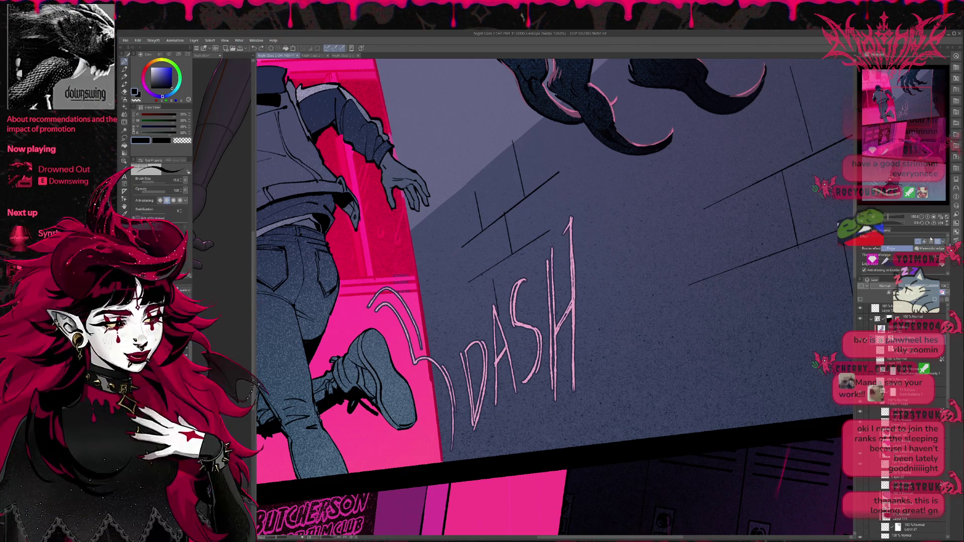
{"action": "left_click", "coordinate": [940, 223]}
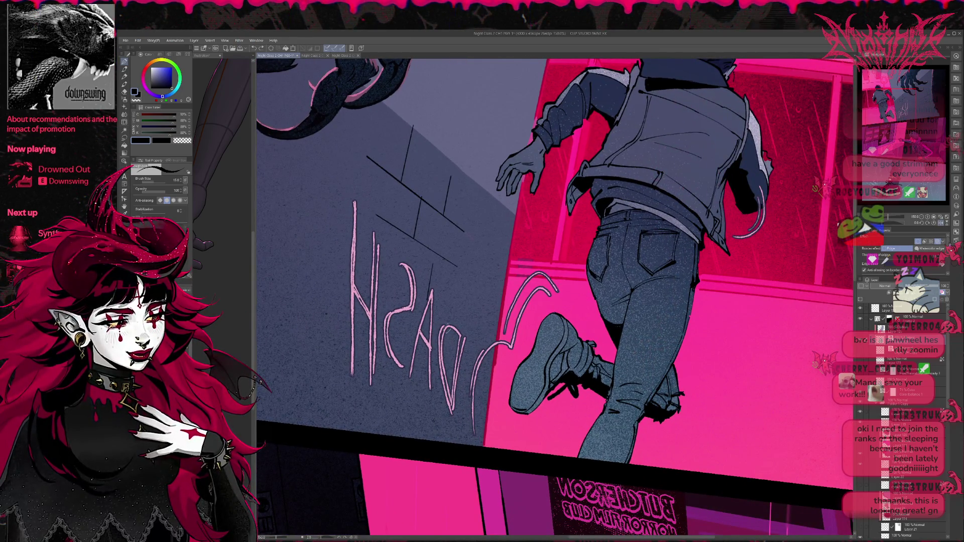
{"action": "mouse_move", "coordinate": [349, 225]}
{"action": "left_mouse_down"}
{"action": "mouse_move", "coordinate": [323, 199]}
{"action": "mouse_move", "coordinate": [362, 217]}
{"action": "mouse_move", "coordinate": [360, 201]}
{"action": "left_mouse_up"}
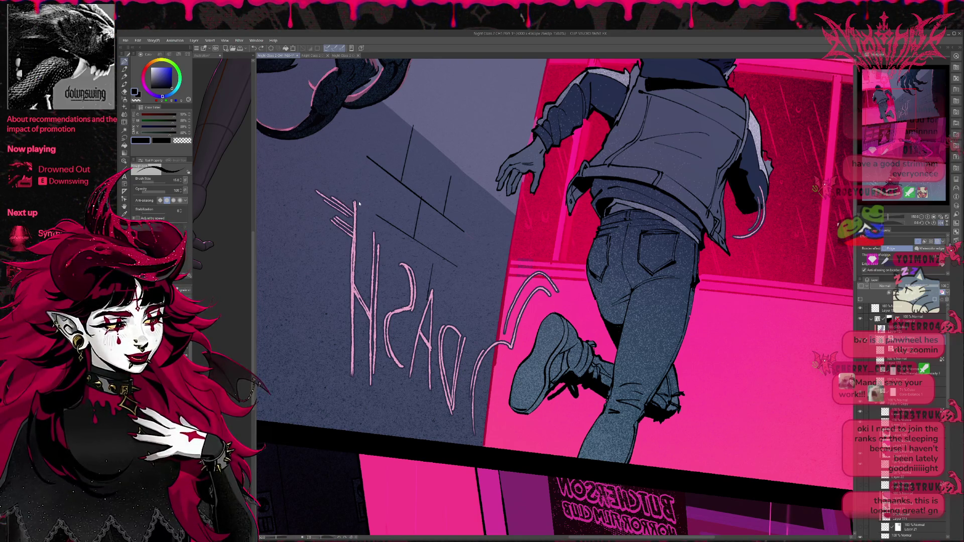
{"action": "key", "text": "ctrl+z"}
{"action": "key", "text": "ctrl+z"}
{"action": "key", "text": "ctrl+z"}
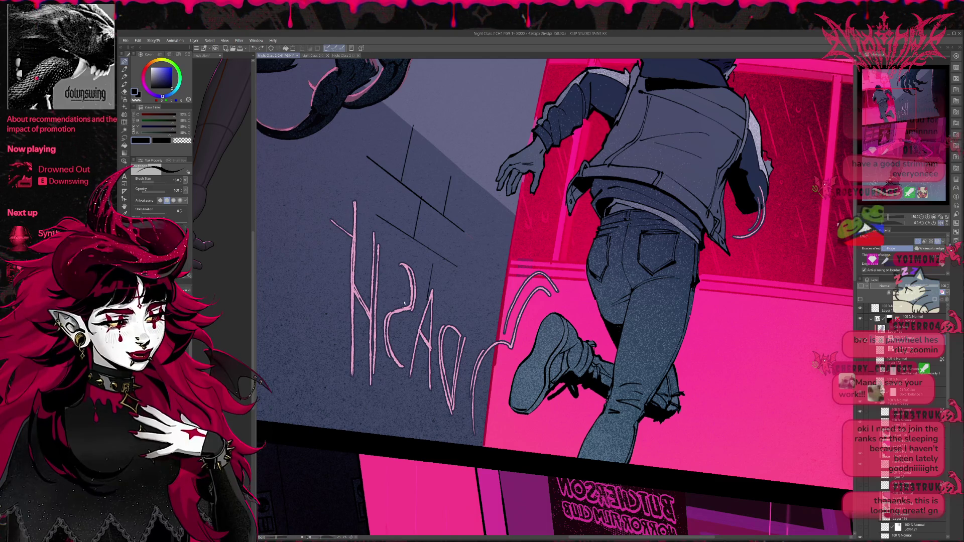
{"action": "left_click_drag", "start_coordinate": [416, 325], "coordinate": [426, 319]}
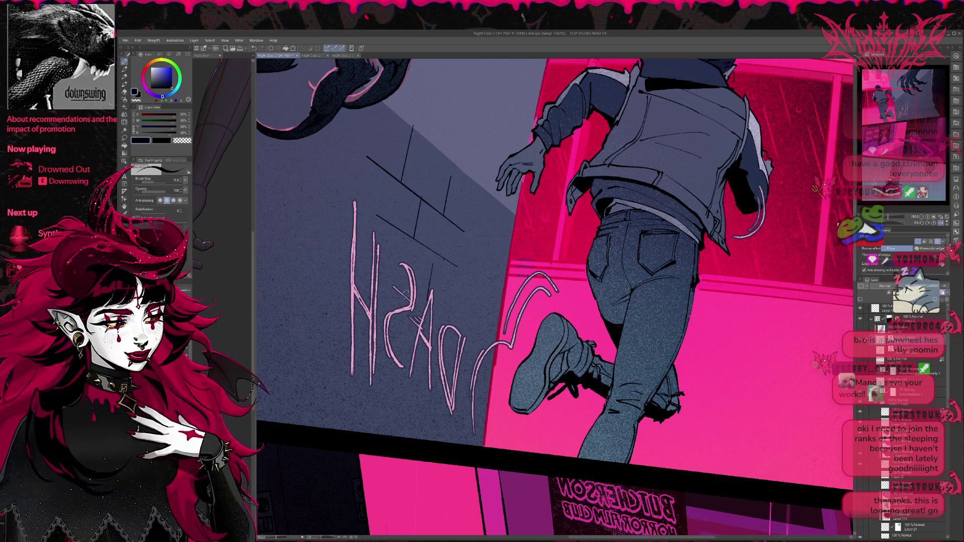
{"action": "mouse_move", "coordinate": [336, 241]}
{"action": "left_mouse_down"}
{"action": "mouse_move", "coordinate": [359, 260]}
{"action": "mouse_move", "coordinate": [317, 212]}
{"action": "left_mouse_up"}
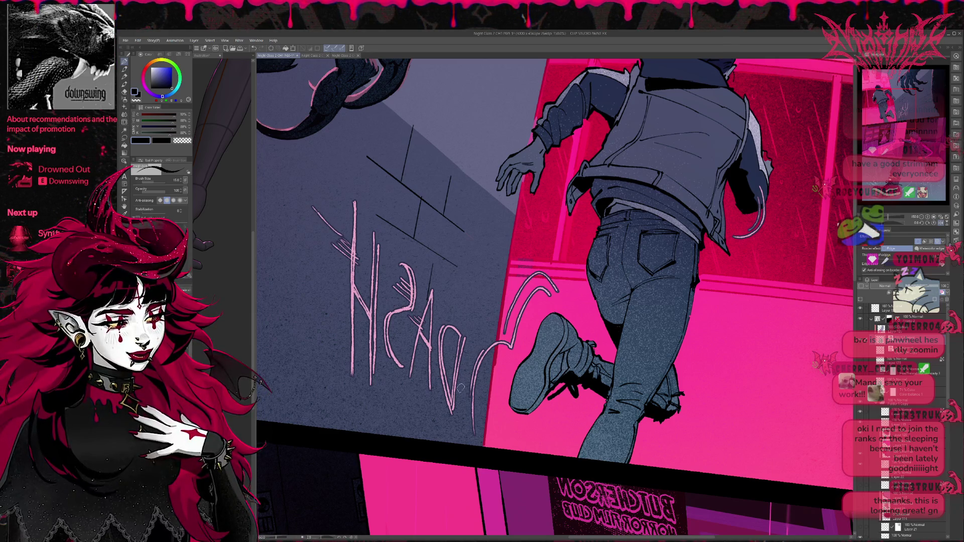
{"action": "mouse_move", "coordinate": [461, 387]}
{"action": "left_mouse_down"}
{"action": "mouse_move", "coordinate": [450, 372]}
{"action": "mouse_move", "coordinate": [419, 366]}
{"action": "left_mouse_up"}
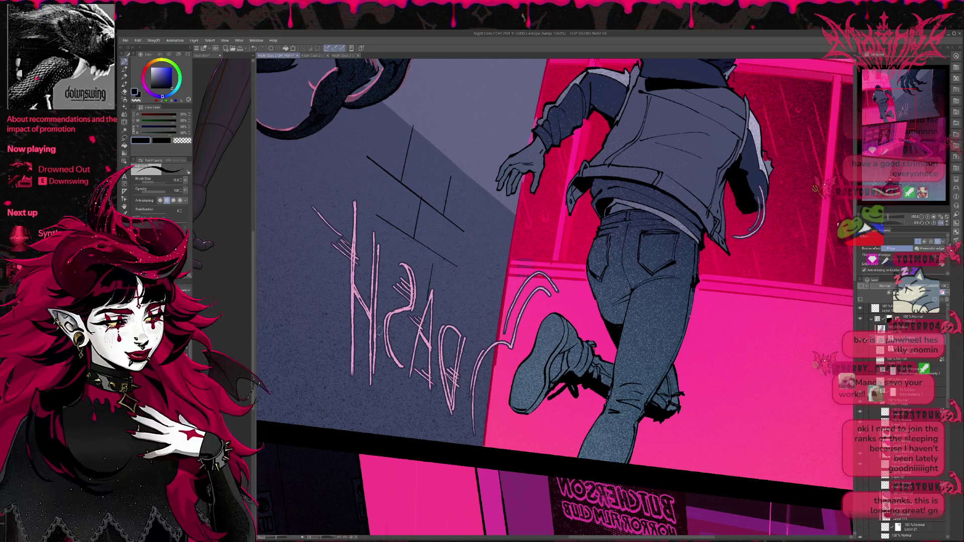
{"action": "left_click_drag", "start_coordinate": [380, 332], "coordinate": [393, 337]}
{"action": "left_click", "coordinate": [940, 223]}
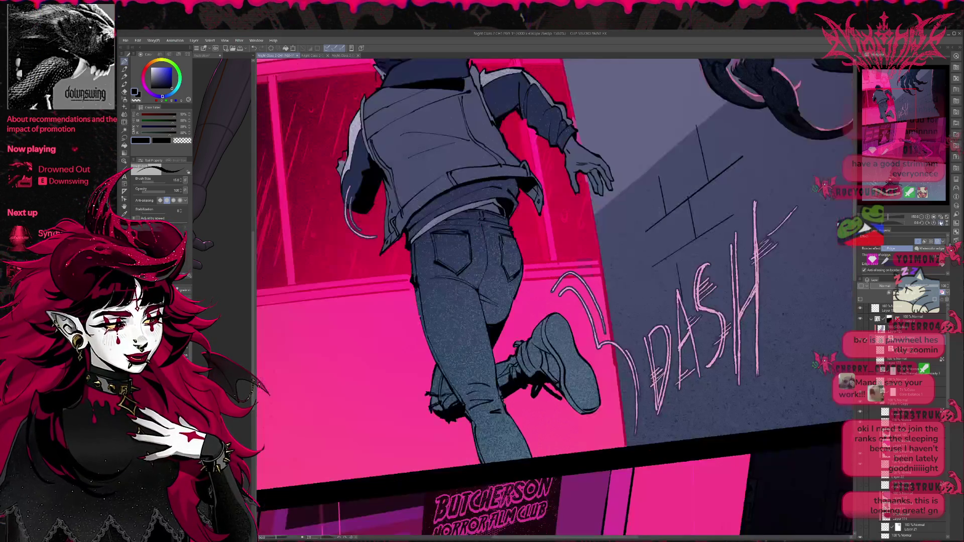
{"action": "left_click_drag", "start_coordinate": [817, 300], "coordinate": [657, 324]}
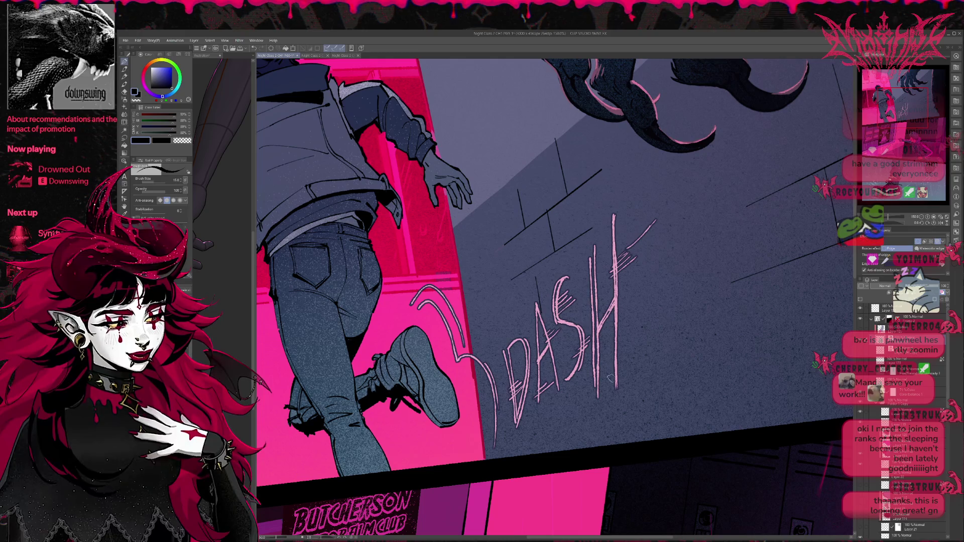
{"action": "mouse_move", "coordinate": [608, 380]}
{"action": "left_mouse_down"}
{"action": "mouse_move", "coordinate": [649, 362]}
{"action": "mouse_move", "coordinate": [655, 346]}
{"action": "left_mouse_up"}
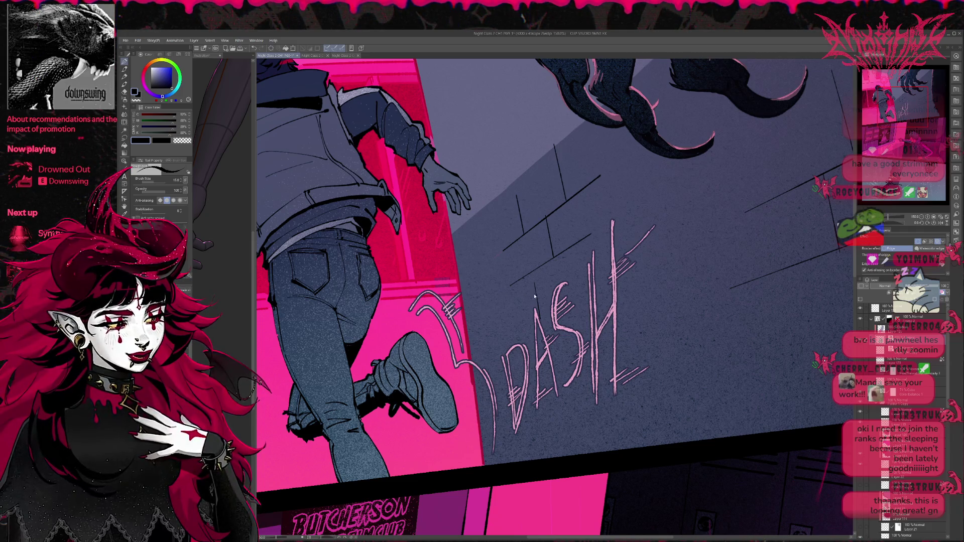
{"action": "key", "text": "ctrl+z"}
{"action": "key", "text": "ctrl+z"}
{"action": "key", "text": "ctrl+z"}
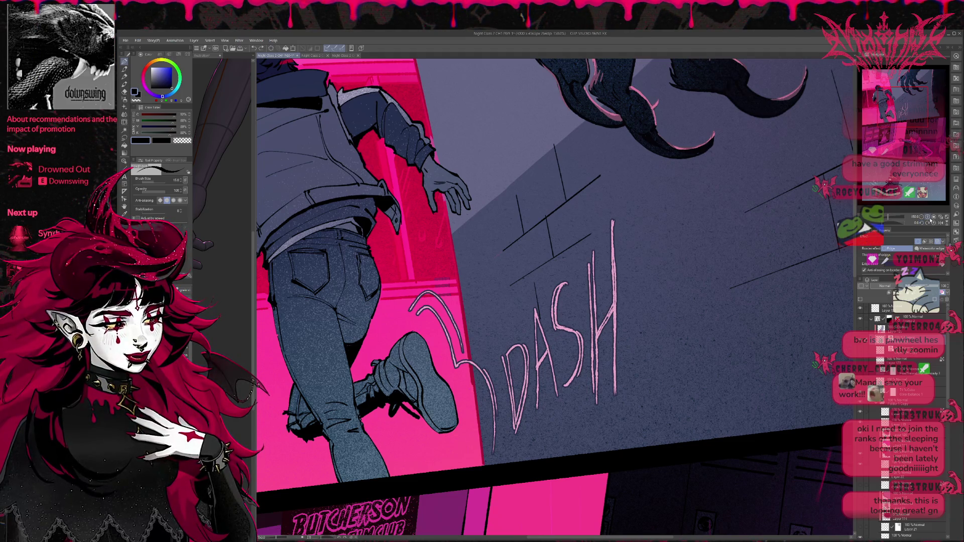
{"action": "left_click", "coordinate": [927, 219]}
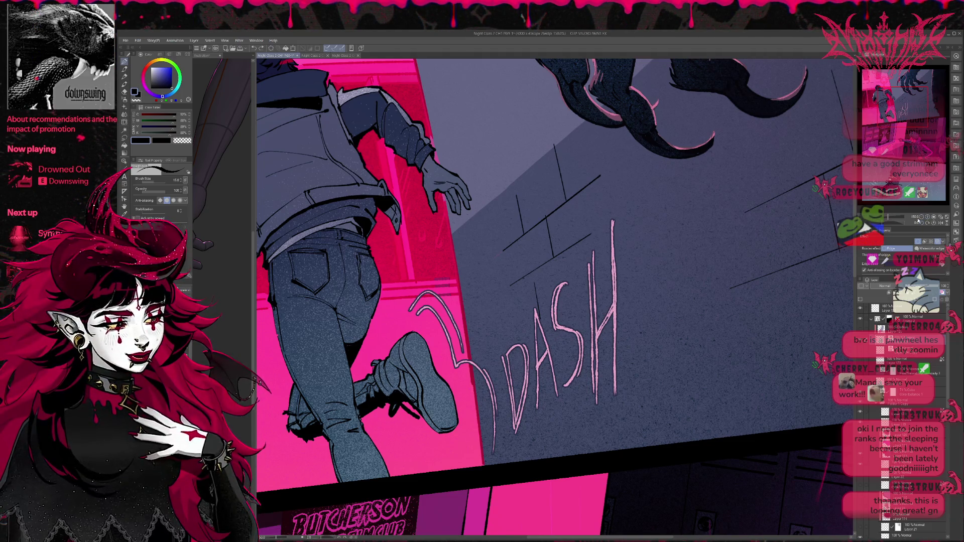
{"action": "left_click", "coordinate": [927, 219]}
{"action": "left_click", "coordinate": [927, 219]}
{"action": "left_click_drag", "start_coordinate": [707, 329], "coordinate": [680, 331]}
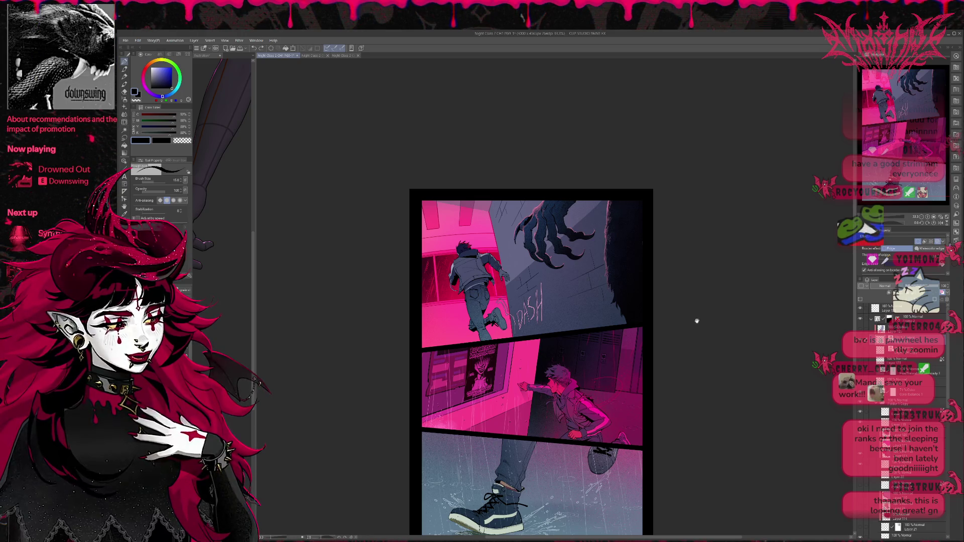
{"action": "left_click", "coordinate": [926, 223]}
- Erase the DASH lettering and try new motion strokes left of the runner's foot
{"action": "left_click", "coordinate": [926, 223]}
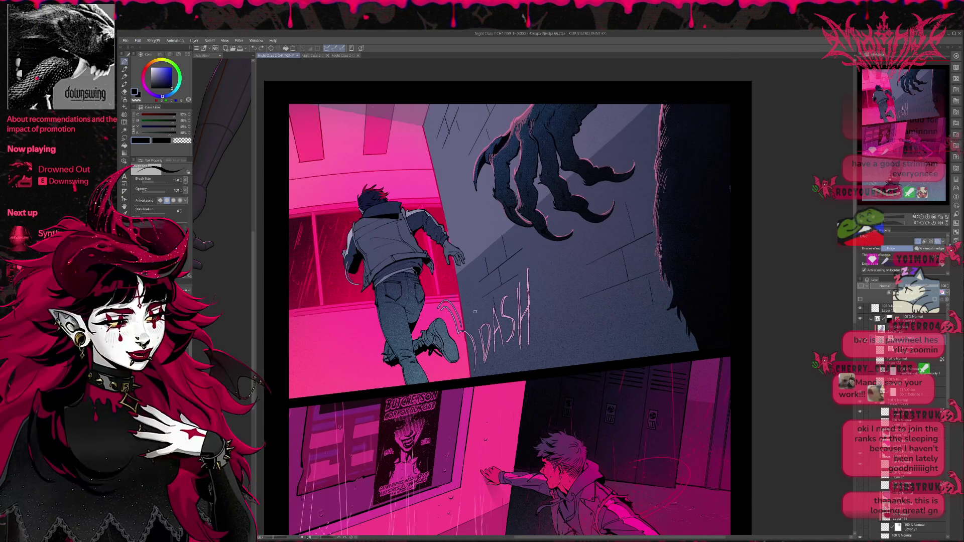
{"action": "key", "text": "e"}
{"action": "mouse_move", "coordinate": [482, 351]}
{"action": "left_mouse_down"}
{"action": "mouse_move", "coordinate": [487, 332]}
{"action": "mouse_move", "coordinate": [502, 342]}
{"action": "mouse_move", "coordinate": [517, 322]}
{"action": "mouse_move", "coordinate": [502, 353]}
{"action": "mouse_move", "coordinate": [552, 270]}
{"action": "left_mouse_up"}
{"action": "key", "text": "p"}
{"action": "left_click_drag", "start_coordinate": [519, 308], "coordinate": [518, 290]}
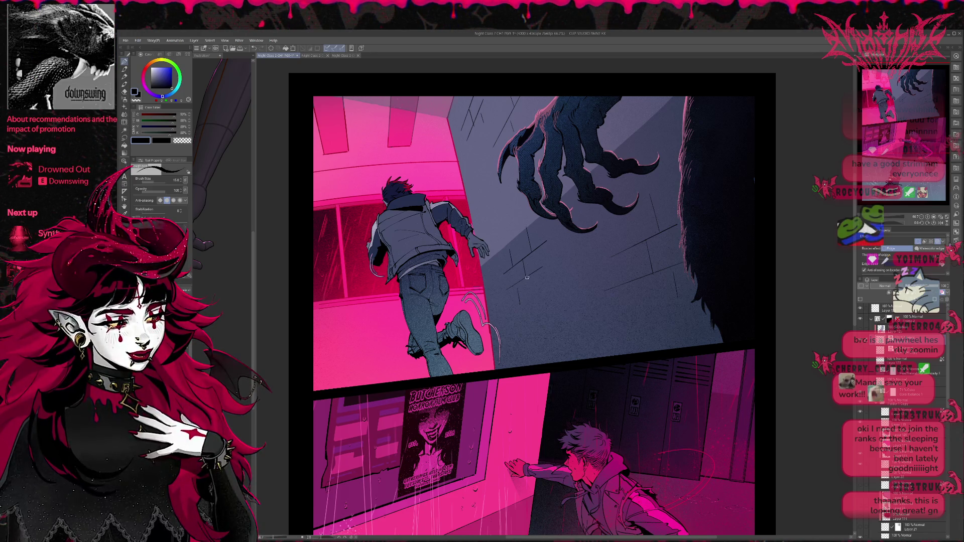
{"action": "left_click_drag", "start_coordinate": [347, 321], "coordinate": [360, 358]}
{"action": "key", "text": "ctrl+z"}
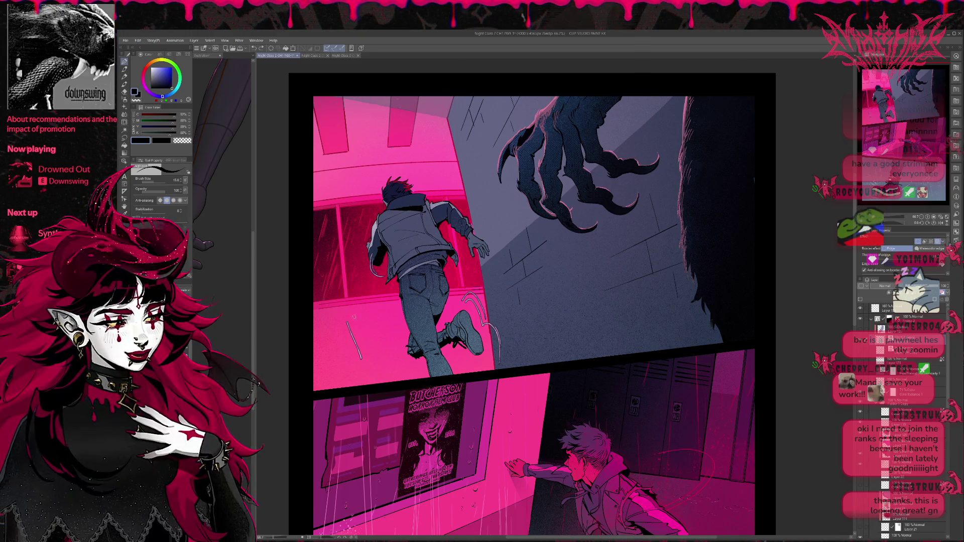
{"action": "left_click_drag", "start_coordinate": [327, 285], "coordinate": [365, 337]}
{"action": "key", "text": "ctrl+z"}
{"action": "key", "text": "ctrl+z"}
{"action": "key", "text": "ctrl+z"}
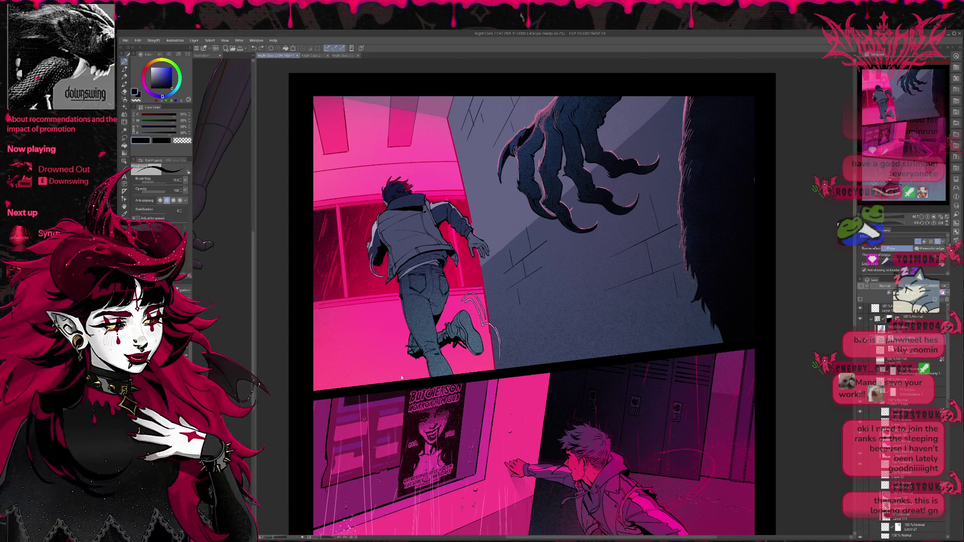
{"action": "left_click_drag", "start_coordinate": [315, 276], "coordinate": [394, 364]}
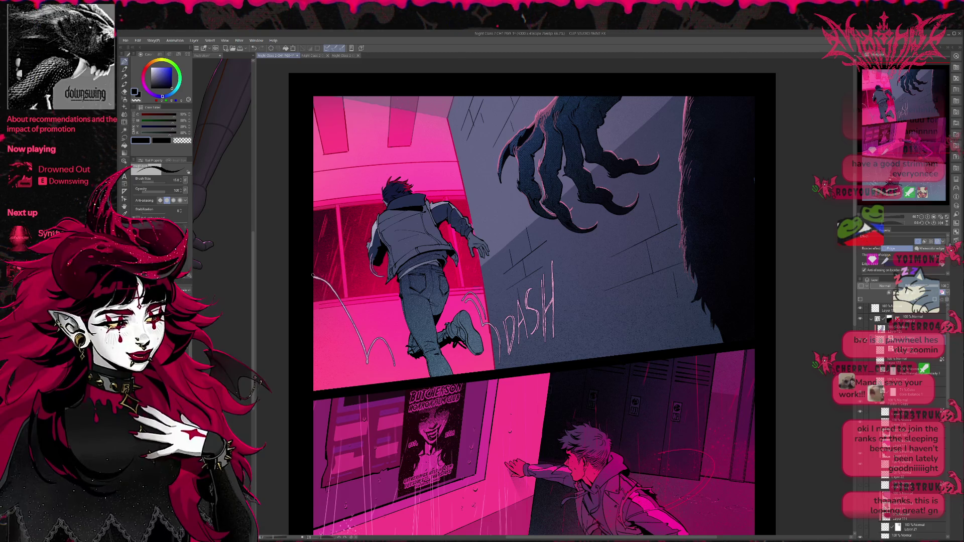
- Clear the old lettering again and hand-letter new DASH strokes left of the runner's leg
{"action": "key", "text": "r"}
{"action": "key", "text": "e"}
{"action": "mouse_move", "coordinate": [501, 347]}
{"action": "left_mouse_down"}
{"action": "mouse_move", "coordinate": [510, 329]}
{"action": "mouse_move", "coordinate": [553, 309]}
{"action": "mouse_move", "coordinate": [519, 351]}
{"action": "mouse_move", "coordinate": [530, 339]}
{"action": "mouse_move", "coordinate": [552, 279]}
{"action": "left_mouse_up"}
{"action": "key", "text": "p"}
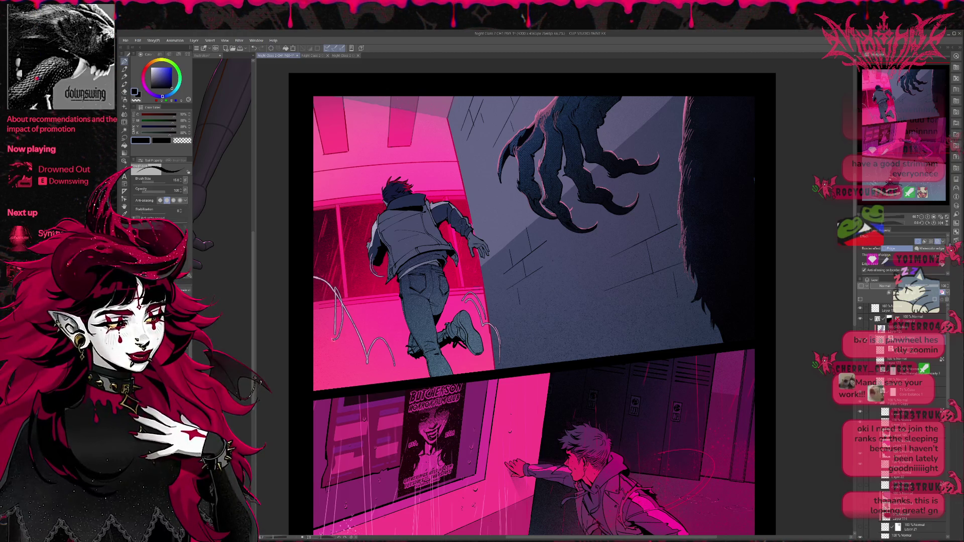
{"action": "mouse_move", "coordinate": [346, 311]}
{"action": "left_mouse_down"}
{"action": "mouse_move", "coordinate": [347, 353]}
{"action": "mouse_move", "coordinate": [358, 347]}
{"action": "left_mouse_up"}
{"action": "left_click_drag", "start_coordinate": [357, 372], "coordinate": [367, 384]}
{"action": "left_click_drag", "start_coordinate": [361, 369], "coordinate": [367, 361]}
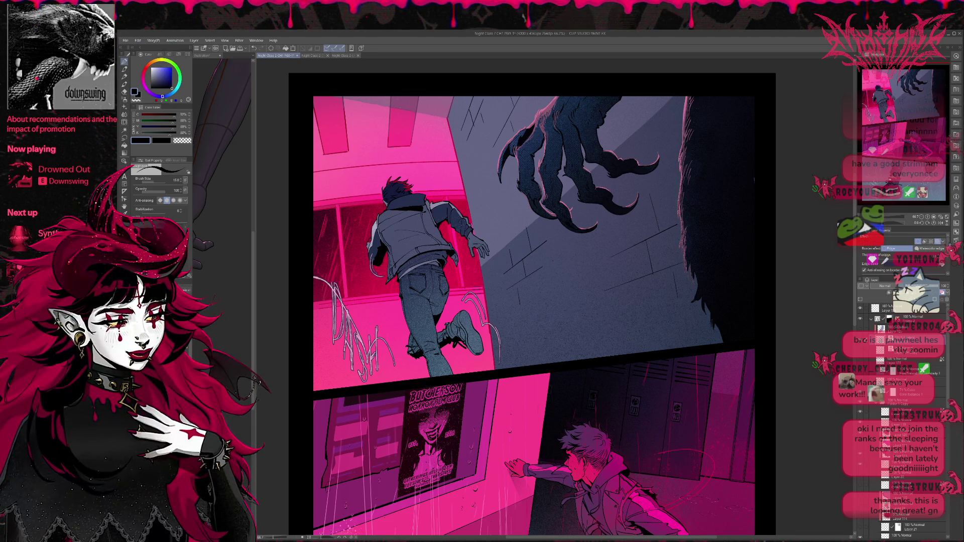
{"action": "left_click_drag", "start_coordinate": [358, 350], "coordinate": [367, 381]}
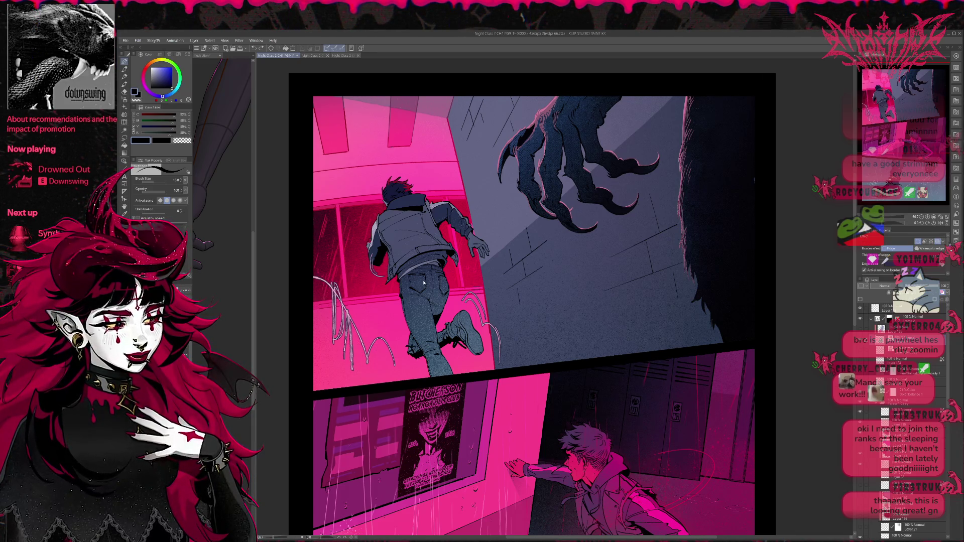
{"action": "mouse_move", "coordinate": [347, 311]}
{"action": "left_mouse_down"}
{"action": "mouse_move", "coordinate": [345, 359]}
{"action": "mouse_move", "coordinate": [367, 366]}
{"action": "mouse_move", "coordinate": [358, 364]}
{"action": "mouse_move", "coordinate": [369, 379]}
{"action": "left_mouse_up"}
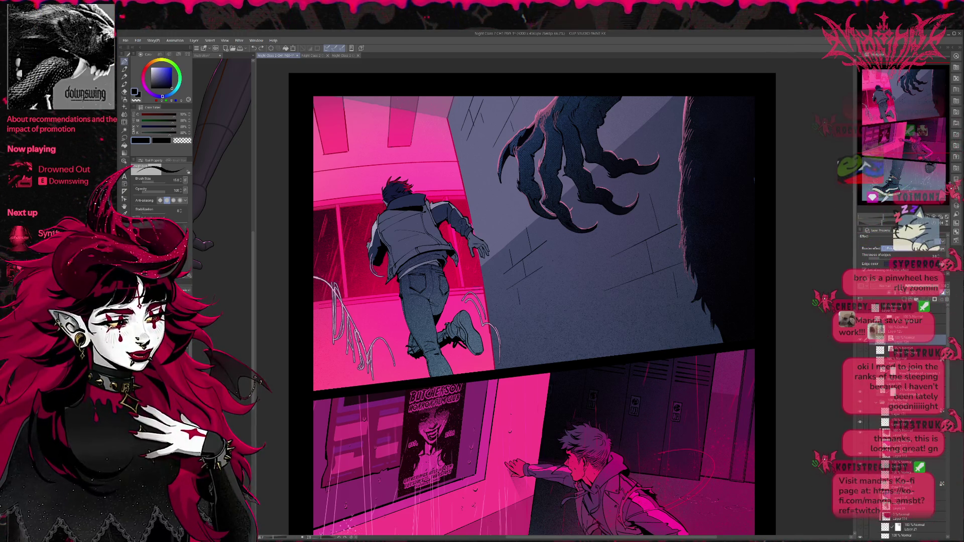
- Erase the loose sketch loops around the DASH lettering
{"action": "key", "text": "e"}
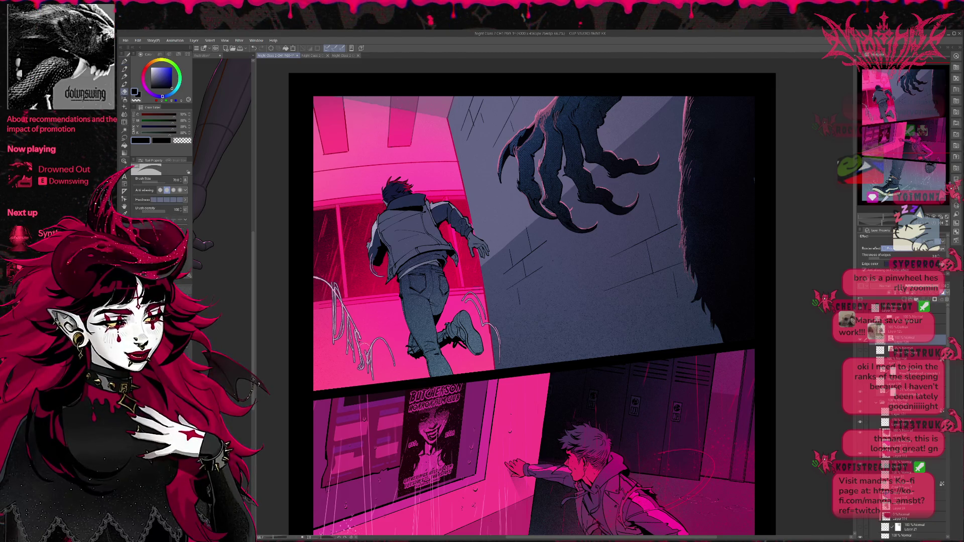
{"action": "left_click_drag", "start_coordinate": [371, 340], "coordinate": [397, 371]}
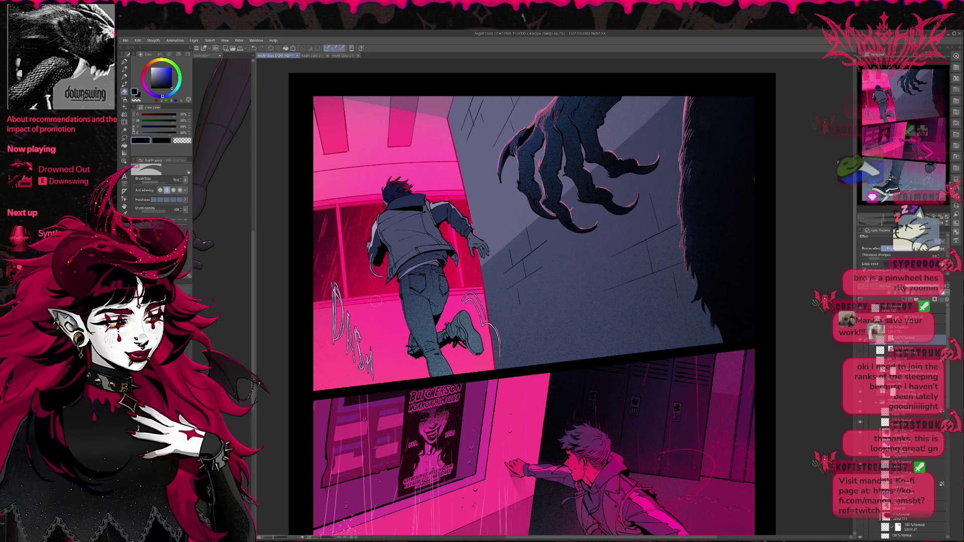
{"action": "key", "text": "ctrl+t"}
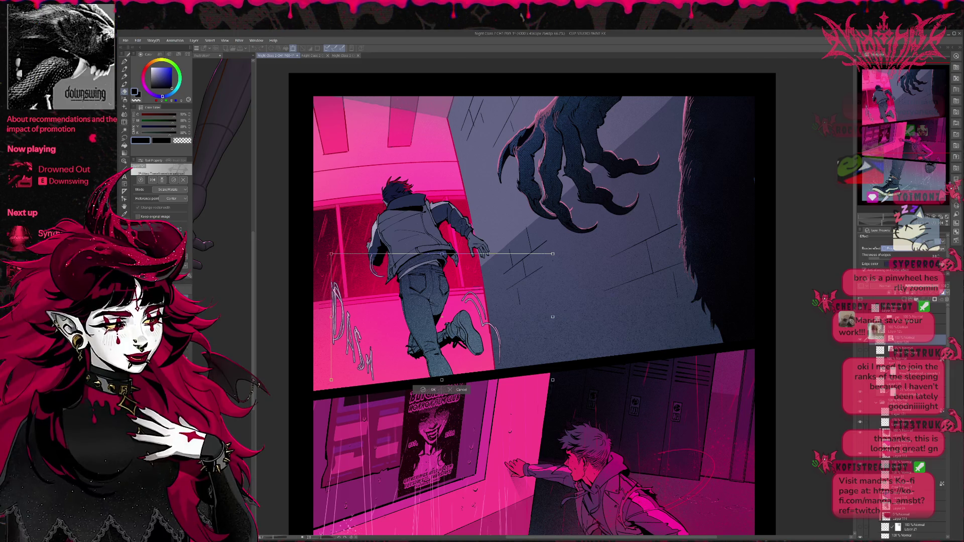
{"action": "left_click", "coordinate": [431, 389]}
- Lasso the DASH lettering, squash it vertically, then hide its layer
{"action": "left_click", "coordinate": [125, 137]}
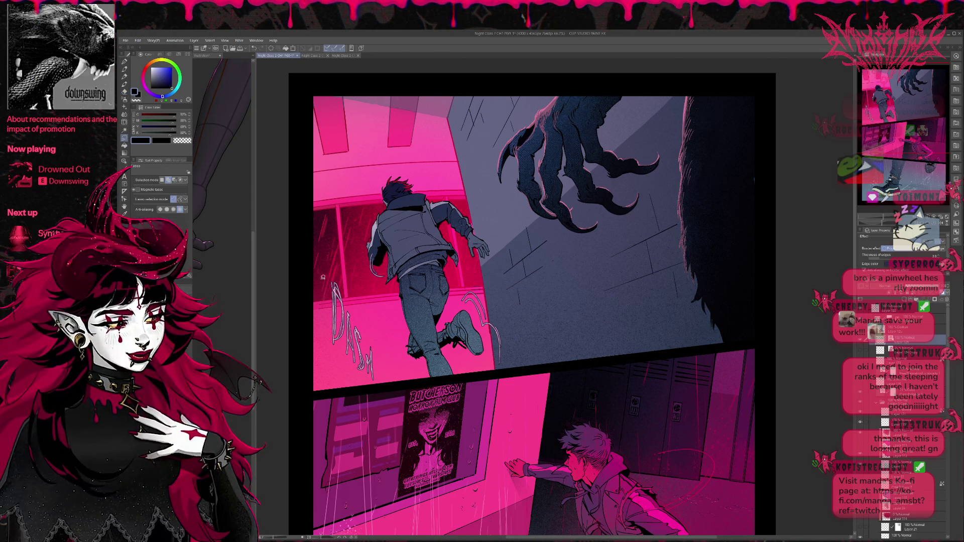
{"action": "left_click_drag", "start_coordinate": [328, 290], "coordinate": [329, 292]}
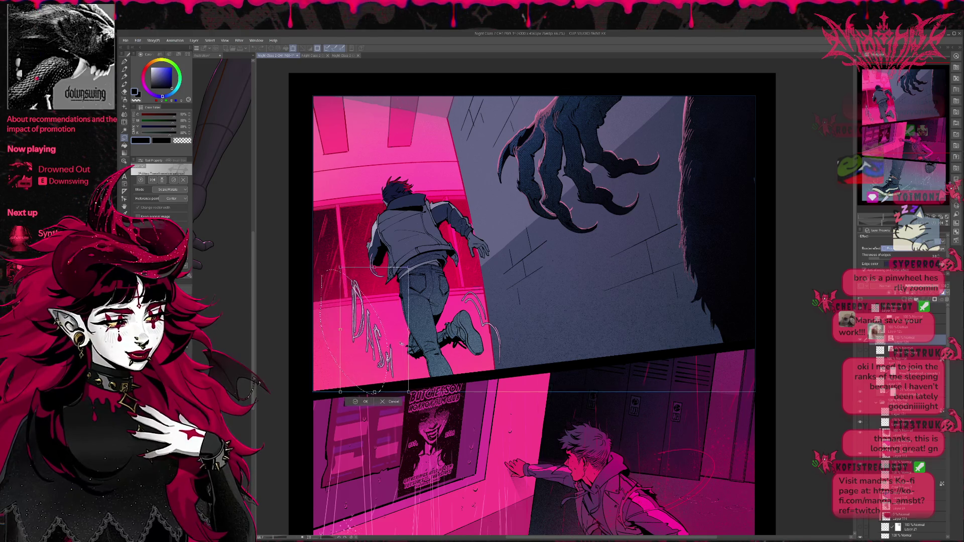
{"action": "left_click_drag", "start_coordinate": [340, 268], "coordinate": [340, 276]}
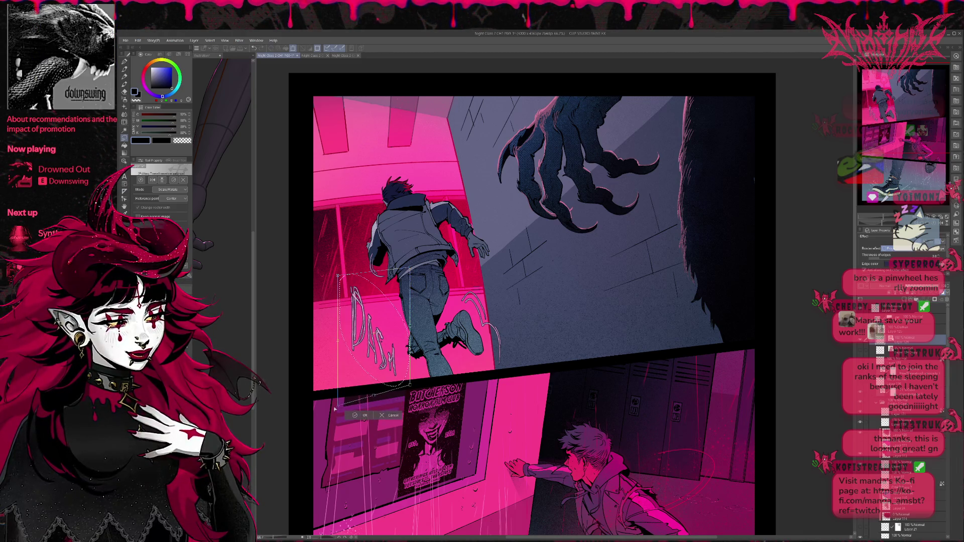
{"action": "mouse_move", "coordinate": [373, 272]}
{"action": "left_mouse_down"}
{"action": "mouse_move", "coordinate": [370, 292]}
{"action": "mouse_move", "coordinate": [350, 299]}
{"action": "mouse_move", "coordinate": [344, 316]}
{"action": "left_mouse_up"}
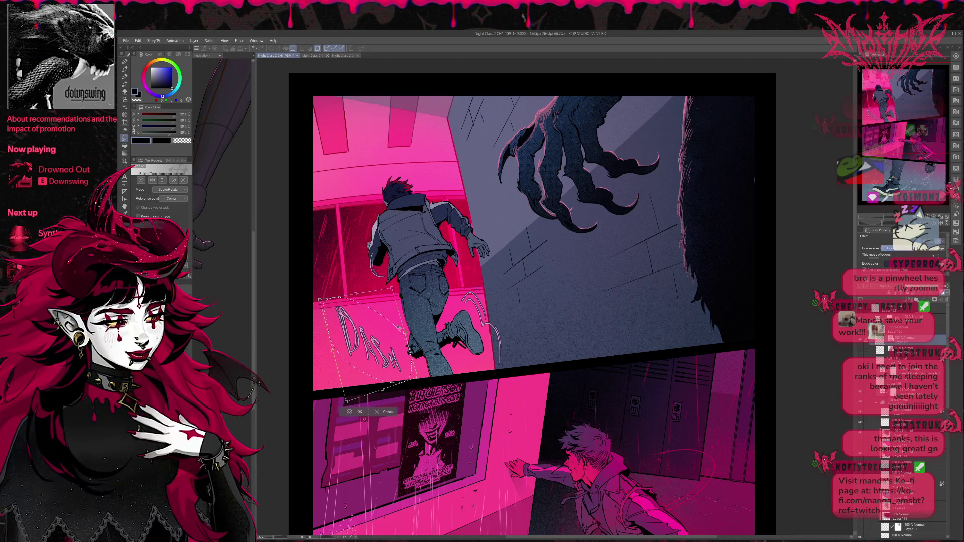
{"action": "left_click", "coordinate": [353, 412]}
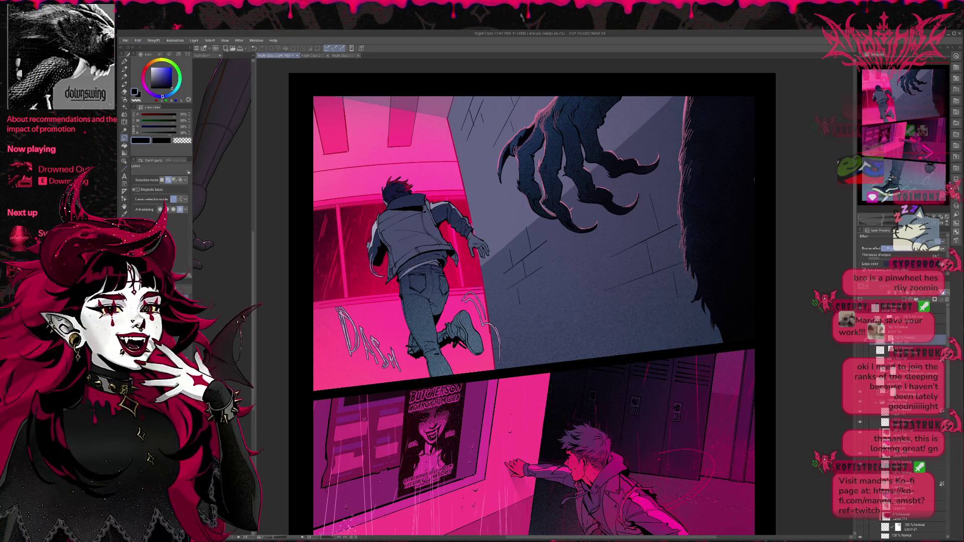
{"action": "left_click", "coordinate": [859, 343]}
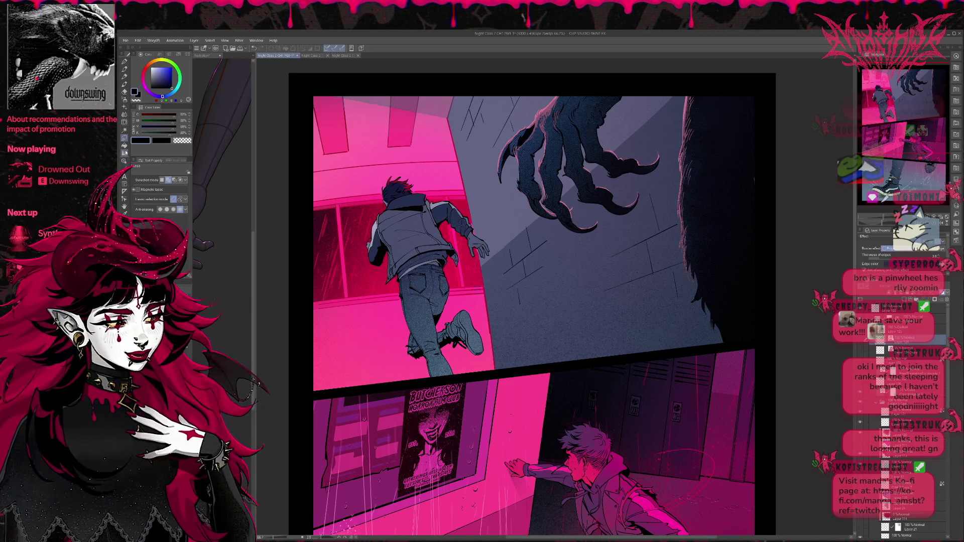
- Create Perspective ruler 1 from two guide lines across the top panel
{"action": "left_click", "coordinate": [125, 191]}
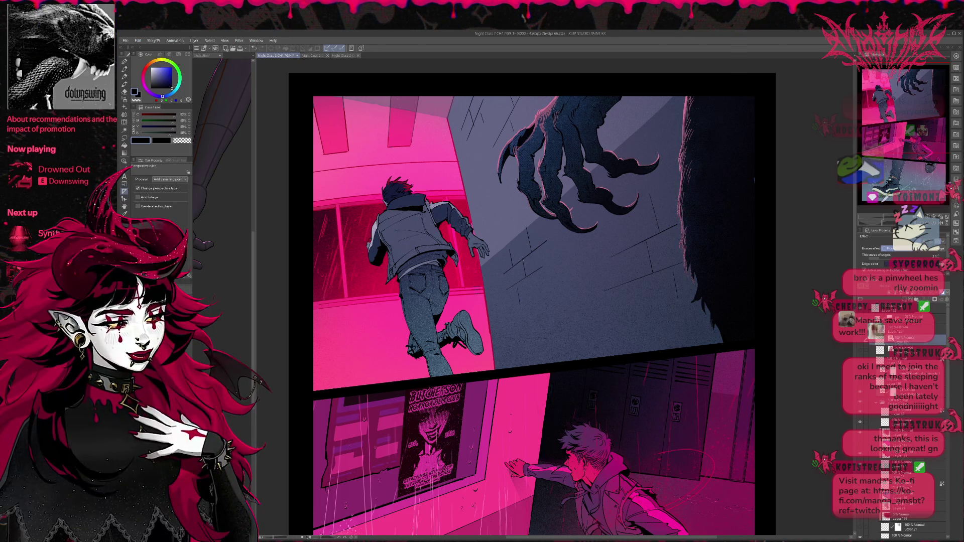
{"action": "mouse_move", "coordinate": [517, 262]}
{"action": "left_mouse_down"}
{"action": "mouse_move", "coordinate": [652, 227]}
{"action": "mouse_move", "coordinate": [652, 157]}
{"action": "mouse_move", "coordinate": [635, 173]}
{"action": "left_mouse_up"}
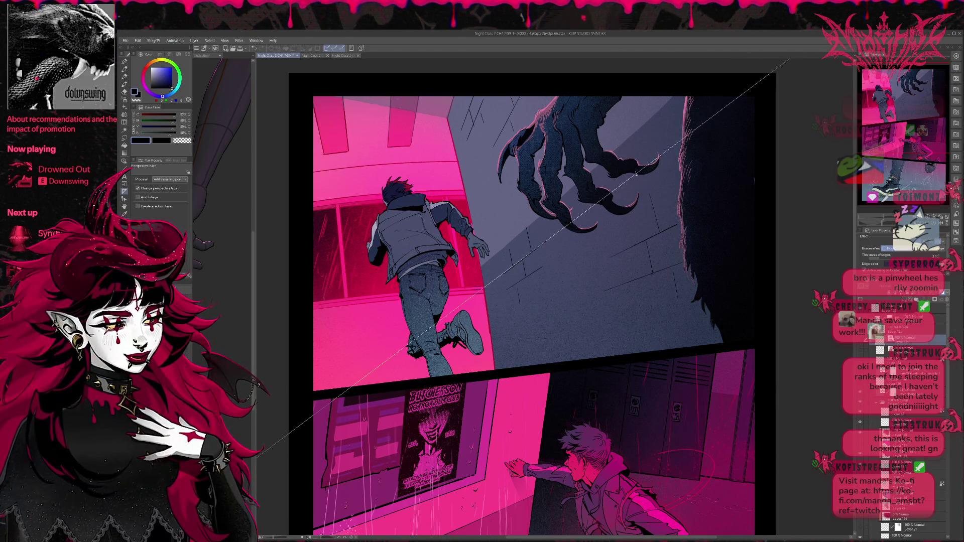
{"action": "mouse_move", "coordinate": [371, 371]}
{"action": "left_mouse_down"}
{"action": "mouse_move", "coordinate": [301, 86]}
{"action": "mouse_move", "coordinate": [310, 81]}
{"action": "left_mouse_up"}
{"action": "left_click_drag", "start_coordinate": [378, 399], "coordinate": [379, 413]}
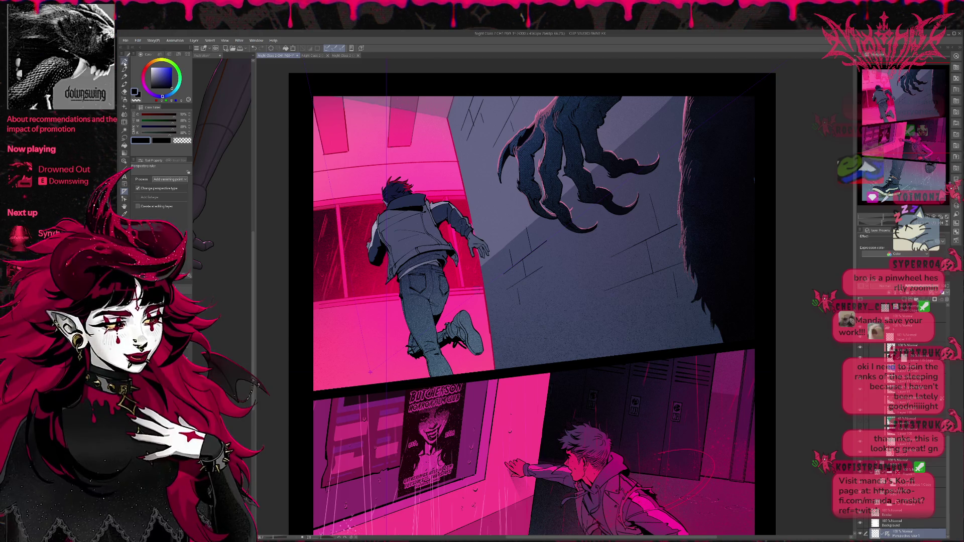
- With the pen on a guide layer, test a long diagonal line across the panel and undo it
{"action": "left_click", "coordinate": [125, 61]}
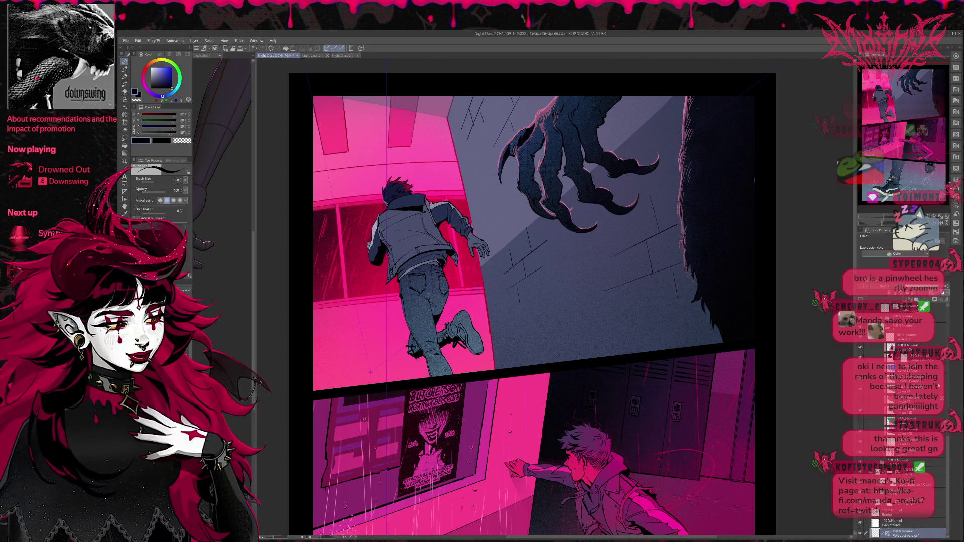
{"action": "left_click_drag", "start_coordinate": [951, 458], "coordinate": [955, 307]}
{"action": "left_click", "coordinate": [904, 329]}
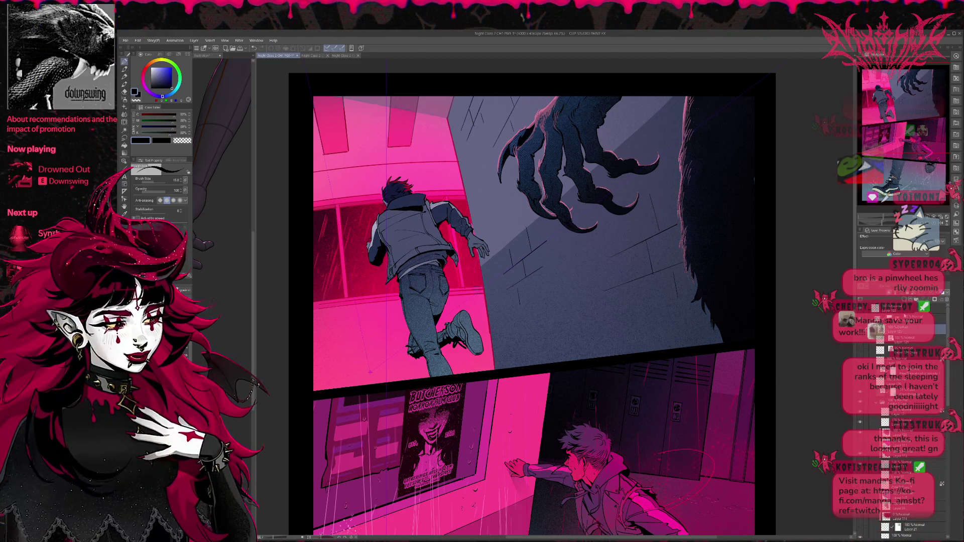
{"action": "left_click_drag", "start_coordinate": [370, 372], "coordinate": [617, 191]}
{"action": "key", "text": "ctrl+z"}
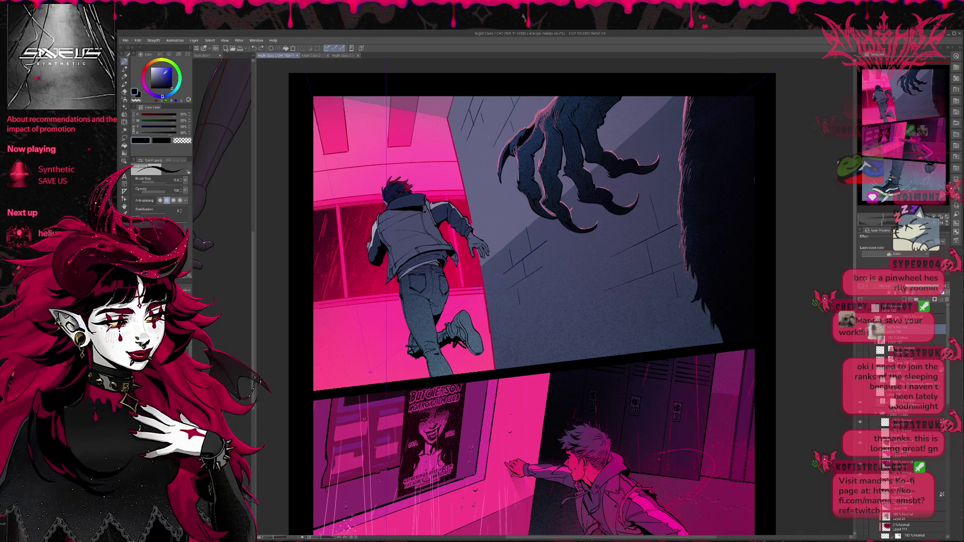
- Switch to mint green and draw guide lines fanning up-right from the runner's rear foot
{"action": "key", "text": "b"}
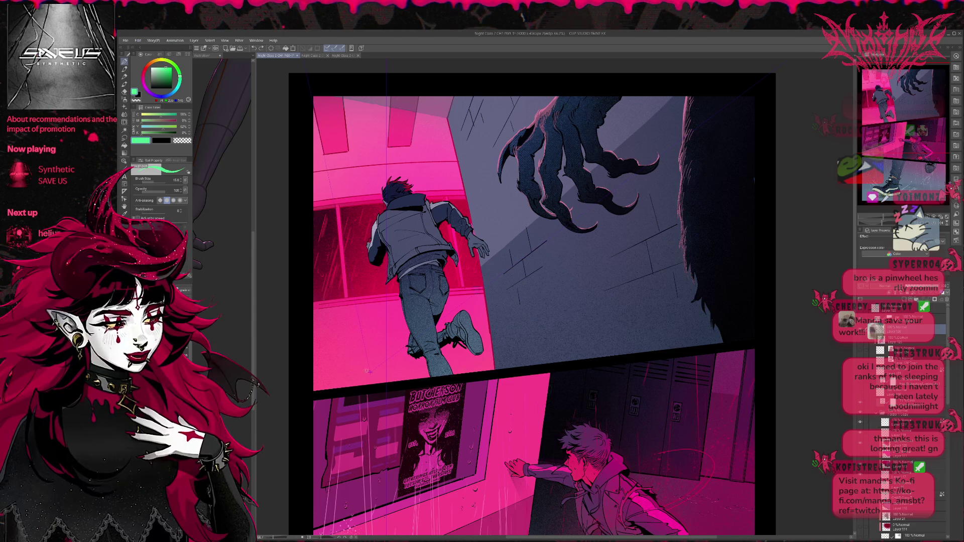
{"action": "left_click_drag", "start_coordinate": [367, 371], "coordinate": [618, 202]}
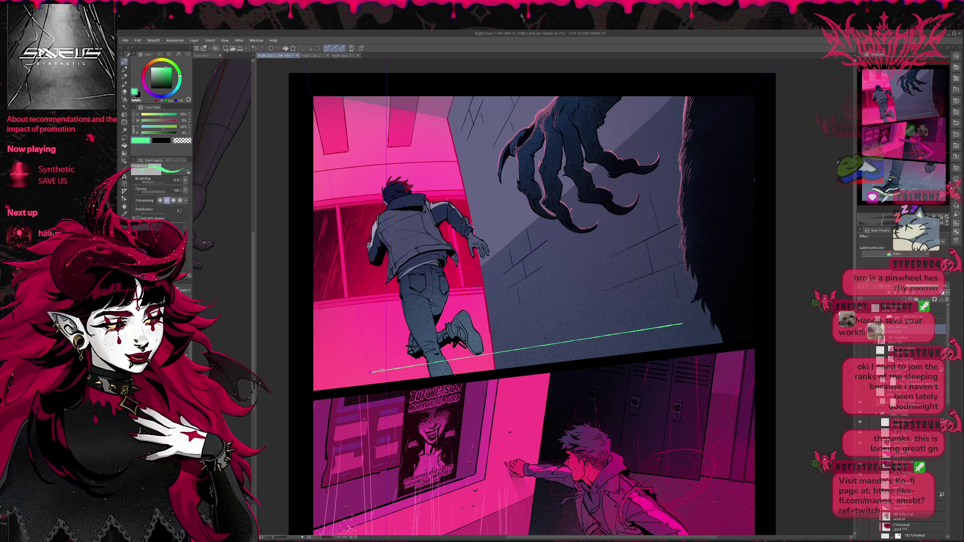
{"action": "left_click_drag", "start_coordinate": [369, 372], "coordinate": [694, 215]}
{"action": "mouse_move", "coordinate": [371, 373]}
{"action": "left_mouse_down"}
{"action": "mouse_move", "coordinate": [625, 135]}
{"action": "mouse_move", "coordinate": [539, 297]}
{"action": "mouse_move", "coordinate": [701, 225]}
{"action": "left_mouse_up"}
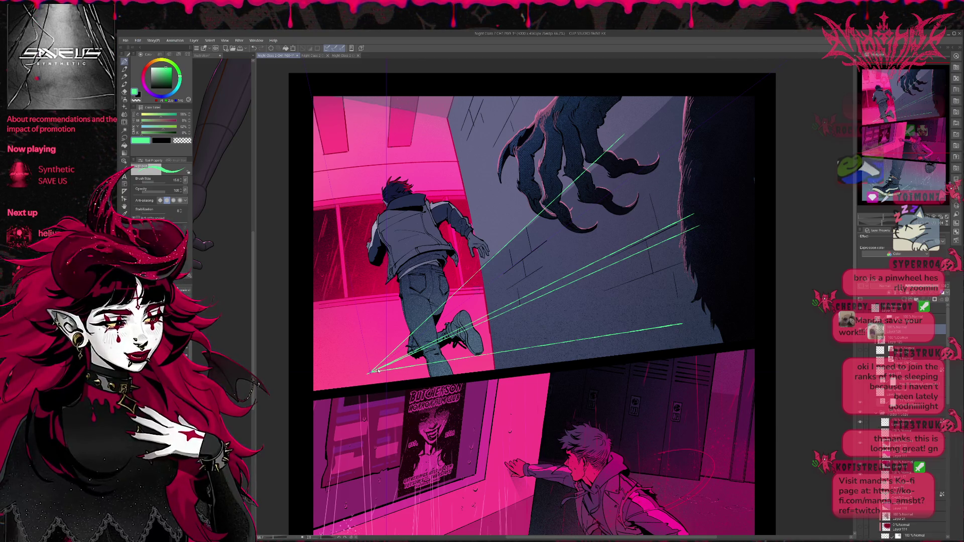
{"action": "key", "text": "ctrl+z"}
{"action": "left_click_drag", "start_coordinate": [371, 372], "coordinate": [650, 182]}
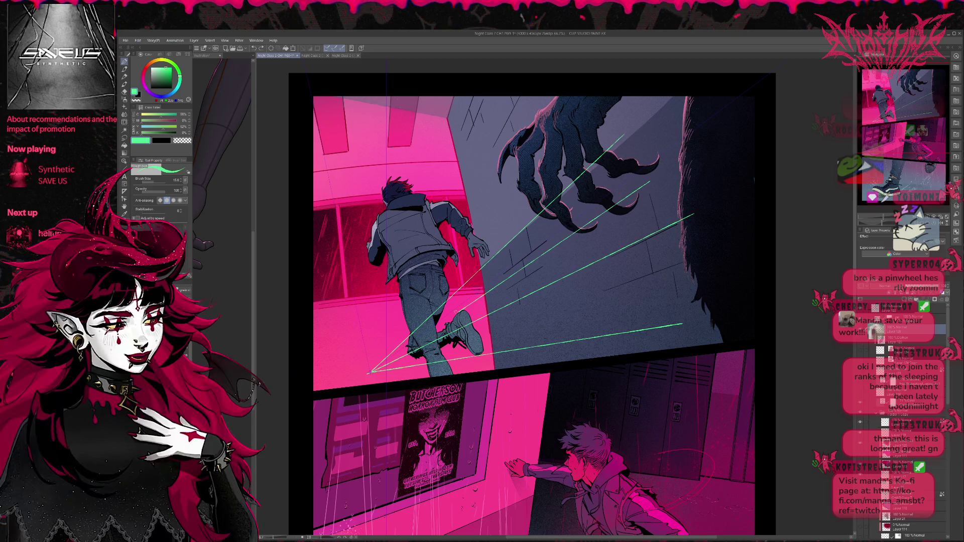
{"action": "mouse_move", "coordinate": [672, 277]}
{"action": "left_mouse_down"}
{"action": "mouse_move", "coordinate": [337, 382]}
{"action": "mouse_move", "coordinate": [319, 372]}
{"action": "mouse_move", "coordinate": [313, 343]}
{"action": "left_mouse_up"}
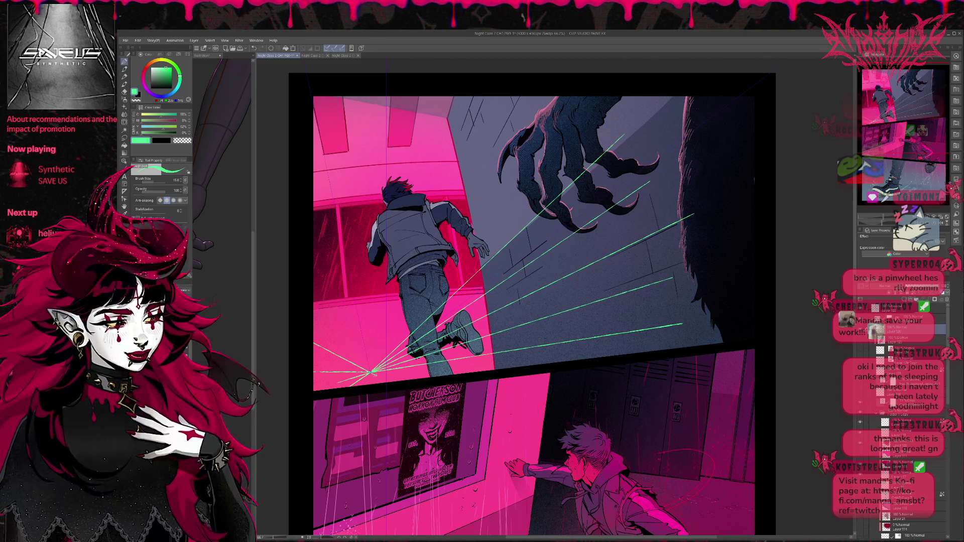
- Add more green guide lines toward the left edge, upward to the claw, and vertically above
{"action": "mouse_move", "coordinate": [371, 371]}
{"action": "left_mouse_down"}
{"action": "mouse_move", "coordinate": [313, 309]}
{"action": "mouse_move", "coordinate": [313, 264]}
{"action": "left_mouse_up"}
{"action": "left_click_drag", "start_coordinate": [345, 345], "coordinate": [346, 245]}
{"action": "key", "text": "ctrl+z"}
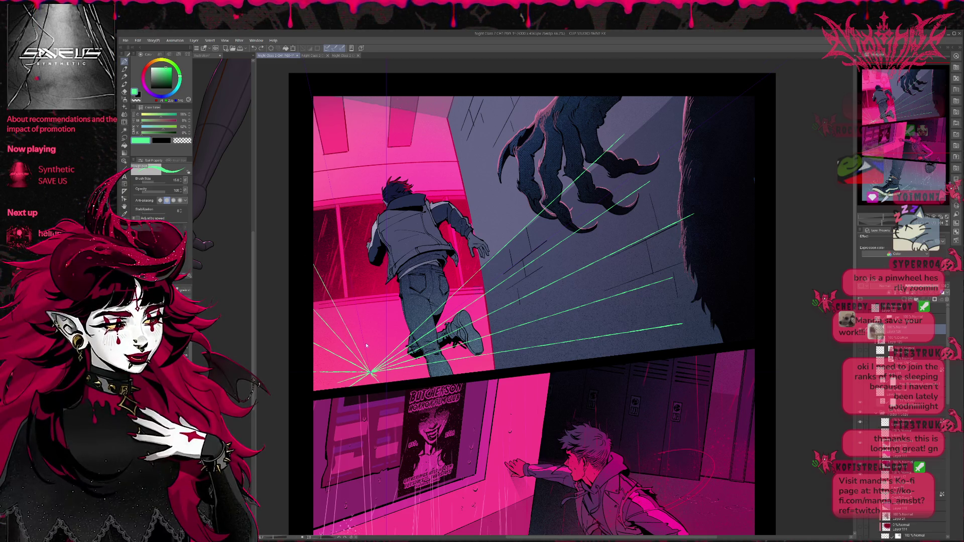
{"action": "mouse_move", "coordinate": [371, 372]}
{"action": "left_mouse_down"}
{"action": "mouse_move", "coordinate": [340, 253]}
{"action": "mouse_move", "coordinate": [453, 266]}
{"action": "left_mouse_up"}
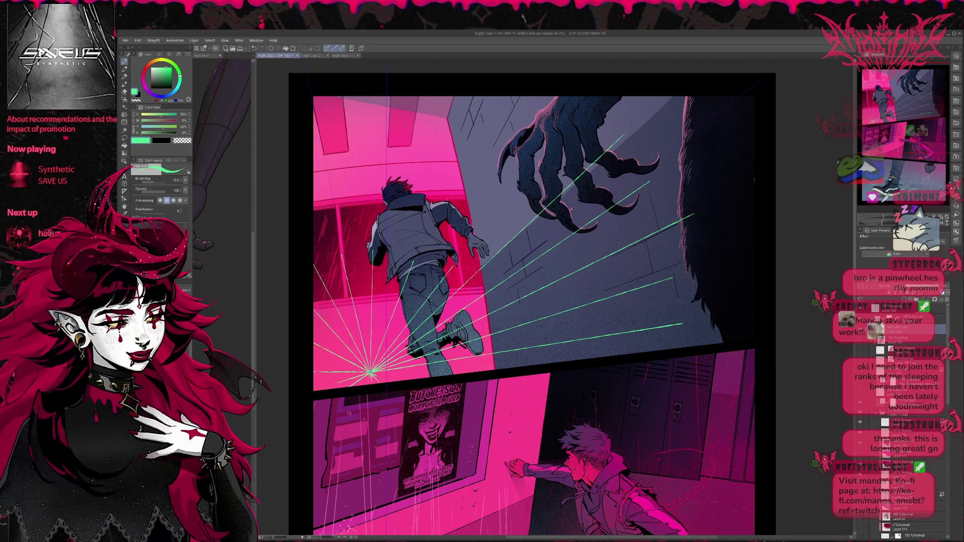
{"action": "left_click_drag", "start_coordinate": [372, 371], "coordinate": [445, 375]}
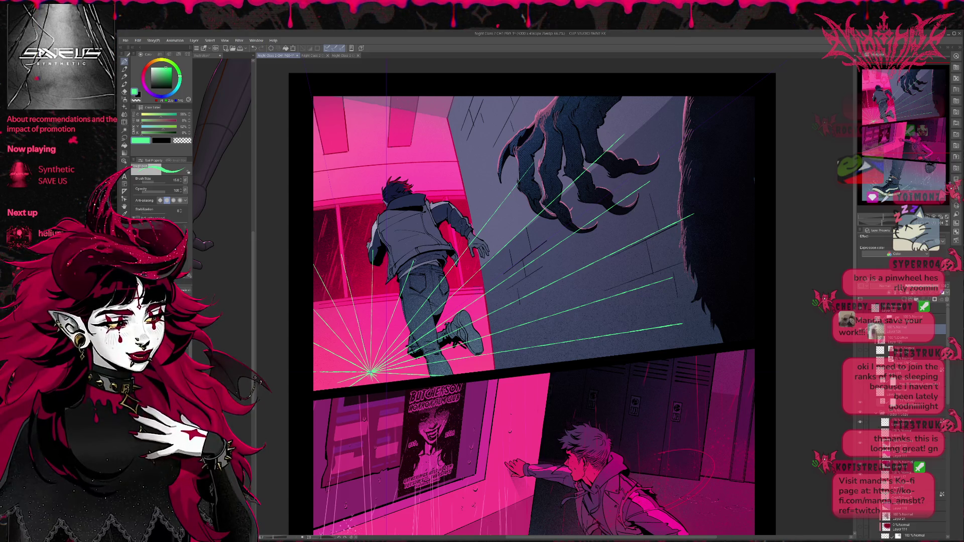
{"action": "left_click_drag", "start_coordinate": [372, 371], "coordinate": [466, 126]}
{"action": "left_click_drag", "start_coordinate": [374, 253], "coordinate": [374, 137]}
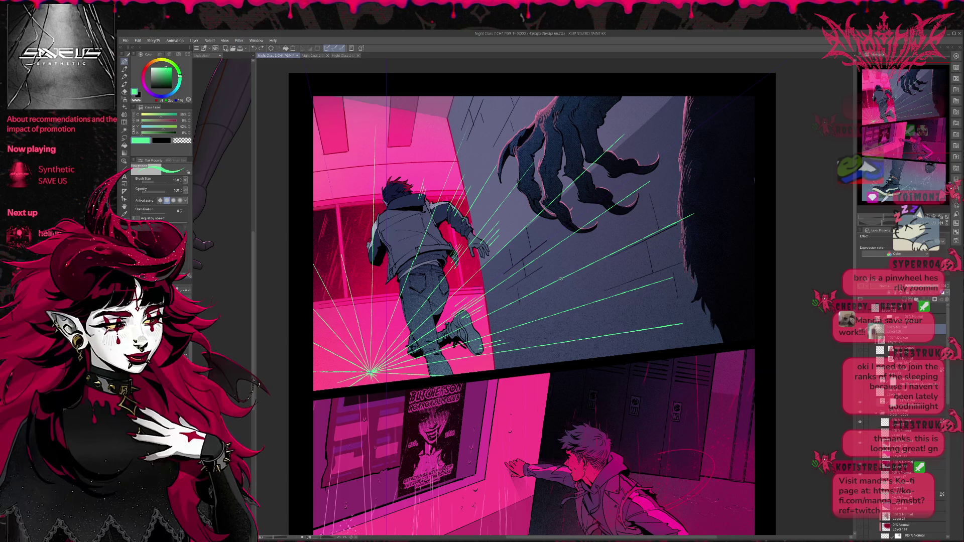
{"action": "left_click_drag", "start_coordinate": [505, 318], "coordinate": [506, 281]}
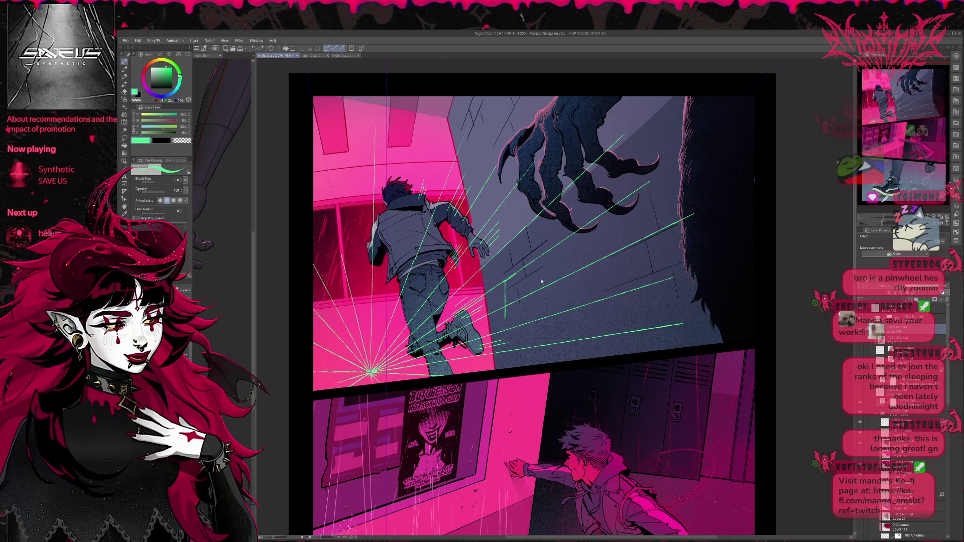
{"action": "key", "text": "ctrl+z"}
{"action": "key", "text": "ctrl+z"}
{"action": "mouse_move", "coordinate": [505, 337]}
{"action": "left_mouse_down"}
{"action": "mouse_move", "coordinate": [516, 291]}
{"action": "mouse_move", "coordinate": [522, 333]}
{"action": "left_mouse_up"}
{"action": "left_click_drag", "start_coordinate": [521, 289], "coordinate": [521, 336]}
{"action": "left_click_drag", "start_coordinate": [527, 272], "coordinate": [527, 349]}
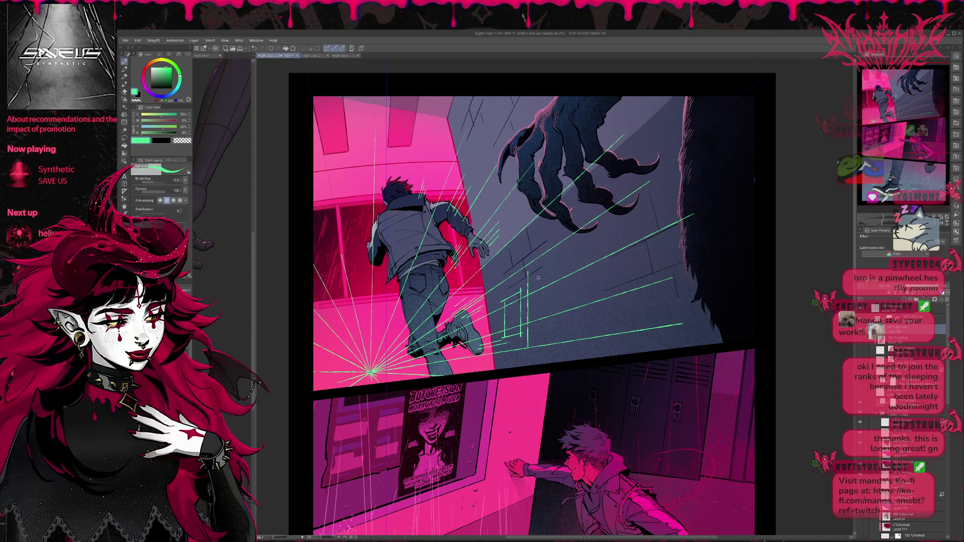
{"action": "key", "text": "ctrl+z"}
{"action": "mouse_move", "coordinate": [526, 275]}
{"action": "left_mouse_down"}
{"action": "mouse_move", "coordinate": [526, 348]}
{"action": "mouse_move", "coordinate": [544, 268]}
{"action": "left_mouse_up"}
{"action": "left_click_drag", "start_coordinate": [543, 267], "coordinate": [543, 345]}
{"action": "left_click_drag", "start_coordinate": [526, 343], "coordinate": [542, 340]}
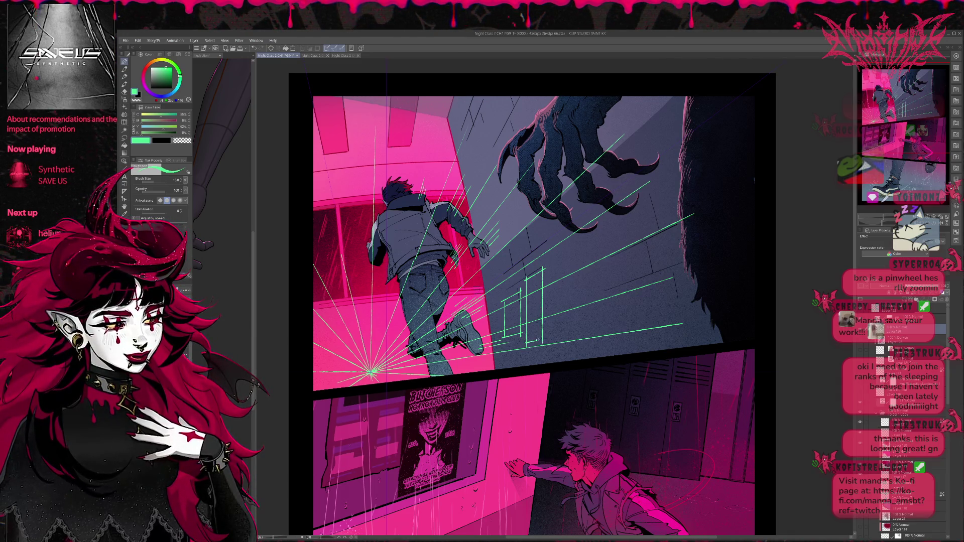
{"action": "left_click_drag", "start_coordinate": [551, 262], "coordinate": [552, 346]}
{"action": "mouse_move", "coordinate": [550, 263]}
{"action": "left_mouse_down"}
{"action": "mouse_move", "coordinate": [573, 246]}
{"action": "mouse_move", "coordinate": [572, 352]}
{"action": "left_mouse_up"}
{"action": "key", "text": "ctrl+z"}
{"action": "key", "text": "ctrl+z"}
{"action": "key", "text": "ctrl+z"}
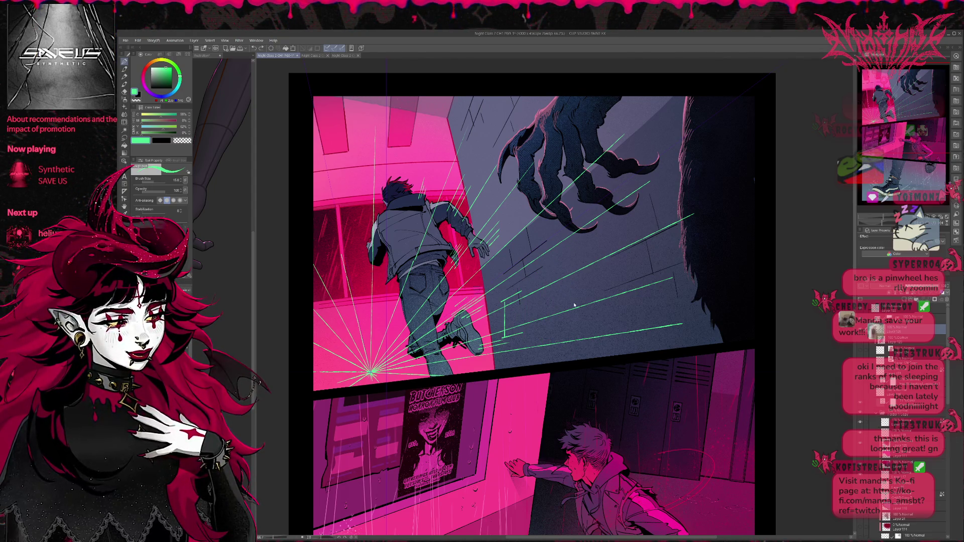
{"action": "key", "text": "ctrl+z"}
{"action": "mouse_move", "coordinate": [499, 299]}
{"action": "left_mouse_down"}
{"action": "mouse_move", "coordinate": [499, 334]}
{"action": "mouse_move", "coordinate": [516, 289]}
{"action": "left_mouse_up"}
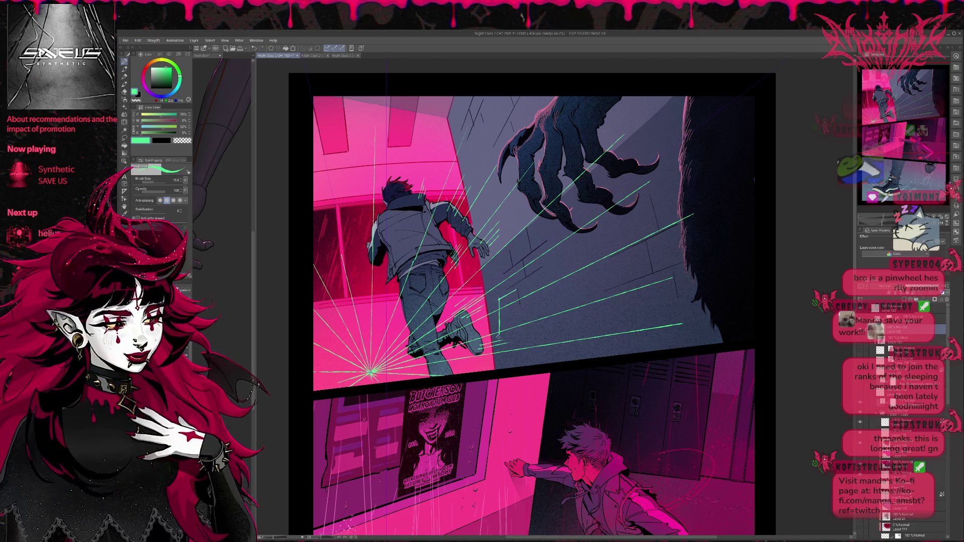
{"action": "left_click_drag", "start_coordinate": [500, 335], "coordinate": [517, 330]}
{"action": "left_click_drag", "start_coordinate": [516, 289], "coordinate": [523, 343]}
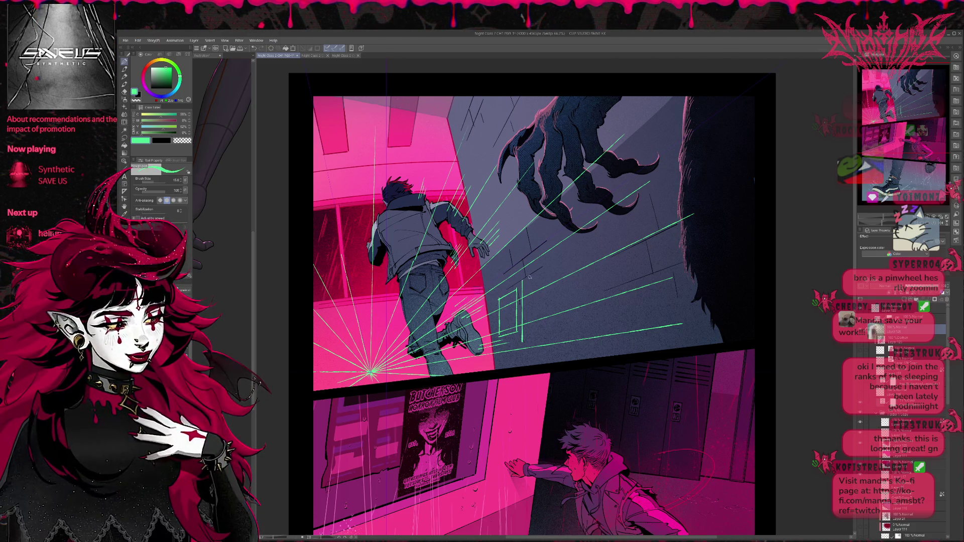
{"action": "left_click_drag", "start_coordinate": [523, 279], "coordinate": [542, 270]}
{"action": "left_click_drag", "start_coordinate": [542, 271], "coordinate": [544, 341]}
{"action": "left_click_drag", "start_coordinate": [522, 345], "coordinate": [555, 337]}
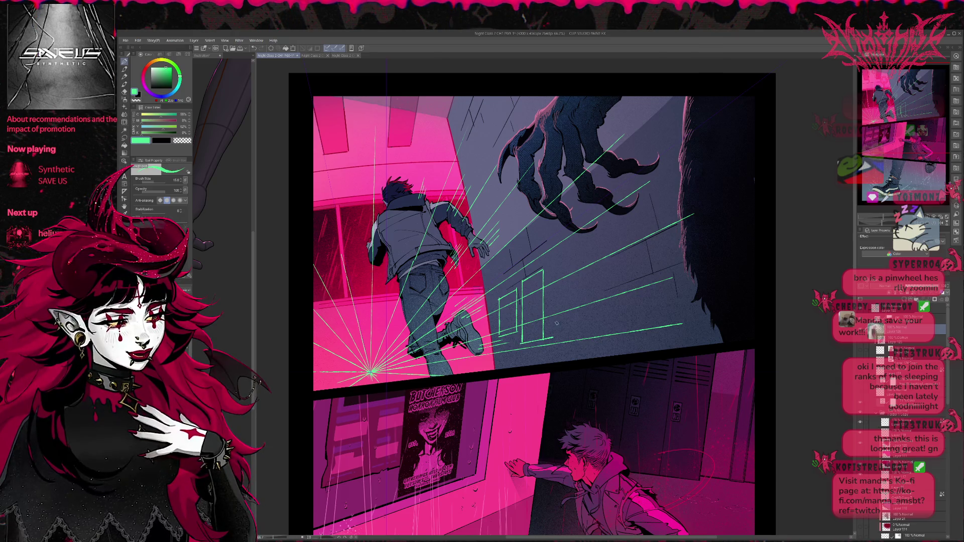
{"action": "key", "text": "ctrl+z"}
{"action": "key", "text": "ctrl+z"}
{"action": "key", "text": "ctrl+z"}
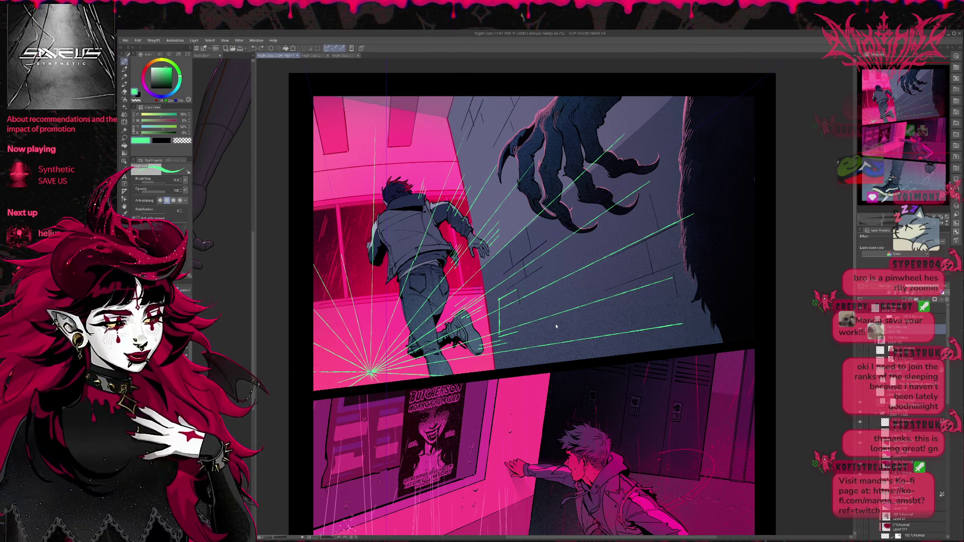
{"action": "key", "text": "ctrl+z"}
{"action": "key", "text": "ctrl+z"}
{"action": "key", "text": "ctrl+z"}
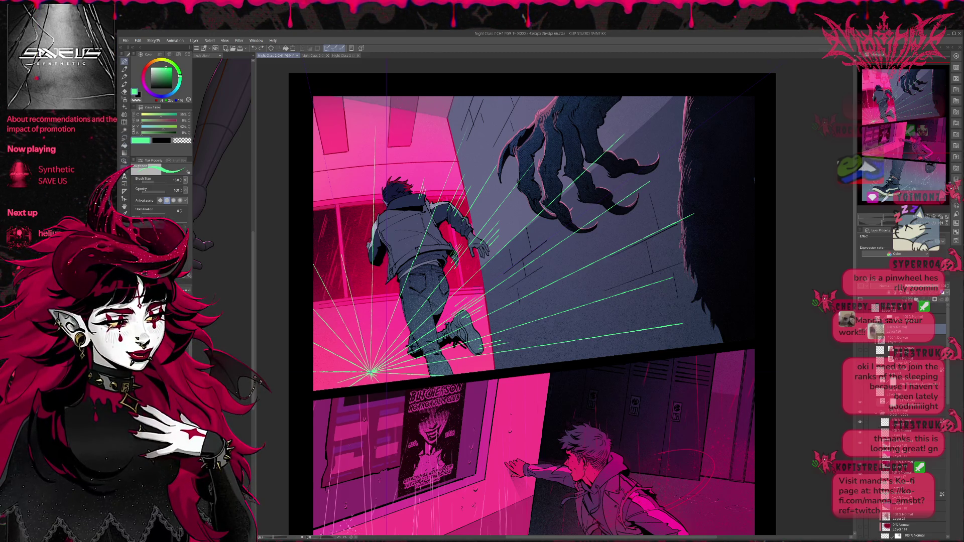
{"action": "left_click", "coordinate": [124, 192]}
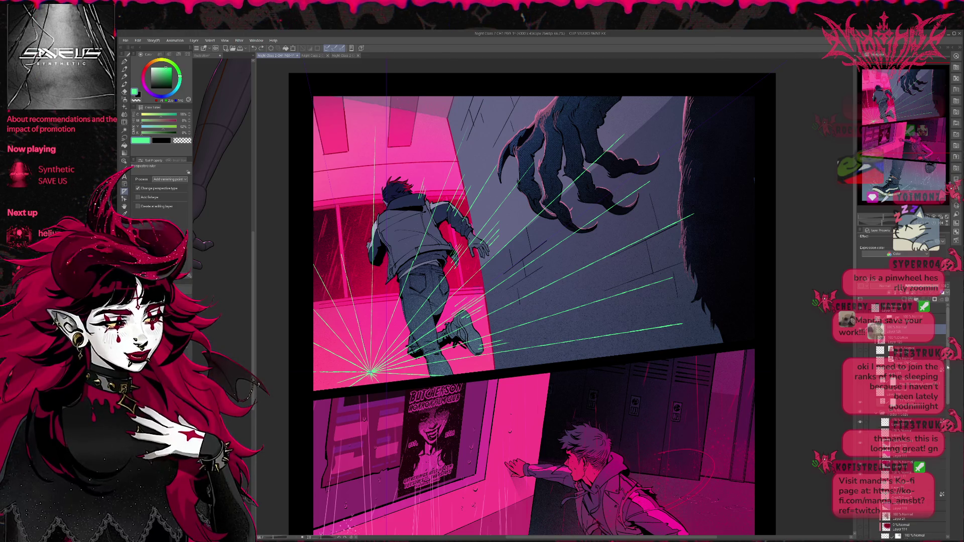
{"action": "scroll", "coordinate": [901, 502], "scroll_direction": "down", "scroll_amount": 10}
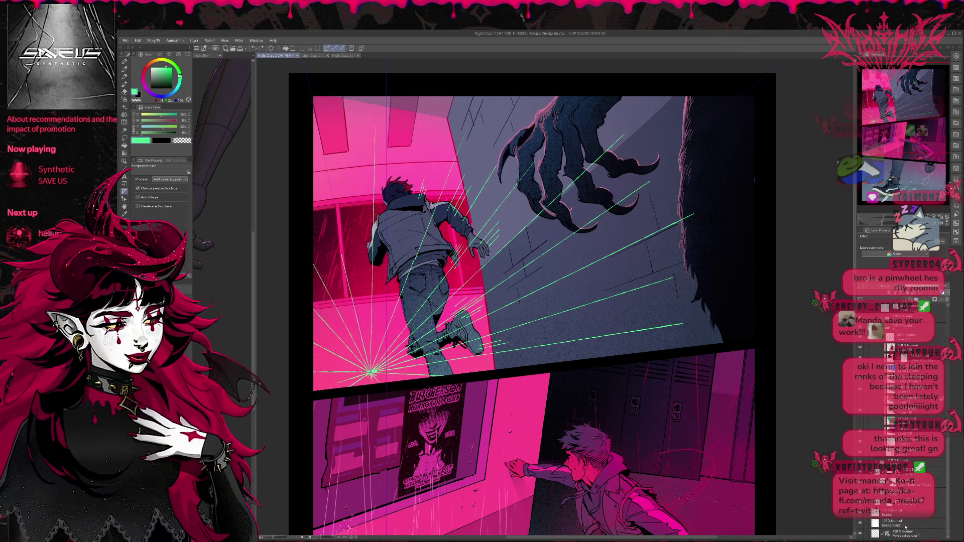
{"action": "left_click", "coordinate": [890, 535]}
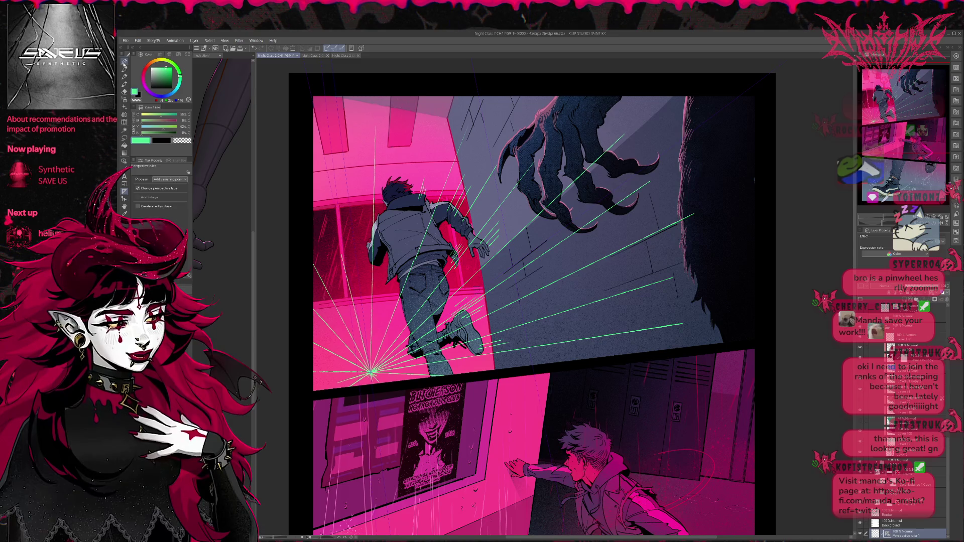
{"action": "key", "text": "p"}
{"action": "scroll", "coordinate": [948, 445], "scroll_direction": "up", "scroll_amount": 5}
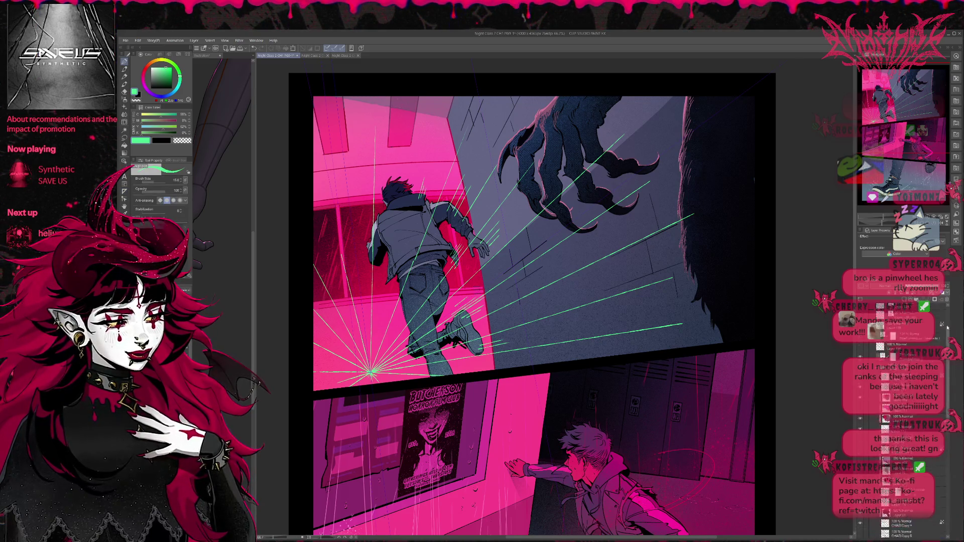
{"action": "left_click", "coordinate": [913, 331]}
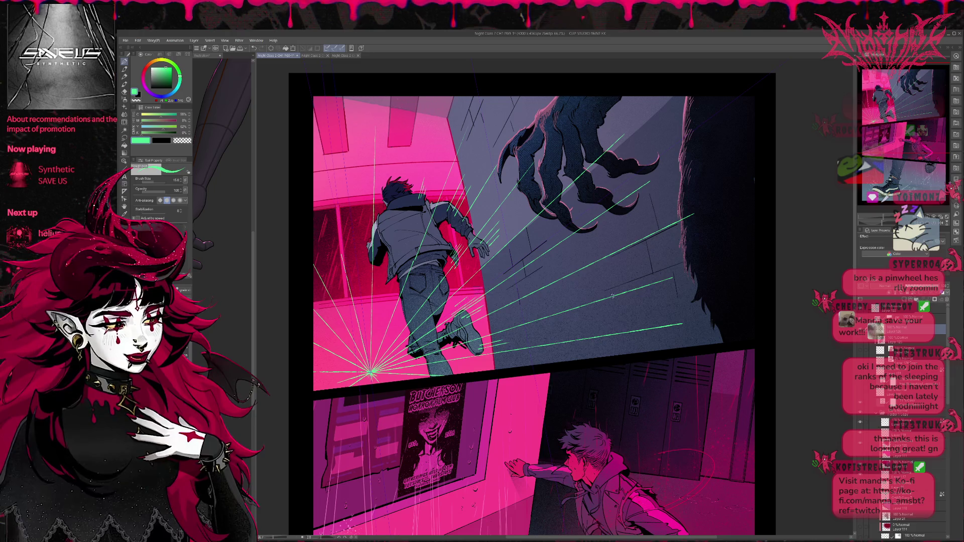
- Draw the left end of the wall guide: top and bottom edges plus slanted vertical dividers
{"action": "left_click_drag", "start_coordinate": [515, 273], "coordinate": [523, 331]}
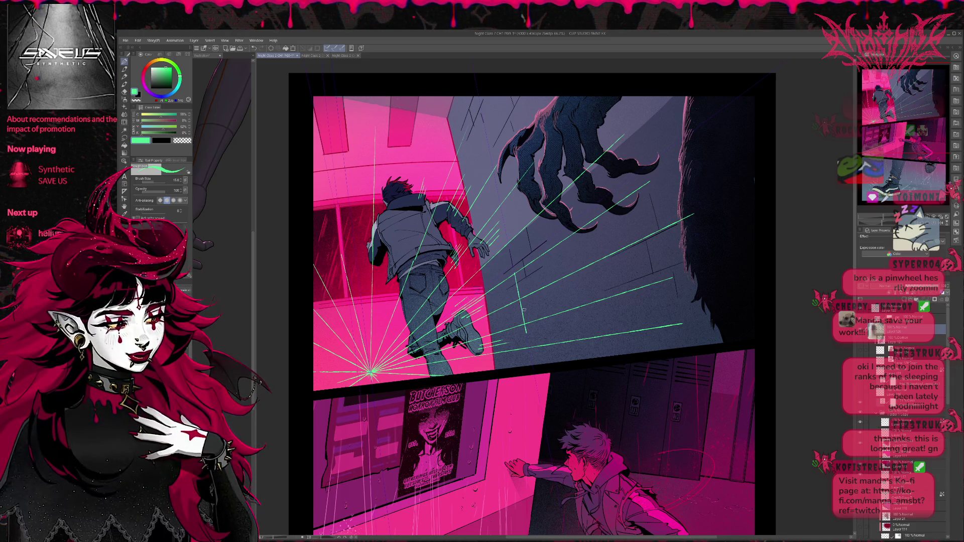
{"action": "key", "text": "ctrl+z"}
{"action": "left_click_drag", "start_coordinate": [500, 291], "coordinate": [508, 340]}
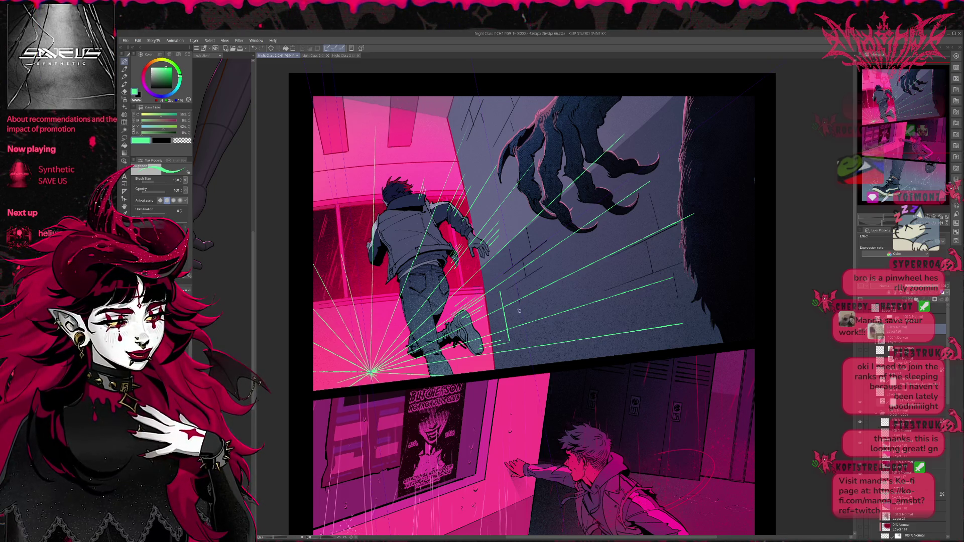
{"action": "key", "text": "ctrl+z"}
{"action": "mouse_move", "coordinate": [501, 296]}
{"action": "left_mouse_down"}
{"action": "mouse_move", "coordinate": [508, 340]}
{"action": "mouse_move", "coordinate": [518, 290]}
{"action": "left_mouse_up"}
{"action": "left_click_drag", "start_coordinate": [509, 336], "coordinate": [520, 334]}
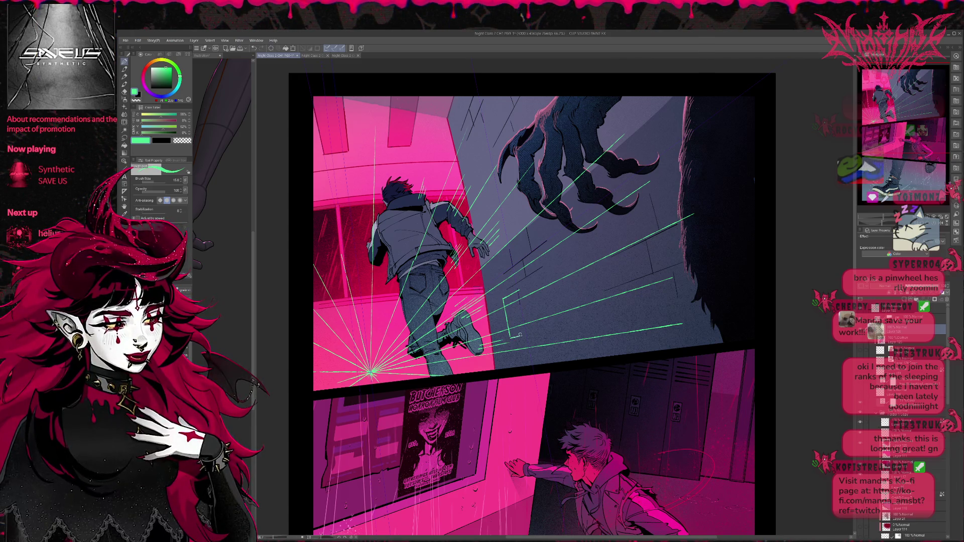
{"action": "left_click_drag", "start_coordinate": [519, 295], "coordinate": [530, 337]}
{"action": "left_click_drag", "start_coordinate": [527, 283], "coordinate": [538, 335]}
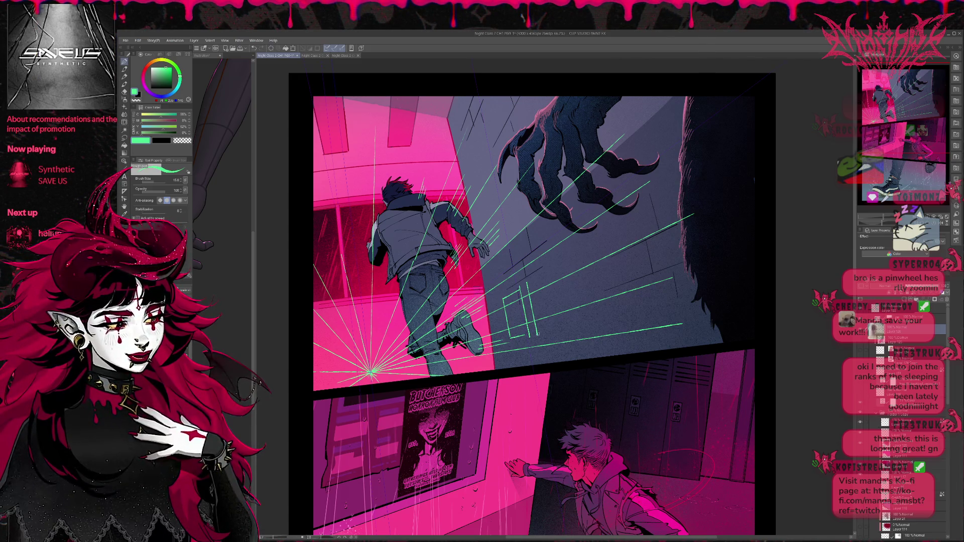
{"action": "key", "text": "ctrl+z"}
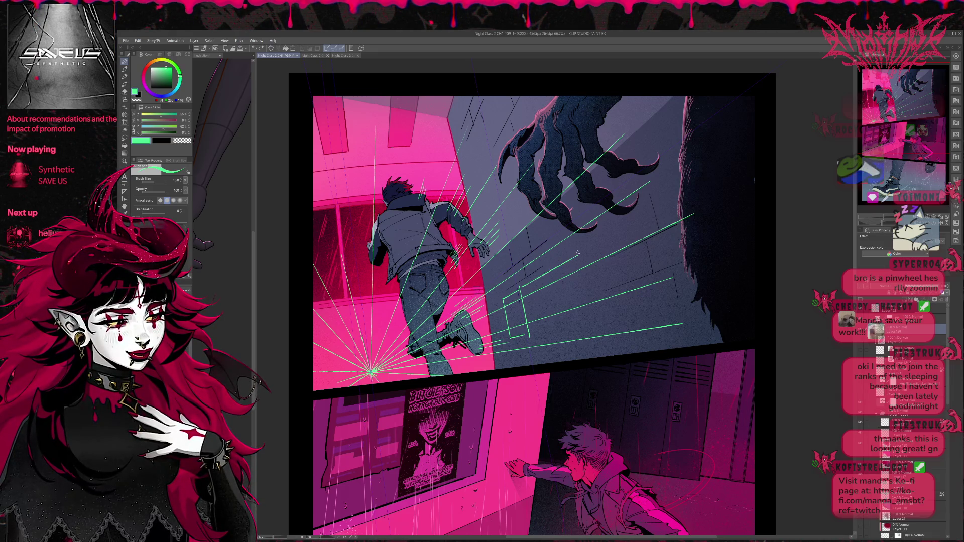
- Extend the guide rectangle with bottom and right edges, then add inner and left-end dividers
{"action": "left_click_drag", "start_coordinate": [531, 335], "coordinate": [603, 326]}
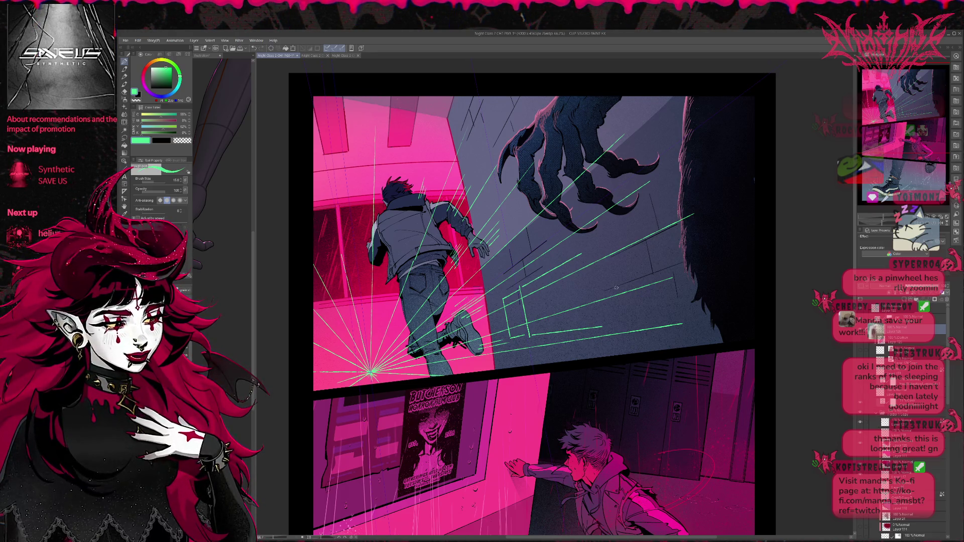
{"action": "key", "text": "ctrl+z"}
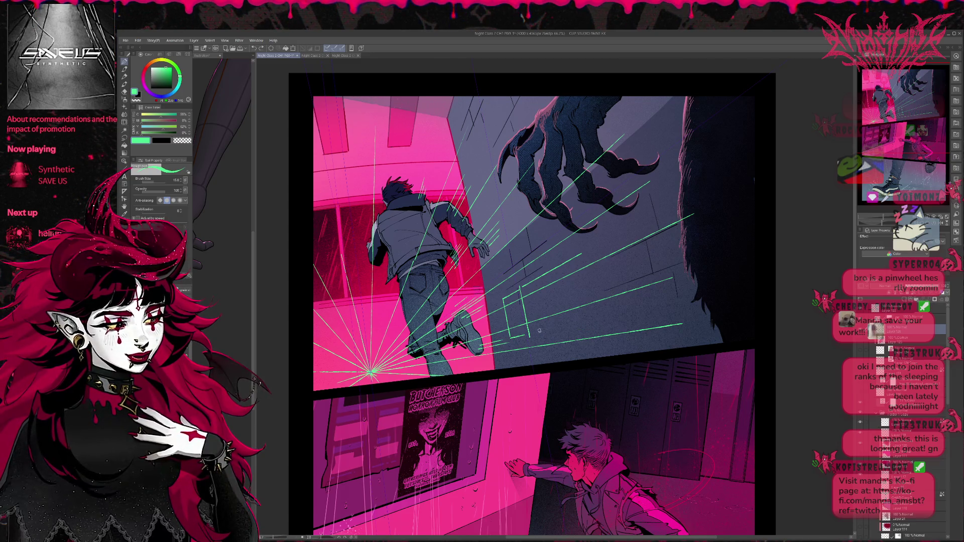
{"action": "left_click_drag", "start_coordinate": [531, 335], "coordinate": [601, 314]}
{"action": "left_click_drag", "start_coordinate": [585, 253], "coordinate": [600, 315]}
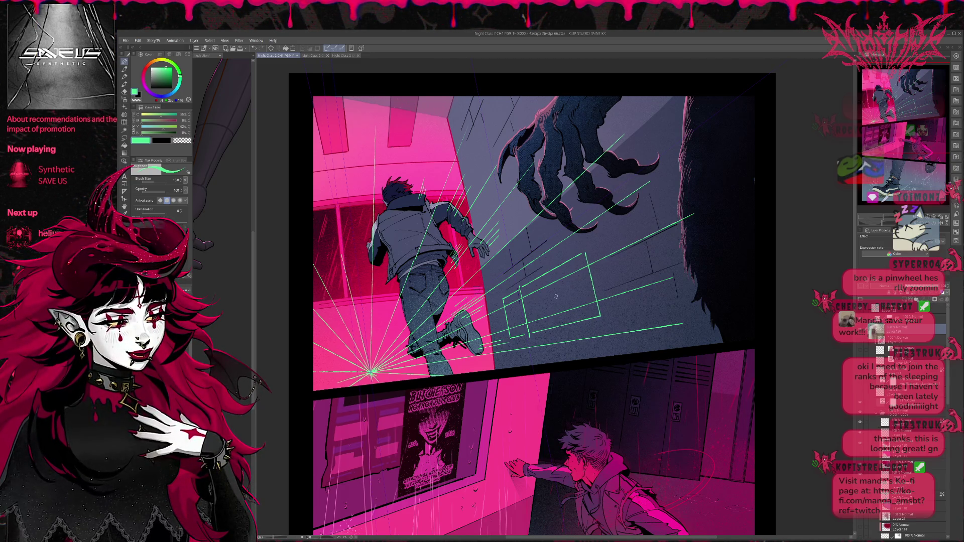
{"action": "left_click_drag", "start_coordinate": [539, 274], "coordinate": [551, 333]}
{"action": "left_click_drag", "start_coordinate": [562, 262], "coordinate": [579, 334]}
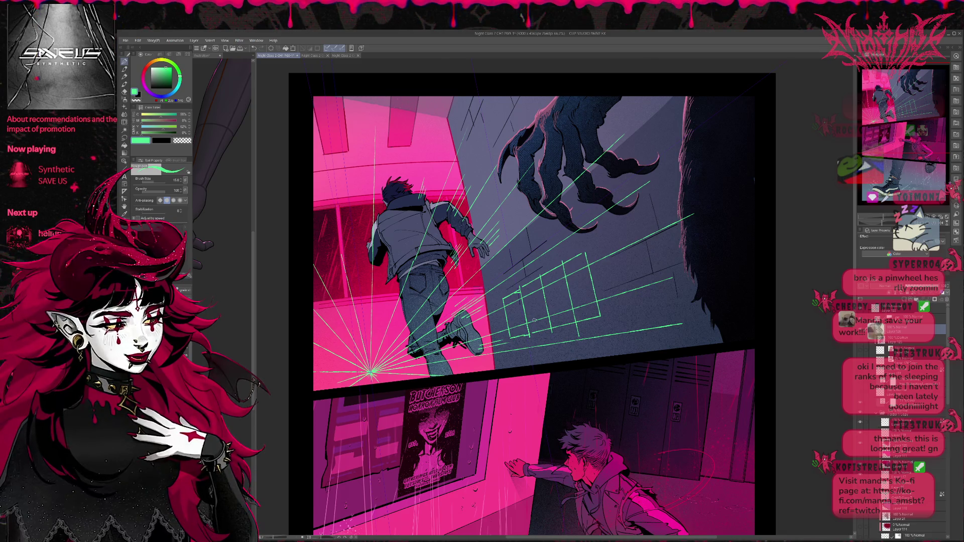
{"action": "left_click_drag", "start_coordinate": [506, 300], "coordinate": [513, 335]}
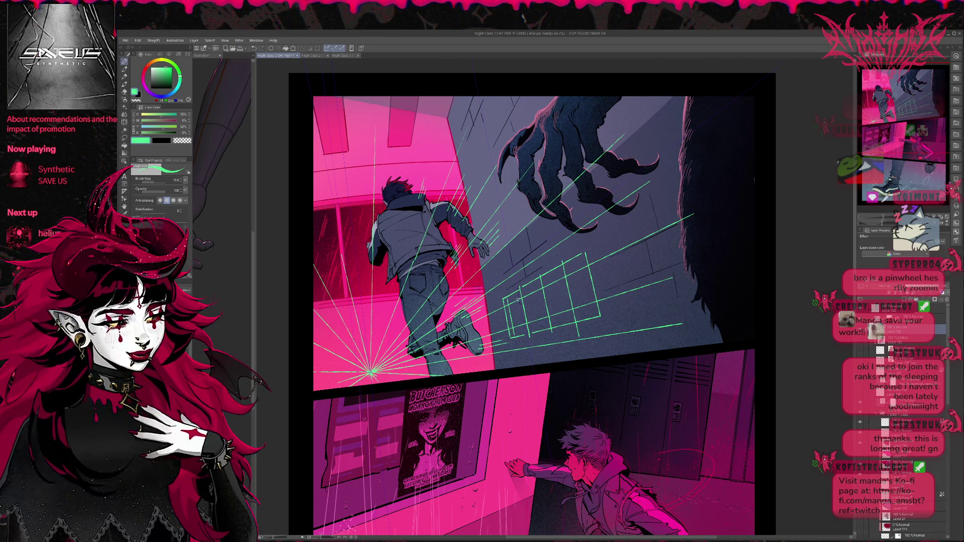
{"action": "left_click_drag", "start_coordinate": [515, 294], "coordinate": [523, 330]}
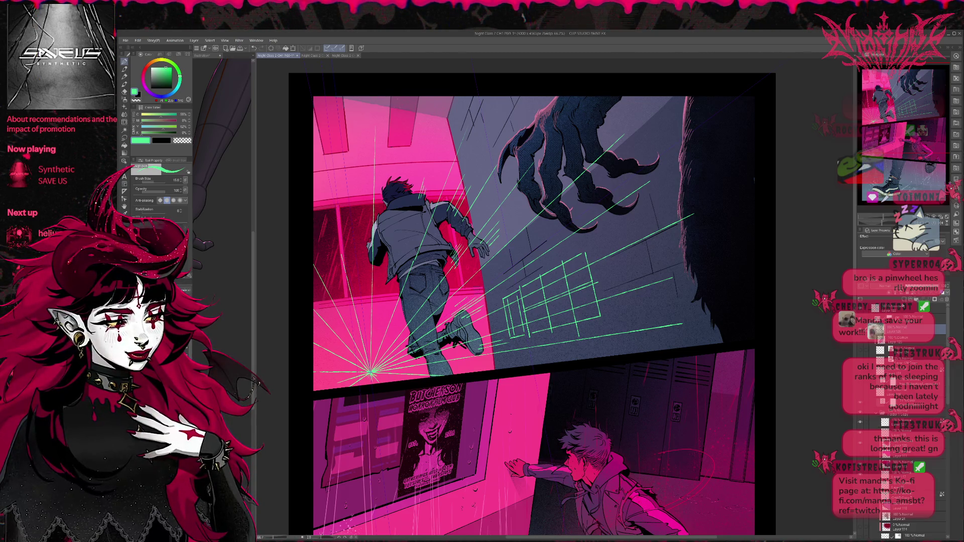
{"action": "left_click", "coordinate": [876, 423]}
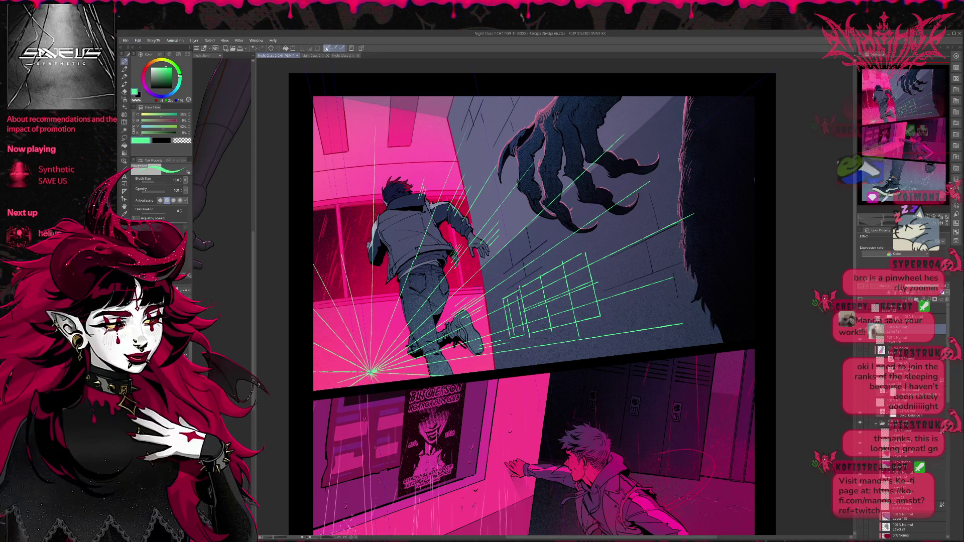
- Pick cyan, hand-letter D-A-S-H across the green wall boxes, then hide that lettering layer
{"action": "left_click_drag", "start_coordinate": [511, 304], "coordinate": [473, 298]}
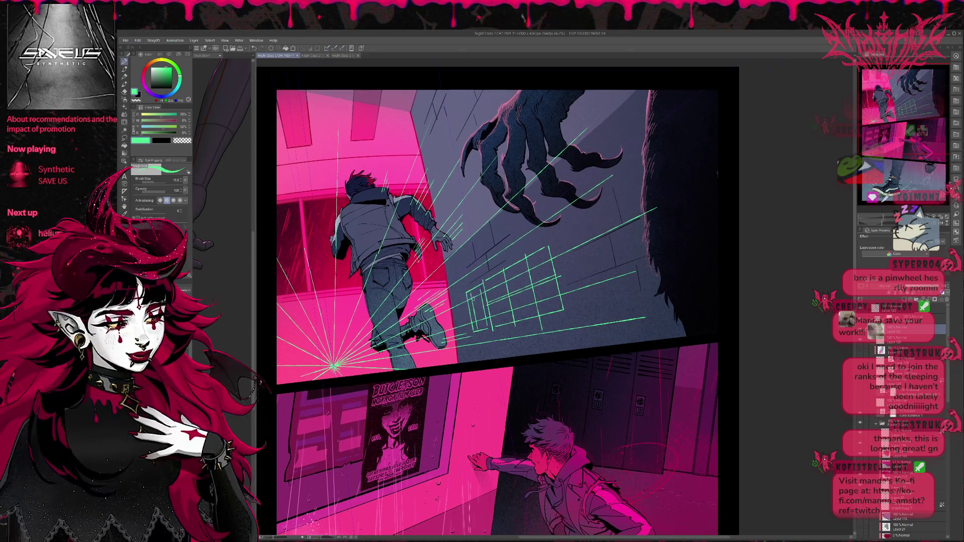
{"action": "left_click_drag", "start_coordinate": [173, 85], "coordinate": [172, 68]}
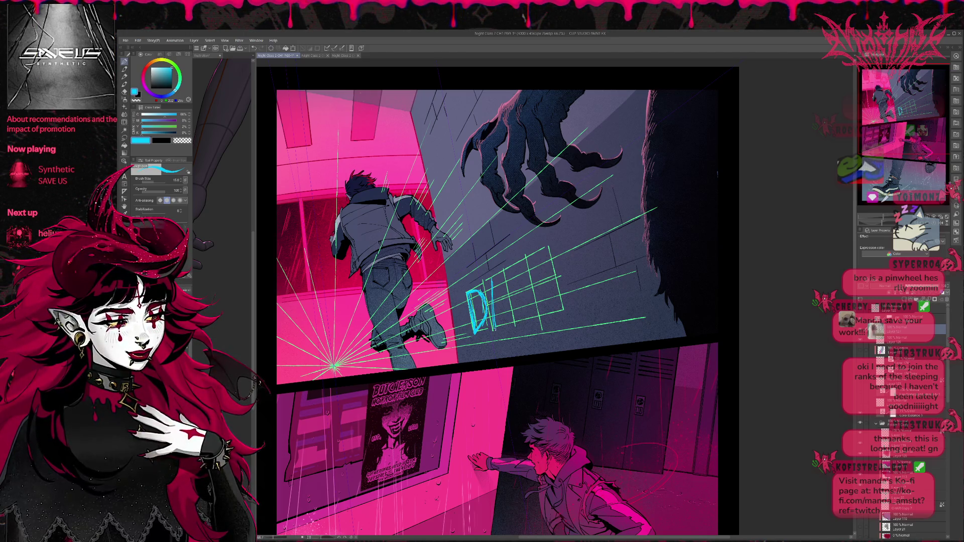
{"action": "left_click_drag", "start_coordinate": [491, 327], "coordinate": [512, 325]}
{"action": "left_click_drag", "start_coordinate": [499, 281], "coordinate": [492, 332]}
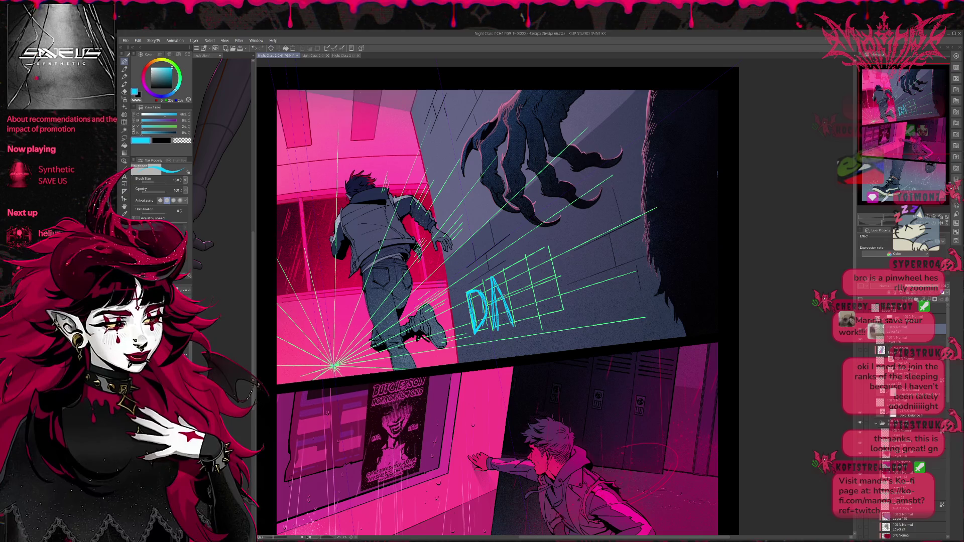
{"action": "mouse_move", "coordinate": [522, 268]}
{"action": "left_mouse_down"}
{"action": "mouse_move", "coordinate": [533, 307]}
{"action": "mouse_move", "coordinate": [515, 319]}
{"action": "mouse_move", "coordinate": [510, 291]}
{"action": "mouse_move", "coordinate": [525, 312]}
{"action": "mouse_move", "coordinate": [513, 271]}
{"action": "mouse_move", "coordinate": [532, 316]}
{"action": "left_mouse_up"}
{"action": "left_click_drag", "start_coordinate": [546, 245], "coordinate": [560, 311]}
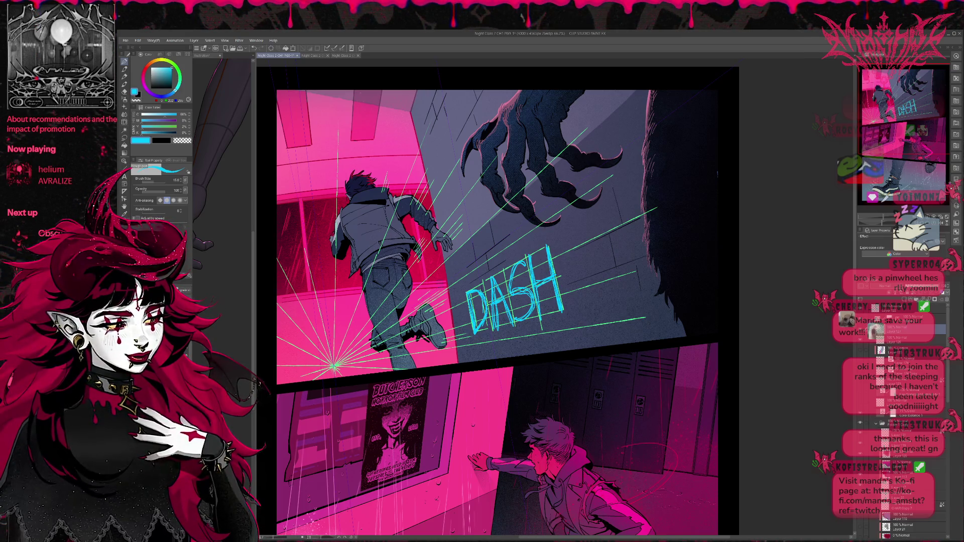
{"action": "left_click", "coordinate": [911, 287]}
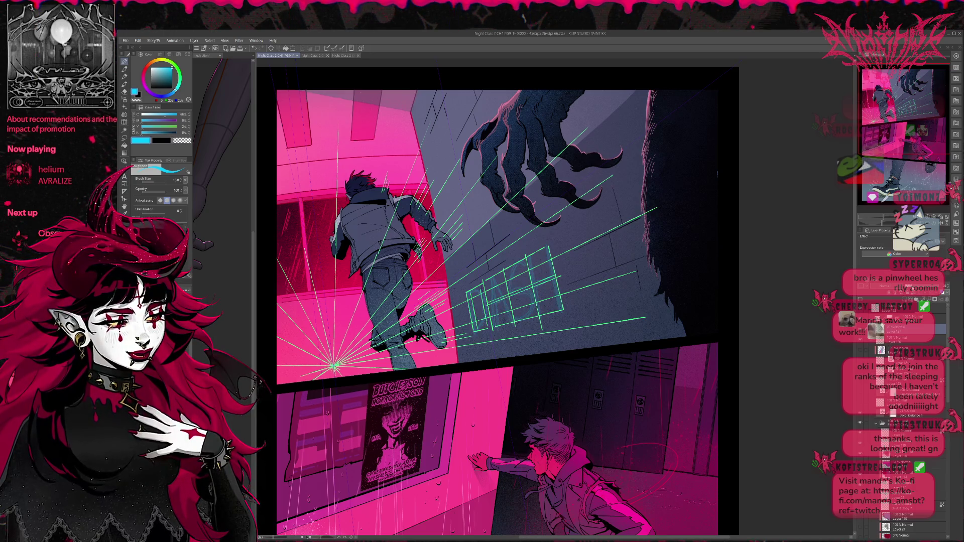
- Select the inking layer and try white strokes for the D's stem and bowl
{"action": "scroll", "coordinate": [443, 316], "scroll_direction": "up", "scroll_amount": 2}
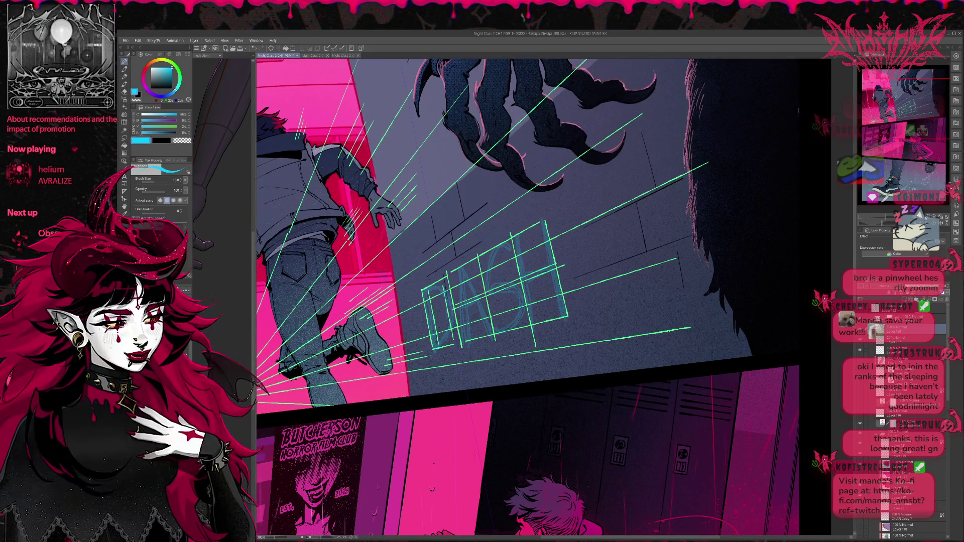
{"action": "left_click", "coordinate": [908, 348]}
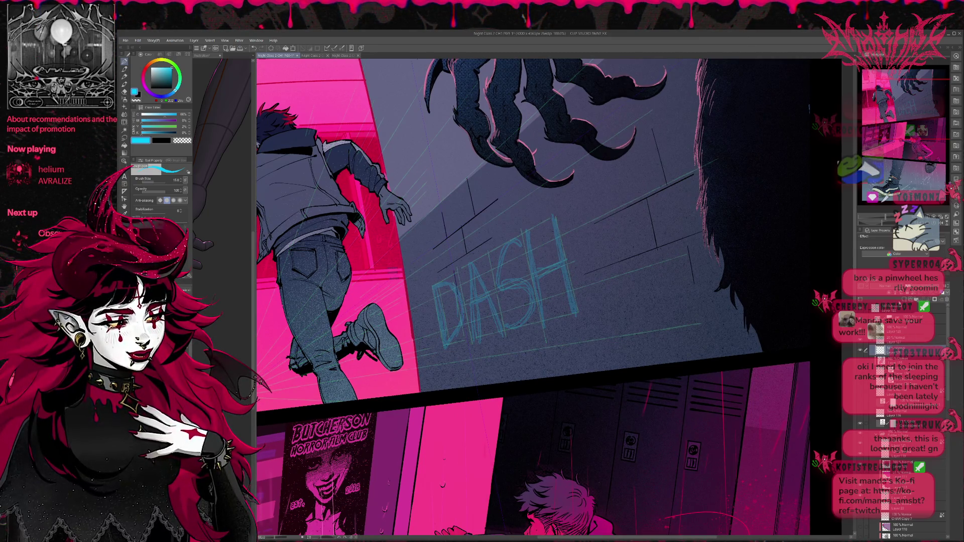
{"action": "left_click", "coordinate": [902, 327]}
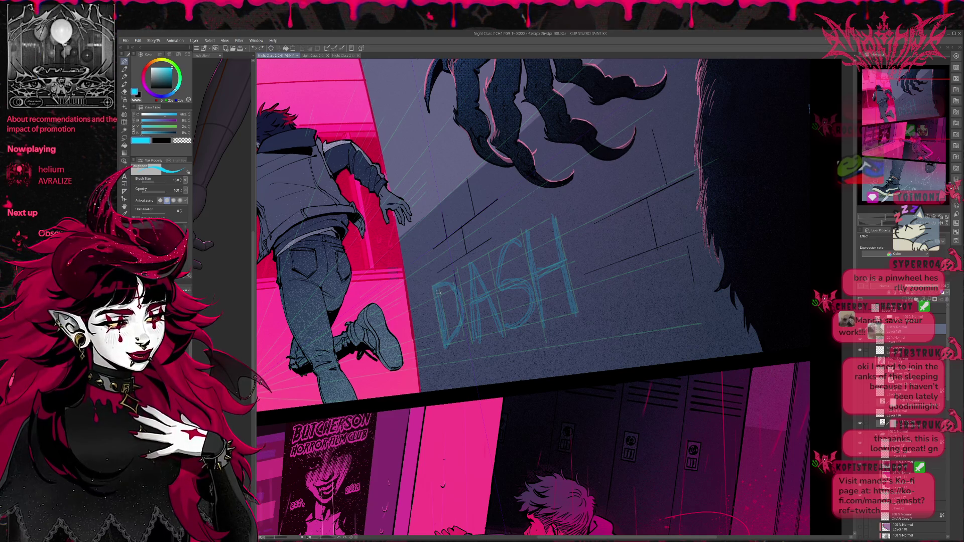
{"action": "left_click_drag", "start_coordinate": [438, 289], "coordinate": [443, 323]}
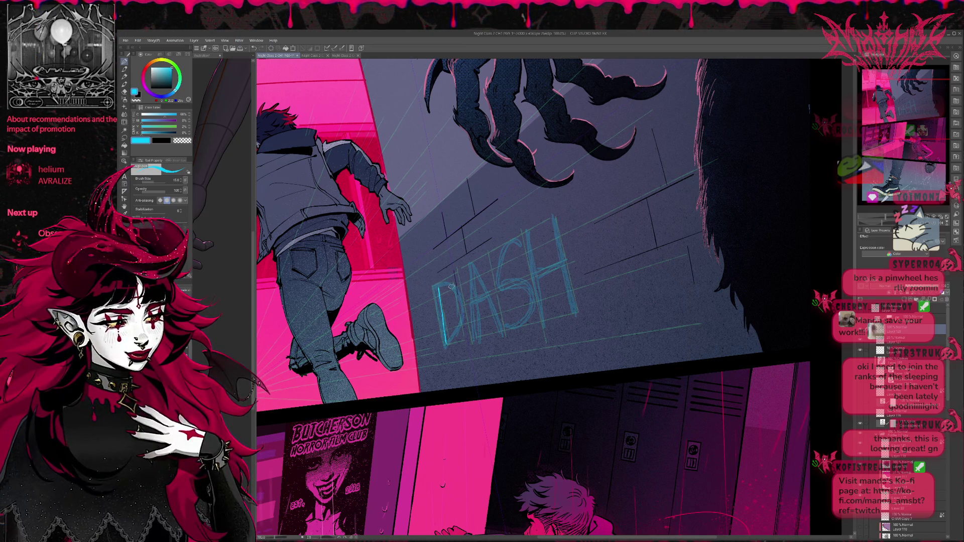
{"action": "key", "text": "ctrl+z"}
{"action": "left_click_drag", "start_coordinate": [441, 289], "coordinate": [444, 346]}
{"action": "key", "text": "ctrl+z"}
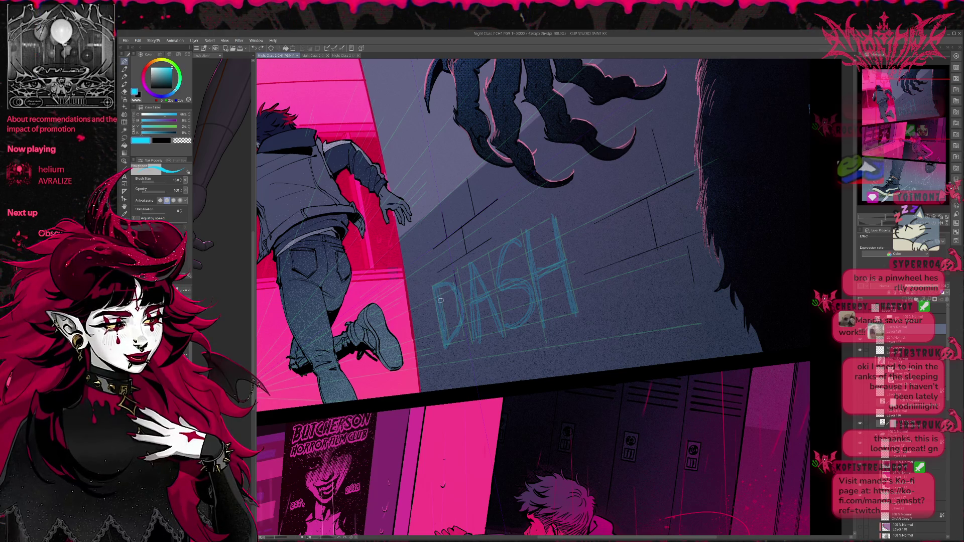
{"action": "left_click_drag", "start_coordinate": [440, 291], "coordinate": [447, 346]}
{"action": "key", "text": "ctrl+z"}
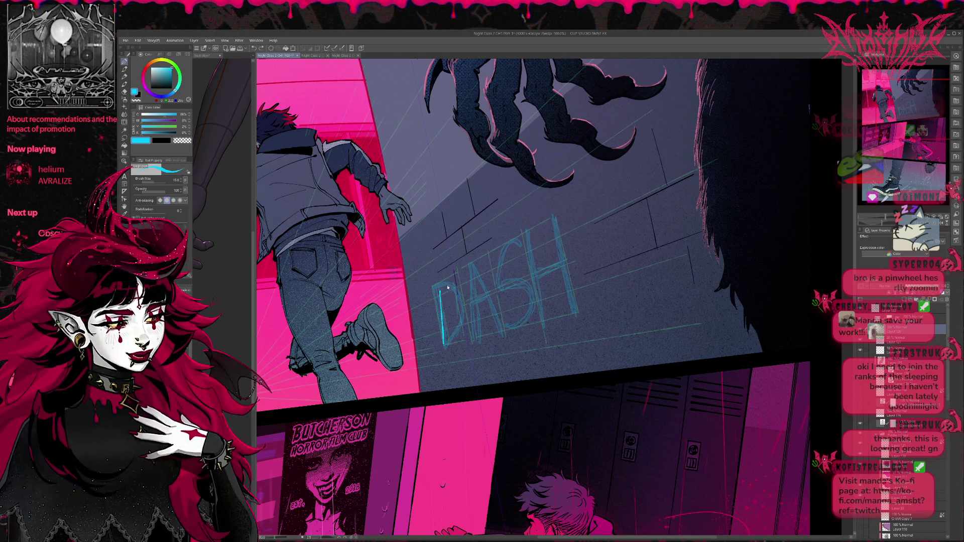
{"action": "mouse_move", "coordinate": [442, 285]}
{"action": "left_mouse_down"}
{"action": "mouse_move", "coordinate": [444, 346]}
{"action": "mouse_move", "coordinate": [457, 322]}
{"action": "left_mouse_up"}
{"action": "key", "text": "ctrl+z"}
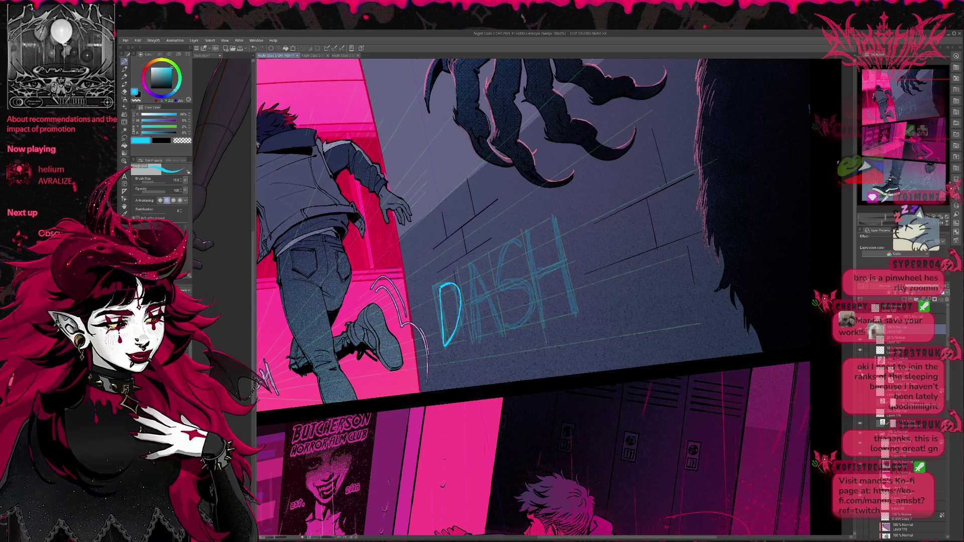
- Erase the rough D and re-ink its vertical stem and curved bowl in white
{"action": "key", "text": "e"}
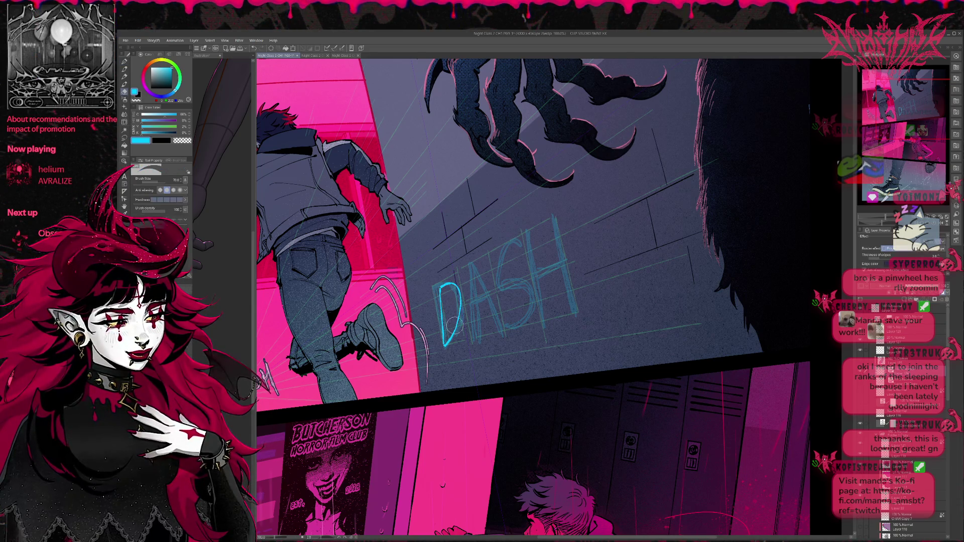
{"action": "left_click_drag", "start_coordinate": [457, 291], "coordinate": [444, 344]}
{"action": "key", "text": "p"}
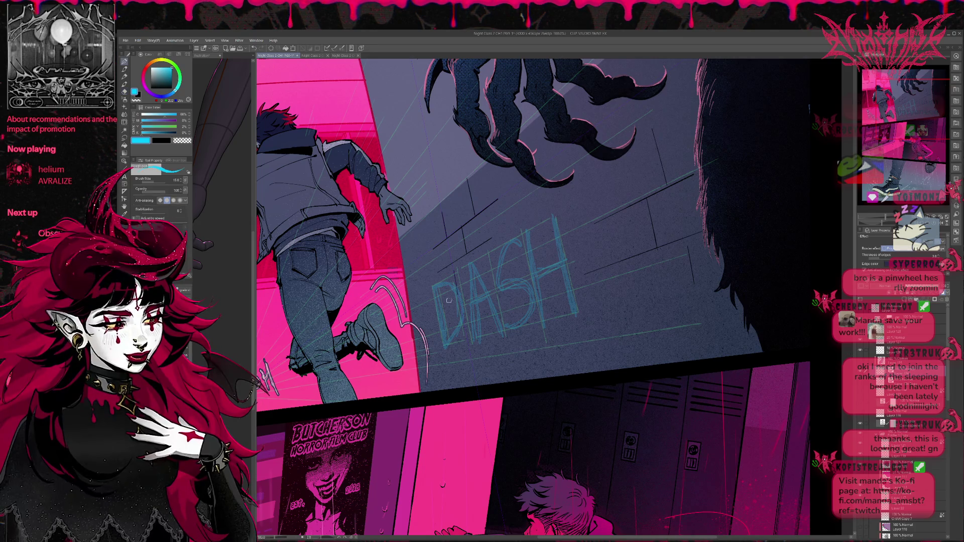
{"action": "left_click_drag", "start_coordinate": [441, 284], "coordinate": [445, 346]}
{"action": "key", "text": "ctrl+z"}
{"action": "left_click_drag", "start_coordinate": [441, 283], "coordinate": [443, 346]}
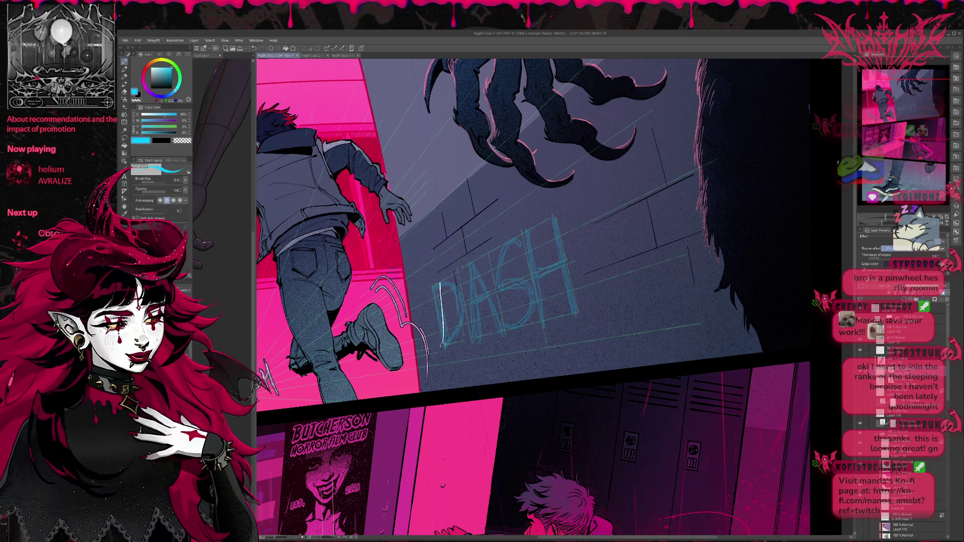
{"action": "key", "text": "ctrl+z"}
{"action": "left_click_drag", "start_coordinate": [440, 281], "coordinate": [443, 345]}
{"action": "key", "text": "ctrl+z"}
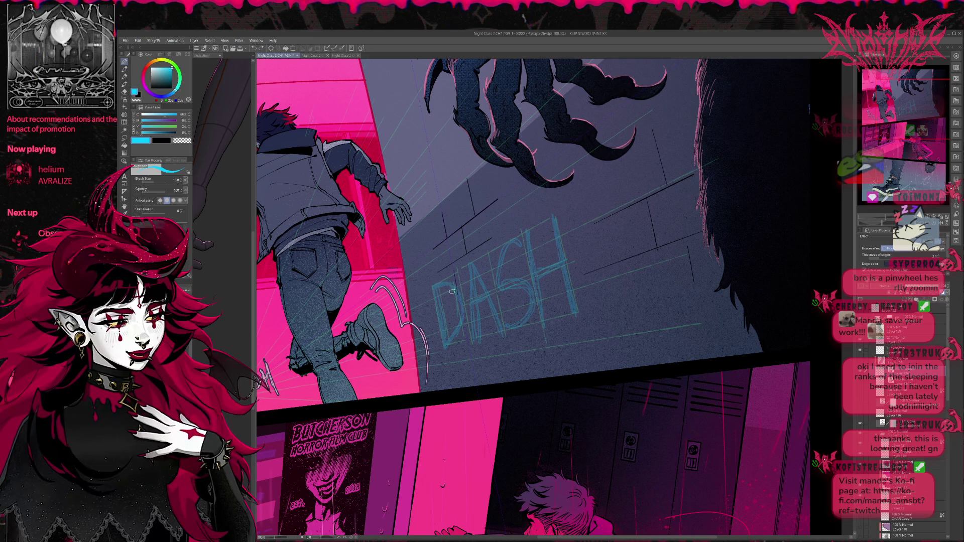
{"action": "left_click_drag", "start_coordinate": [440, 281], "coordinate": [443, 344]}
{"action": "left_click_drag", "start_coordinate": [442, 278], "coordinate": [444, 339]}
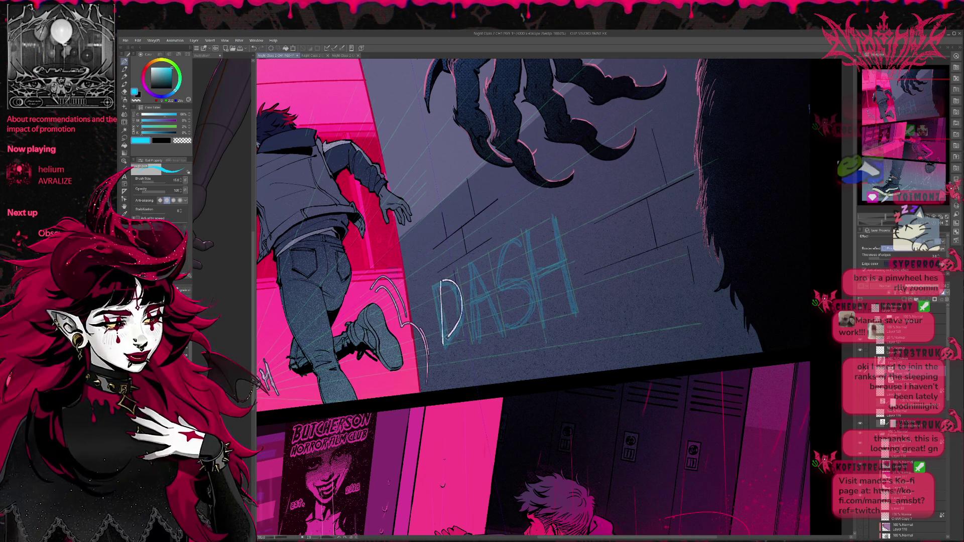
{"action": "key", "text": "ctrl+z"}
{"action": "mouse_move", "coordinate": [442, 279]}
{"action": "left_mouse_down"}
{"action": "mouse_move", "coordinate": [464, 311]}
{"action": "mouse_move", "coordinate": [446, 341]}
{"action": "mouse_move", "coordinate": [452, 334]}
{"action": "left_mouse_up"}
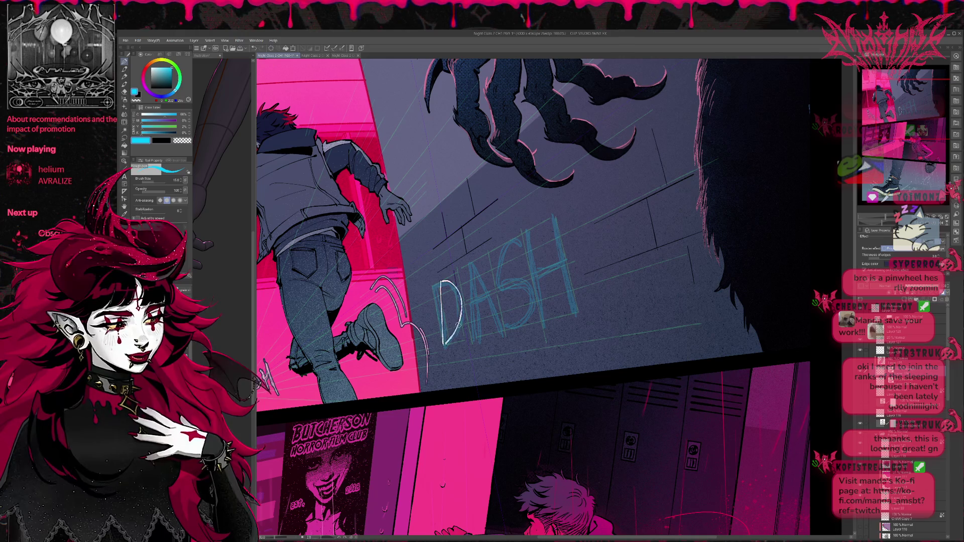
- Ink the A's left leg, redoing the stroke until it sits right
{"action": "left_click_drag", "start_coordinate": [476, 284], "coordinate": [471, 342]}
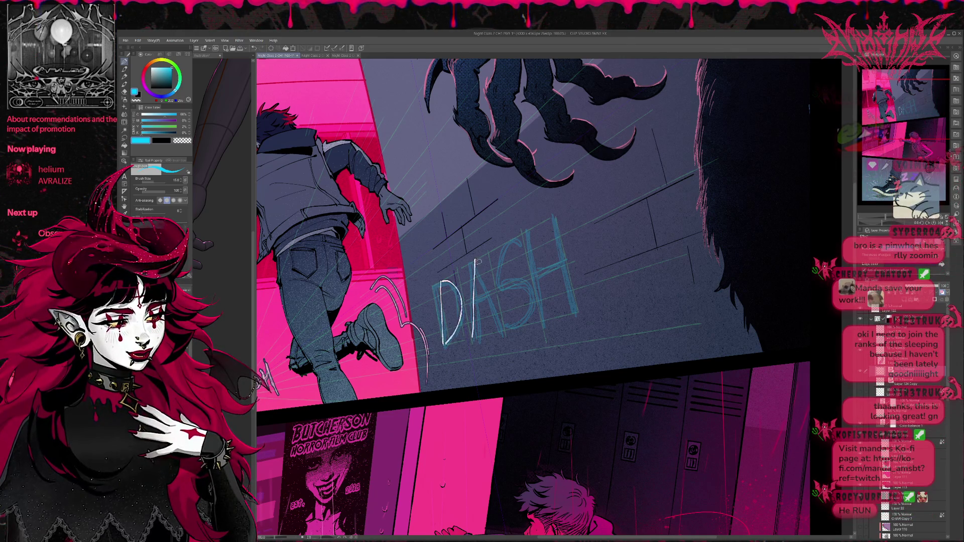
{"action": "key", "text": "ctrl+z"}
{"action": "left_click_drag", "start_coordinate": [476, 259], "coordinate": [472, 341]}
{"action": "key", "text": "ctrl+z"}
{"action": "left_click_drag", "start_coordinate": [476, 259], "coordinate": [473, 341]}
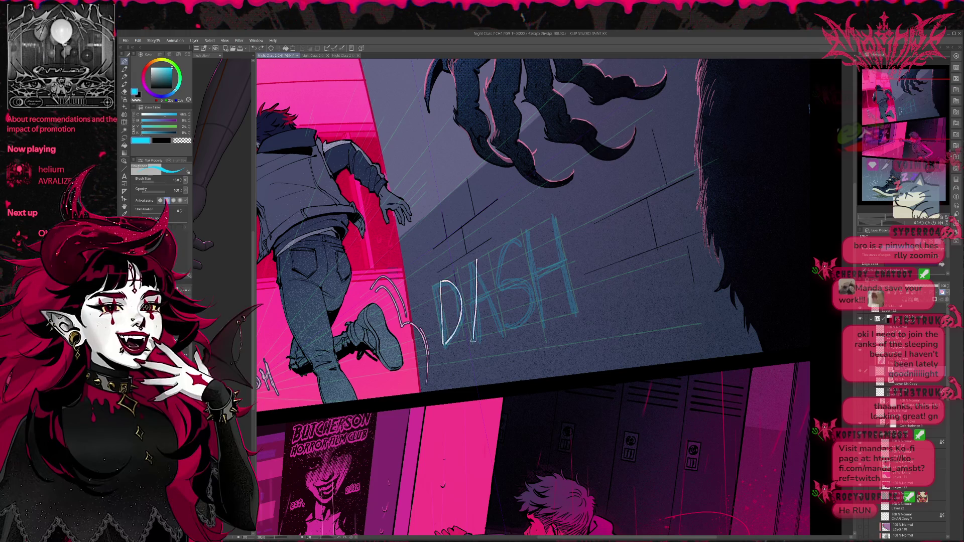
{"action": "key", "text": "ctrl+z"}
{"action": "left_click_drag", "start_coordinate": [478, 257], "coordinate": [471, 340]}
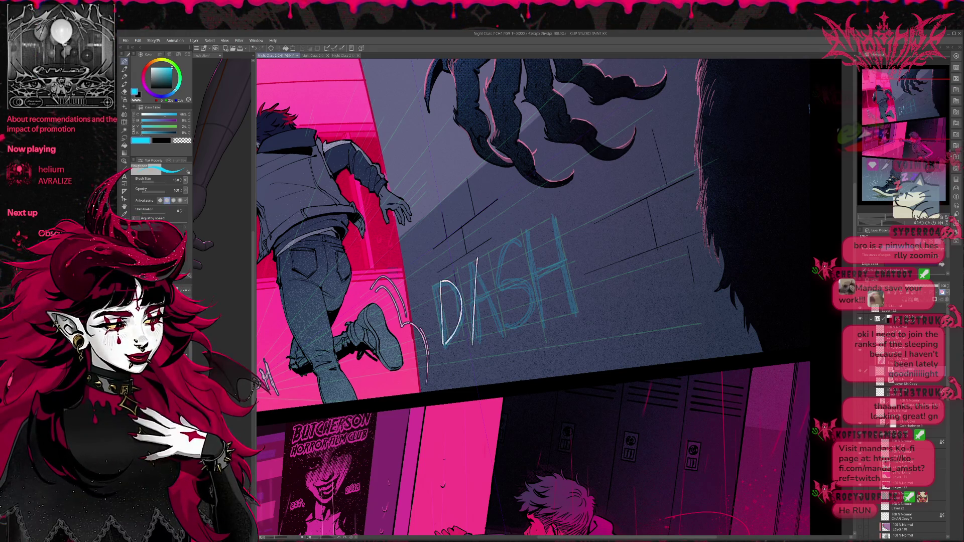
- Undo the A stroke, mirror the view to check, and erase the white D strokes
{"action": "scroll", "coordinate": [499, 263], "scroll_direction": "down", "scroll_amount": 1}
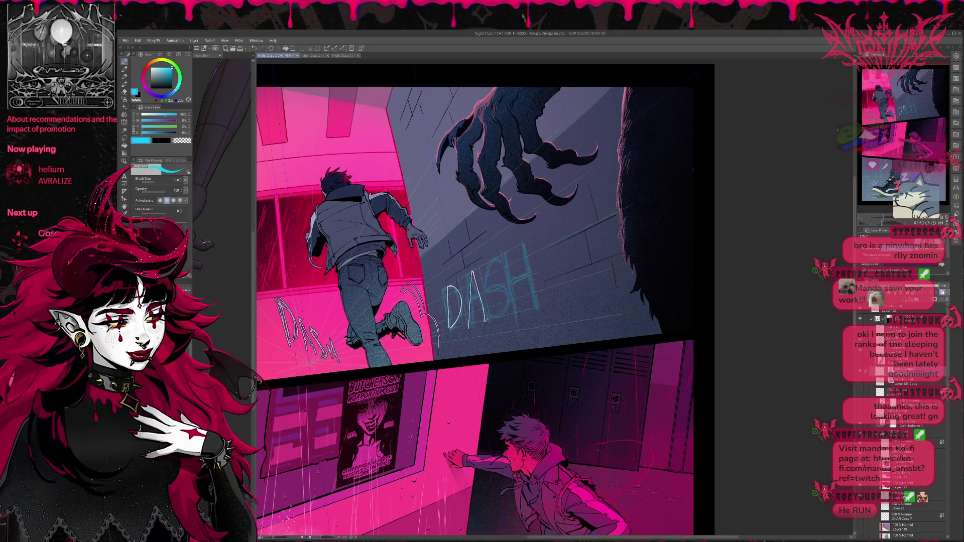
{"action": "key", "text": "ctrl+z"}
{"action": "key", "text": "h"}
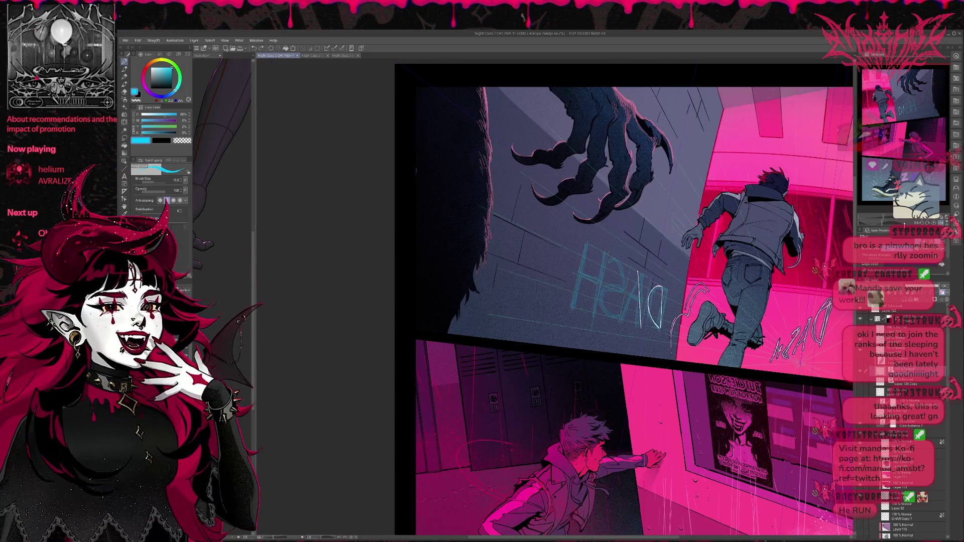
{"action": "scroll", "coordinate": [552, 301], "scroll_direction": "up", "scroll_amount": 4}
{"action": "key", "text": "h"}
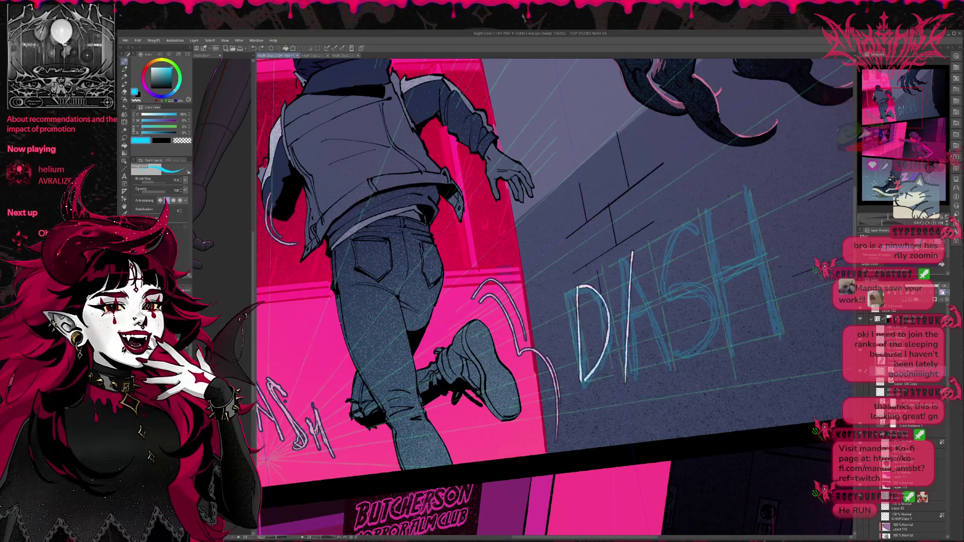
{"action": "left_click_drag", "start_coordinate": [559, 211], "coordinate": [424, 152]}
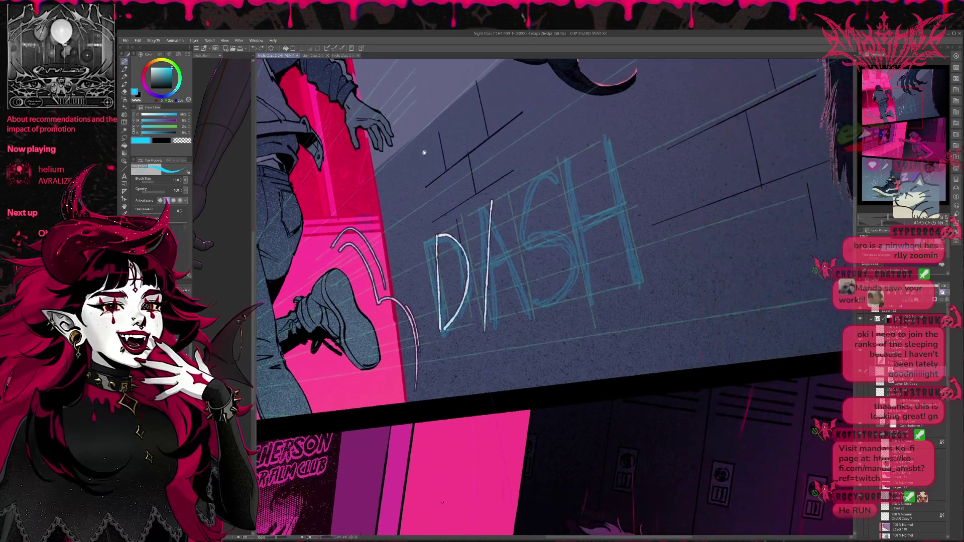
{"action": "key", "text": "e"}
{"action": "left_click_drag", "start_coordinate": [500, 201], "coordinate": [474, 336]}
{"action": "mouse_move", "coordinate": [440, 233]}
{"action": "left_mouse_down"}
{"action": "mouse_move", "coordinate": [433, 316]}
{"action": "mouse_move", "coordinate": [456, 272]}
{"action": "left_mouse_up"}
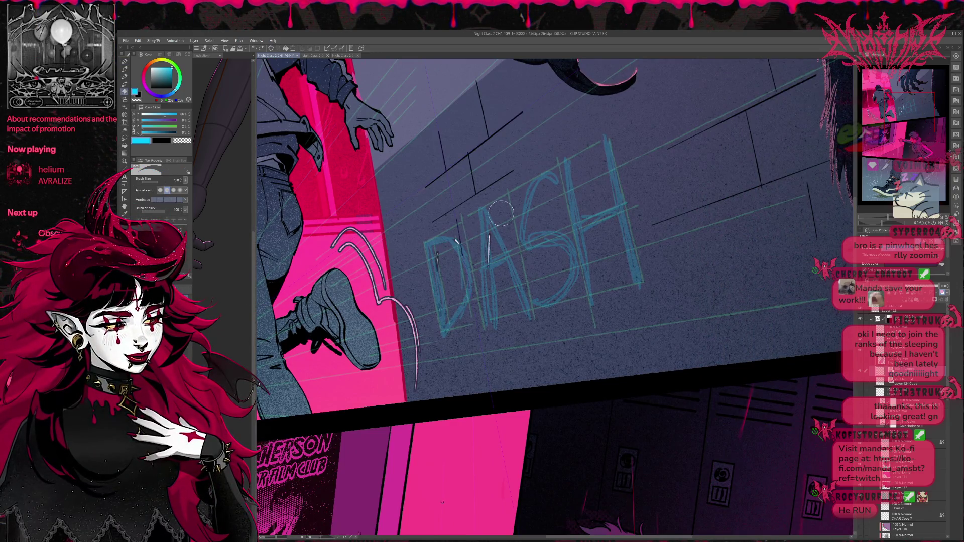
{"action": "left_click_drag", "start_coordinate": [489, 221], "coordinate": [488, 256]}
- Retry inking the white D and the A's legs over the sketch, undoing each attempt
{"action": "key", "text": "p"}
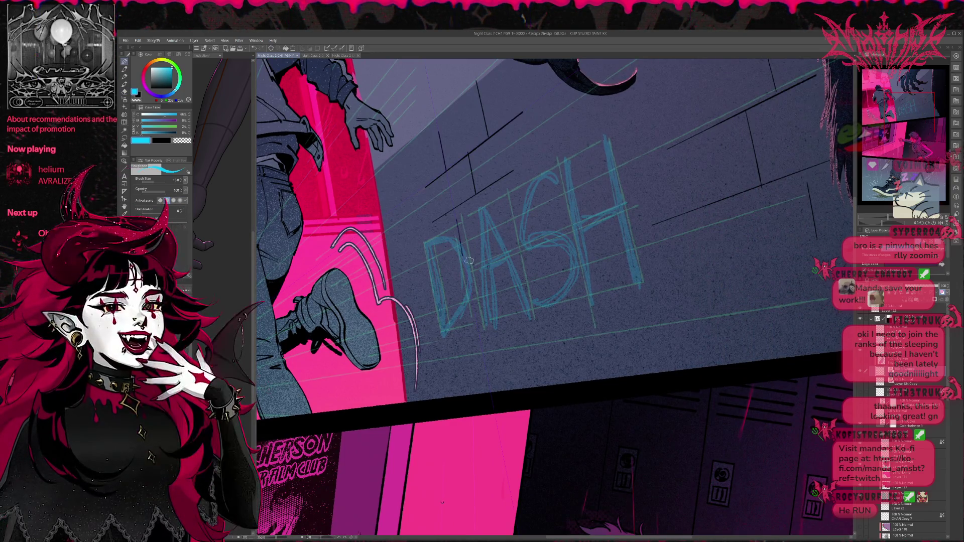
{"action": "mouse_move", "coordinate": [442, 322]}
{"action": "left_mouse_down"}
{"action": "mouse_move", "coordinate": [454, 228]}
{"action": "mouse_move", "coordinate": [441, 339]}
{"action": "left_mouse_up"}
{"action": "key", "text": "ctrl+z"}
{"action": "key", "text": "ctrl+z"}
{"action": "mouse_move", "coordinate": [436, 240]}
{"action": "left_mouse_down"}
{"action": "mouse_move", "coordinate": [441, 341]}
{"action": "mouse_move", "coordinate": [459, 304]}
{"action": "mouse_move", "coordinate": [440, 337]}
{"action": "left_mouse_up"}
{"action": "mouse_move", "coordinate": [486, 205]}
{"action": "left_mouse_down"}
{"action": "mouse_move", "coordinate": [487, 331]}
{"action": "mouse_move", "coordinate": [524, 324]}
{"action": "mouse_move", "coordinate": [487, 333]}
{"action": "mouse_move", "coordinate": [522, 327]}
{"action": "left_mouse_up"}
{"action": "key", "text": "ctrl+z"}
{"action": "key", "text": "ctrl+z"}
{"action": "key", "text": "ctrl+z"}
{"action": "left_click_drag", "start_coordinate": [488, 202], "coordinate": [522, 325]}
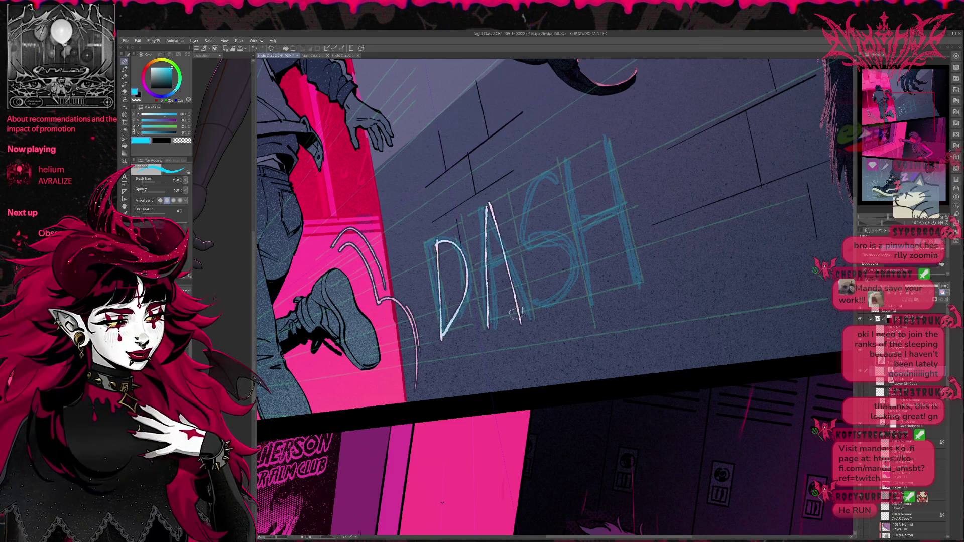
{"action": "key", "text": "ctrl+z"}
{"action": "key", "text": "ctrl+z"}
{"action": "key", "text": "ctrl+z"}
- Flip the canvas to check the letters, undo the last D stroke, and rotate the view
{"action": "left_click", "coordinate": [942, 221]}
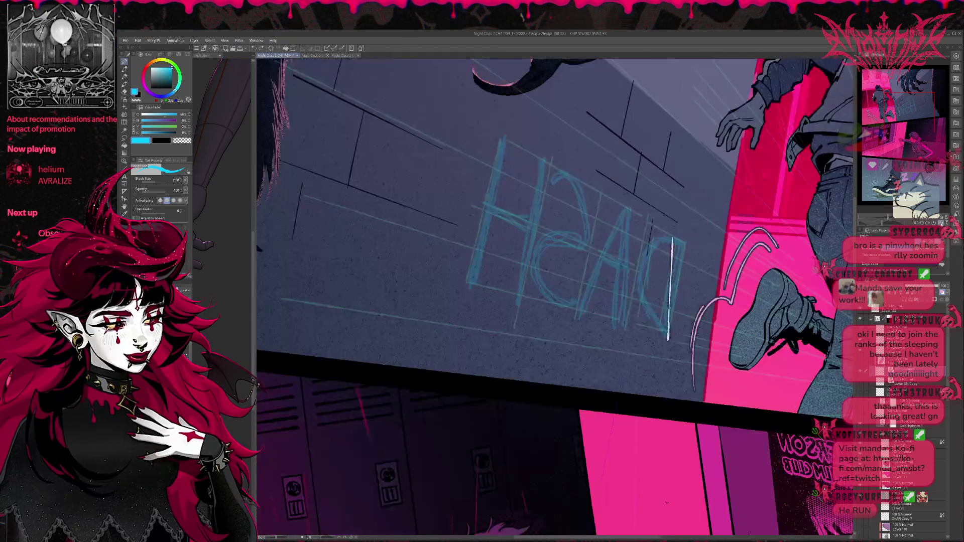
{"action": "left_click", "coordinate": [941, 221]}
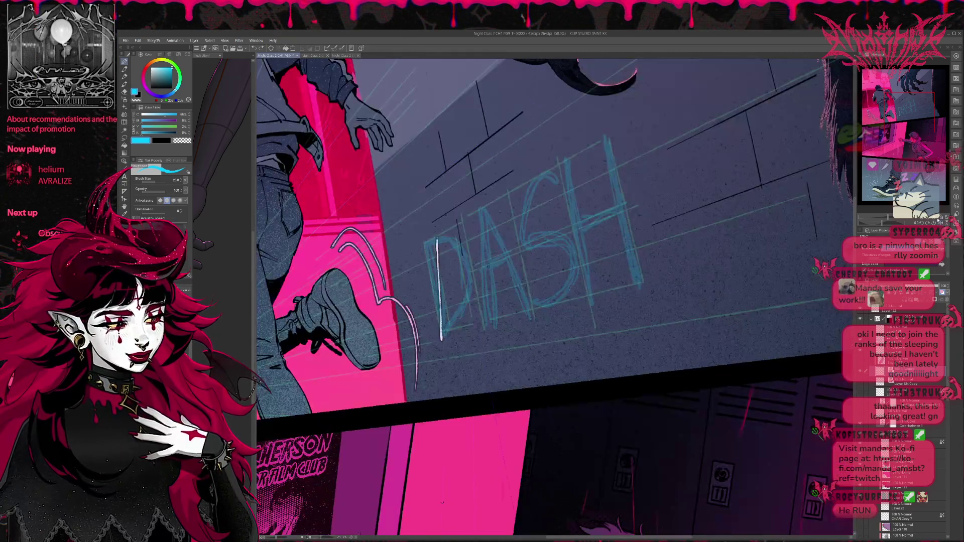
{"action": "key", "text": "ctrl+z"}
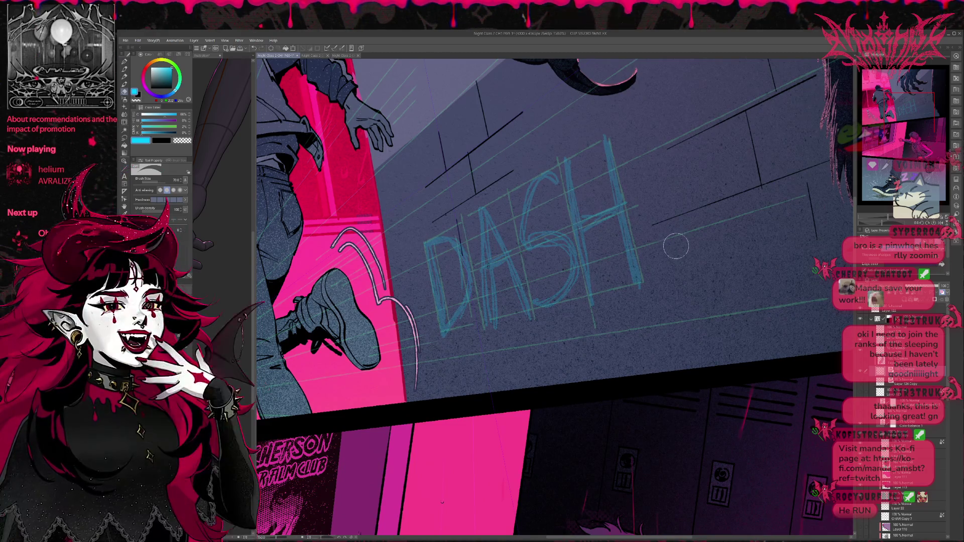
{"action": "key", "text": "r"}
{"action": "mouse_move", "coordinate": [673, 243]}
{"action": "left_mouse_down"}
{"action": "mouse_move", "coordinate": [718, 272]}
{"action": "mouse_move", "coordinate": [713, 331]}
{"action": "mouse_move", "coordinate": [647, 386]}
{"action": "left_mouse_up"}
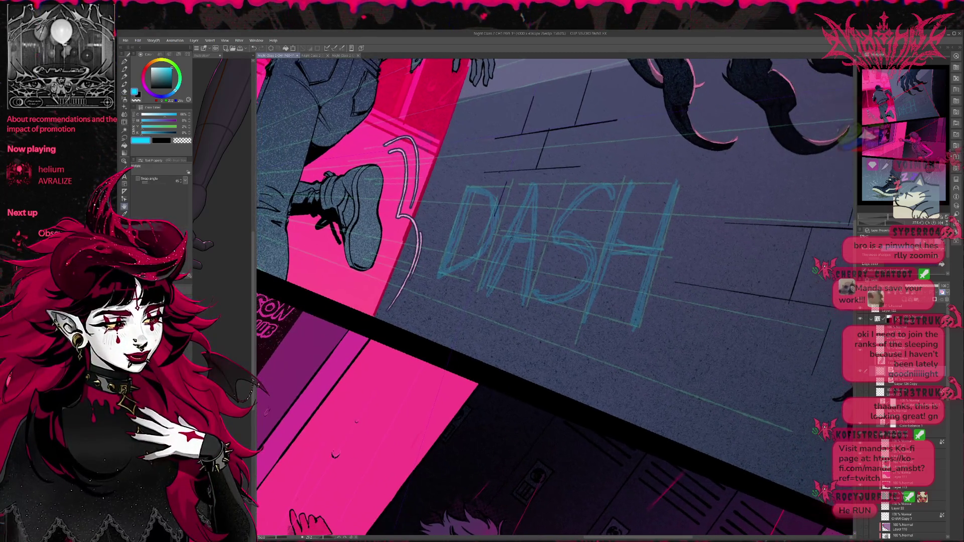
{"action": "key", "text": "p"}
{"action": "mouse_move", "coordinate": [480, 191]}
{"action": "left_mouse_down"}
{"action": "mouse_move", "coordinate": [439, 275]}
{"action": "mouse_move", "coordinate": [540, 190]}
{"action": "mouse_move", "coordinate": [512, 299]}
{"action": "left_mouse_up"}
{"action": "left_click_drag", "start_coordinate": [492, 247], "coordinate": [527, 234]}
{"action": "mouse_move", "coordinate": [597, 193]}
{"action": "left_mouse_down"}
{"action": "mouse_move", "coordinate": [578, 241]}
{"action": "mouse_move", "coordinate": [530, 301]}
{"action": "mouse_move", "coordinate": [597, 201]}
{"action": "mouse_move", "coordinate": [526, 302]}
{"action": "left_mouse_up"}
{"action": "key", "text": "ctrl+z"}
{"action": "key", "text": "ctrl+z"}
{"action": "mouse_move", "coordinate": [612, 187]}
{"action": "left_mouse_down"}
{"action": "mouse_move", "coordinate": [530, 307]}
{"action": "mouse_move", "coordinate": [596, 281]}
{"action": "mouse_move", "coordinate": [577, 328]}
{"action": "left_mouse_up"}
{"action": "key", "text": "ctrl+z"}
{"action": "left_click_drag", "start_coordinate": [604, 256], "coordinate": [645, 249]}
{"action": "mouse_move", "coordinate": [674, 197]}
{"action": "left_mouse_down"}
{"action": "mouse_move", "coordinate": [607, 344]}
{"action": "mouse_move", "coordinate": [630, 289]}
{"action": "left_mouse_up"}
{"action": "left_click_drag", "start_coordinate": [678, 180], "coordinate": [648, 246]}
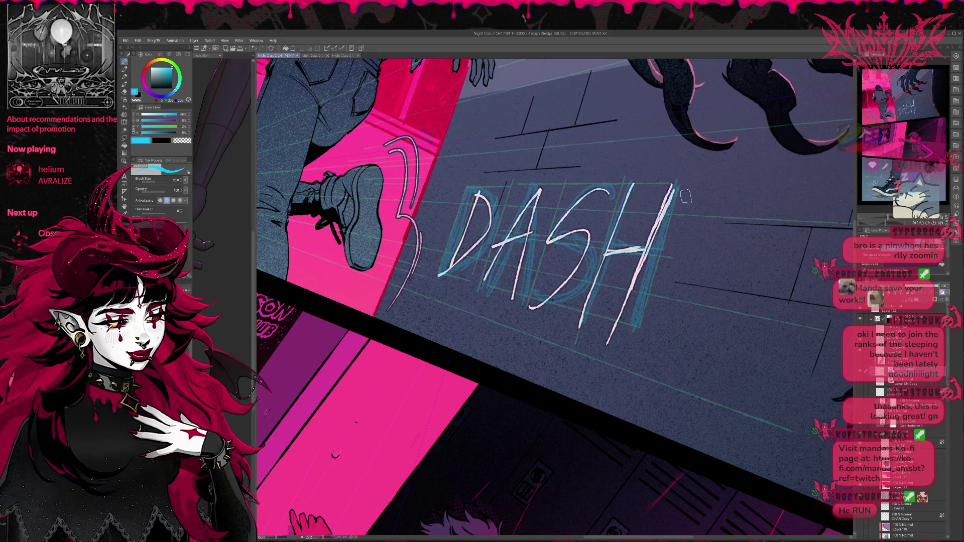
{"action": "mouse_move", "coordinate": [475, 190]}
{"action": "left_mouse_down"}
{"action": "mouse_move", "coordinate": [495, 216]}
{"action": "mouse_move", "coordinate": [457, 270]}
{"action": "mouse_move", "coordinate": [477, 201]}
{"action": "mouse_move", "coordinate": [443, 279]}
{"action": "mouse_move", "coordinate": [532, 189]}
{"action": "mouse_move", "coordinate": [482, 291]}
{"action": "left_mouse_up"}
{"action": "mouse_move", "coordinate": [509, 239]}
{"action": "left_mouse_down"}
{"action": "mouse_move", "coordinate": [550, 181]}
{"action": "mouse_move", "coordinate": [528, 232]}
{"action": "left_mouse_up"}
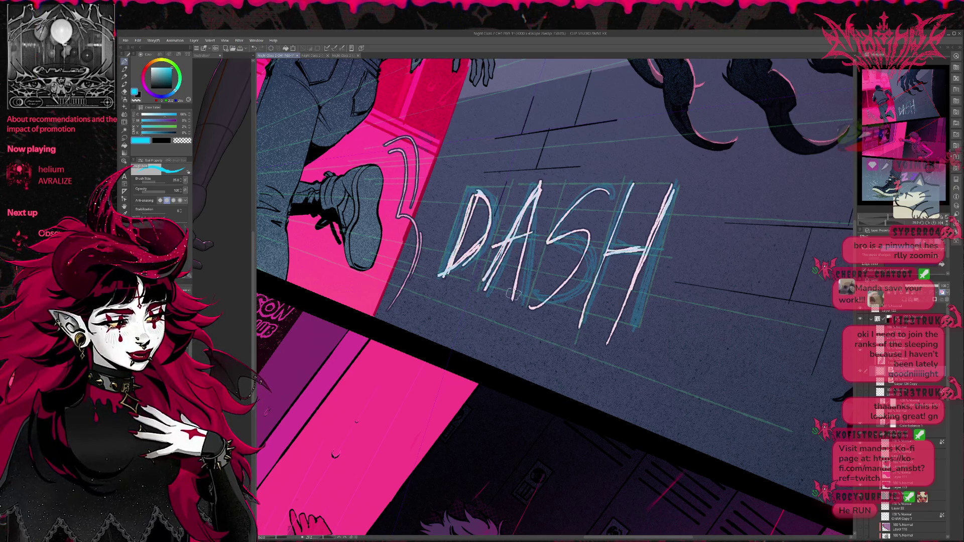
{"action": "mouse_move", "coordinate": [550, 180]}
{"action": "left_mouse_down"}
{"action": "mouse_move", "coordinate": [526, 270]}
{"action": "mouse_move", "coordinate": [615, 183]}
{"action": "mouse_move", "coordinate": [555, 228]}
{"action": "mouse_move", "coordinate": [561, 282]}
{"action": "left_mouse_up"}
{"action": "mouse_move", "coordinate": [582, 251]}
{"action": "left_mouse_down"}
{"action": "mouse_move", "coordinate": [530, 308]}
{"action": "mouse_move", "coordinate": [582, 235]}
{"action": "left_mouse_up"}
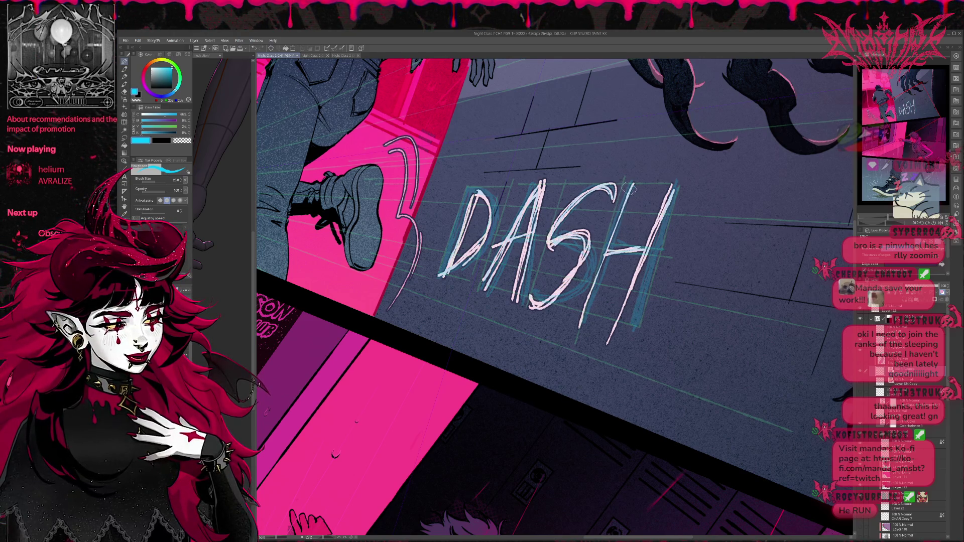
{"action": "mouse_move", "coordinate": [628, 182]}
{"action": "left_mouse_down"}
{"action": "mouse_move", "coordinate": [575, 327]}
{"action": "mouse_move", "coordinate": [588, 280]}
{"action": "mouse_move", "coordinate": [644, 243]}
{"action": "left_mouse_up"}
{"action": "left_click_drag", "start_coordinate": [672, 190], "coordinate": [612, 324]}
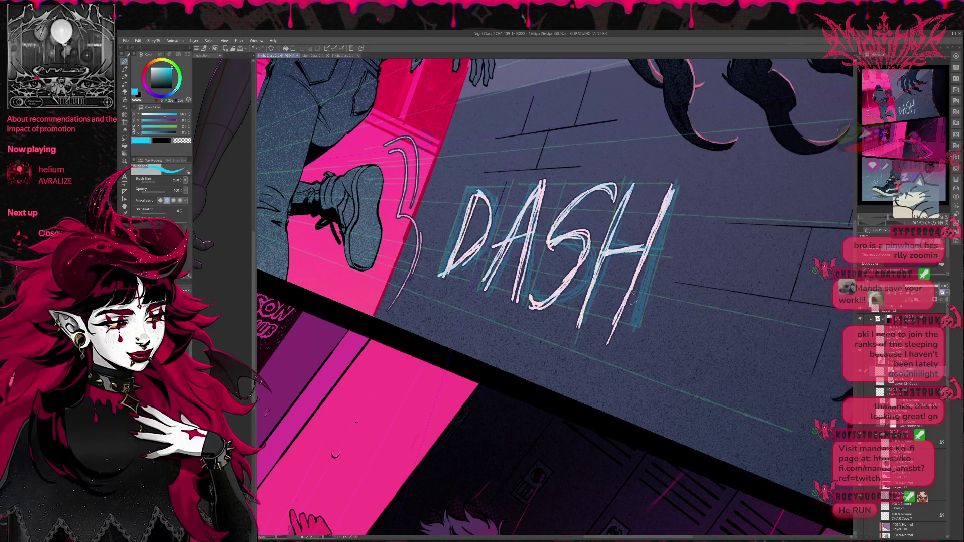
{"action": "left_click_drag", "start_coordinate": [660, 252], "coordinate": [648, 251]}
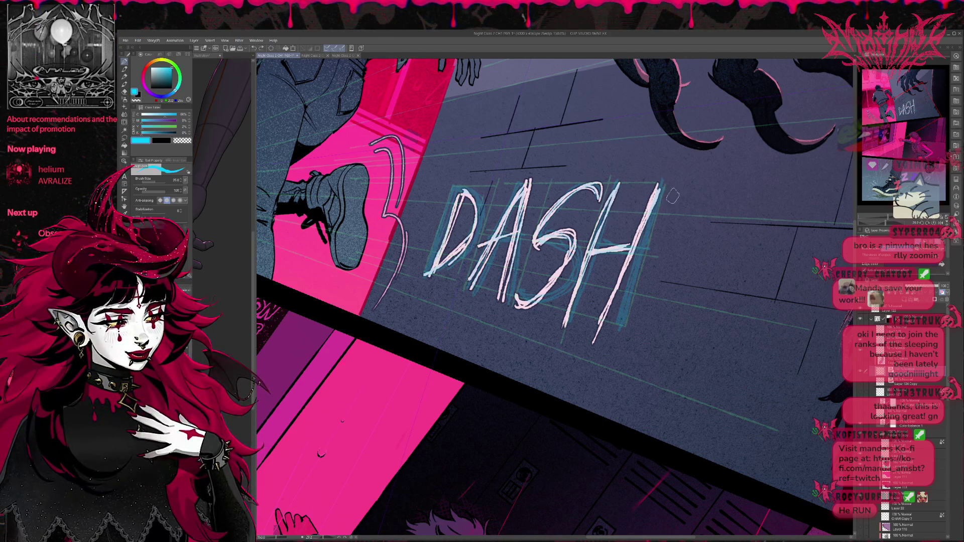
{"action": "key", "text": "bracketleft"}
{"action": "key", "text": "bracketleft"}
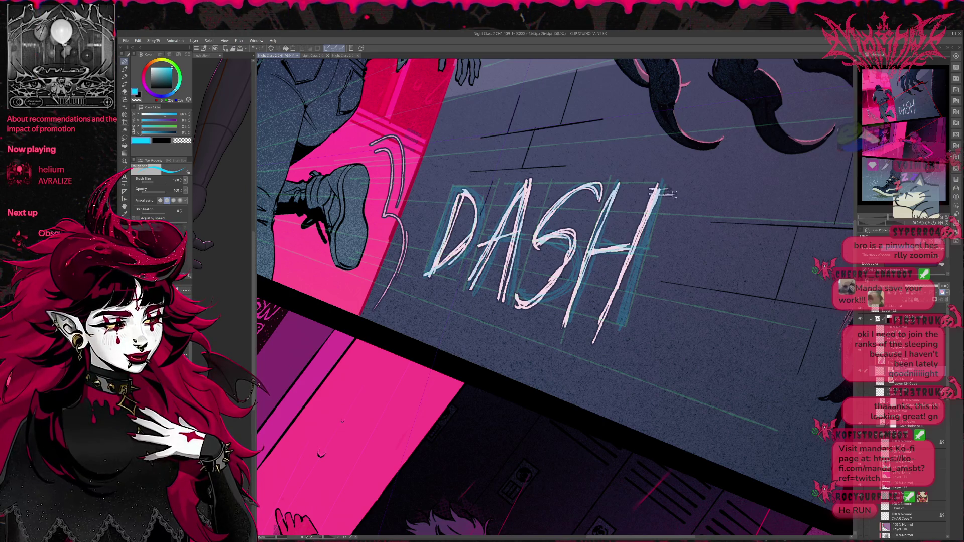
{"action": "left_click_drag", "start_coordinate": [652, 191], "coordinate": [676, 190]}
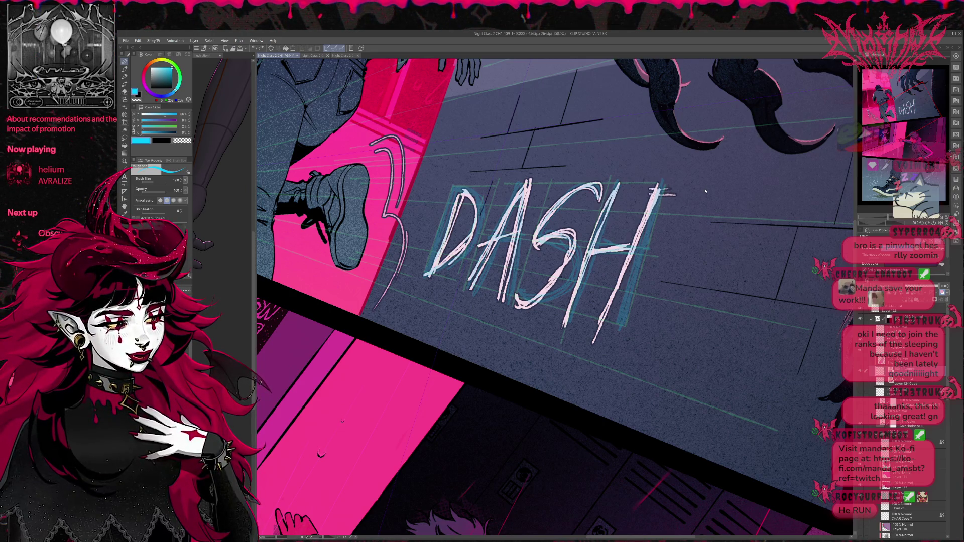
{"action": "left_click_drag", "start_coordinate": [652, 185], "coordinate": [685, 183]}
{"action": "mouse_move", "coordinate": [660, 190]}
{"action": "left_mouse_down"}
{"action": "mouse_move", "coordinate": [683, 191]}
{"action": "mouse_move", "coordinate": [682, 214]}
{"action": "mouse_move", "coordinate": [719, 213]}
{"action": "left_mouse_up"}
{"action": "left_click_drag", "start_coordinate": [634, 247], "coordinate": [674, 251]}
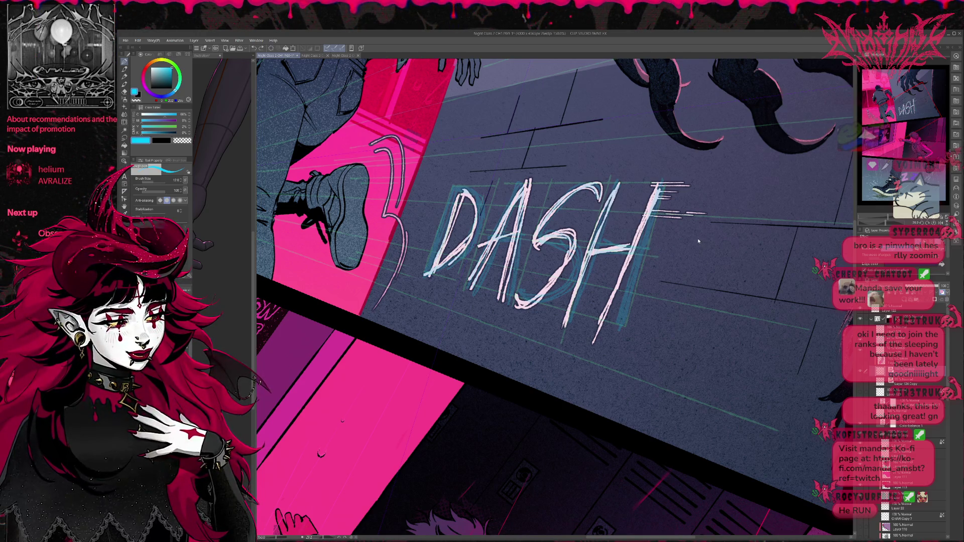
{"action": "mouse_move", "coordinate": [602, 322]}
{"action": "left_mouse_down"}
{"action": "mouse_move", "coordinate": [632, 319]}
{"action": "mouse_move", "coordinate": [619, 327]}
{"action": "left_mouse_up"}
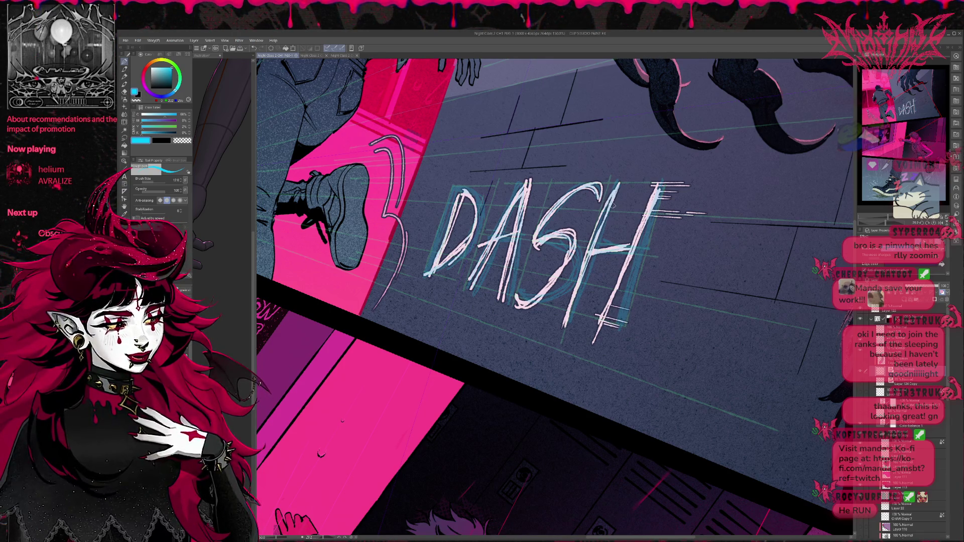
{"action": "left_click_drag", "start_coordinate": [557, 230], "coordinate": [591, 231]}
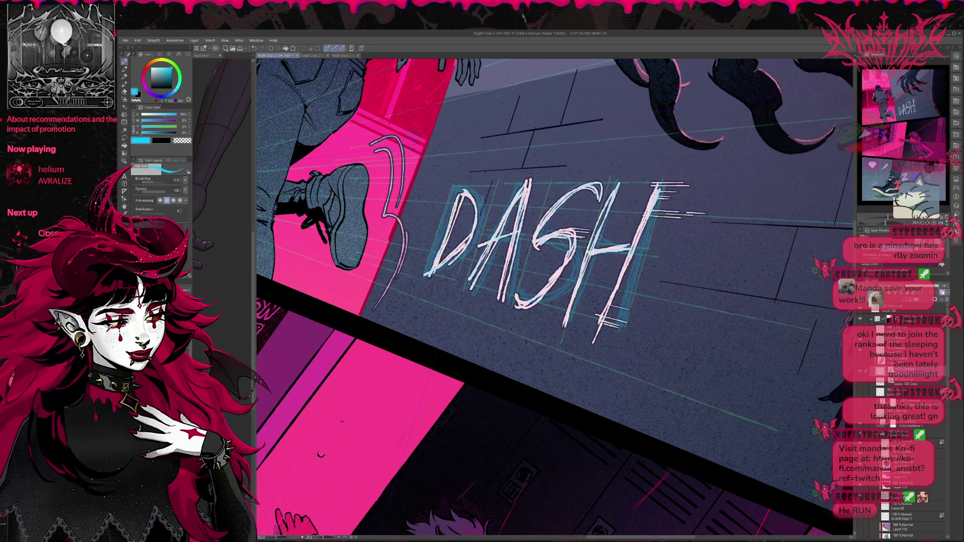
{"action": "left_click_drag", "start_coordinate": [561, 288], "coordinate": [539, 302]}
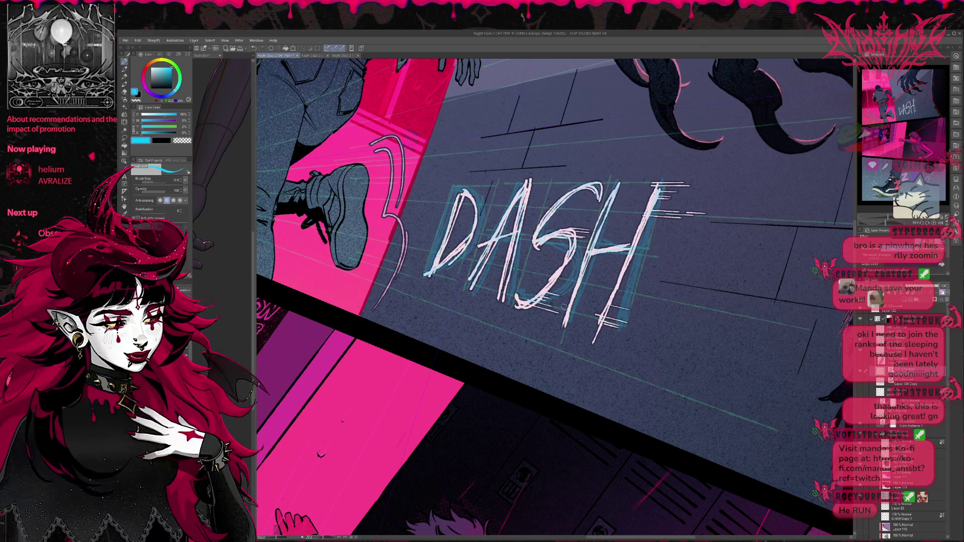
{"action": "key", "text": "ctrl+z"}
{"action": "key", "text": "ctrl+z"}
{"action": "key", "text": "ctrl+z"}
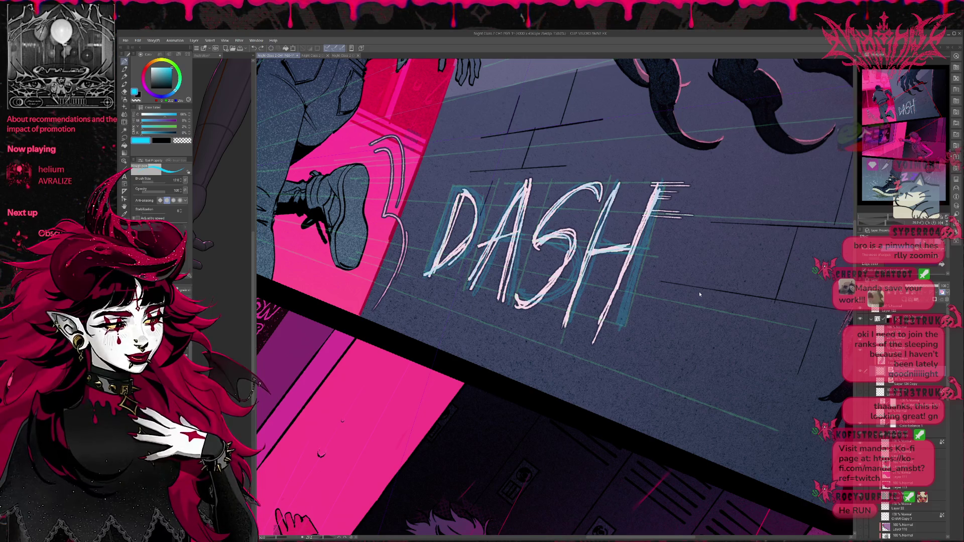
{"action": "key", "text": "ctrl+z"}
{"action": "key", "text": "ctrl+z"}
{"action": "key", "text": "ctrl+z"}
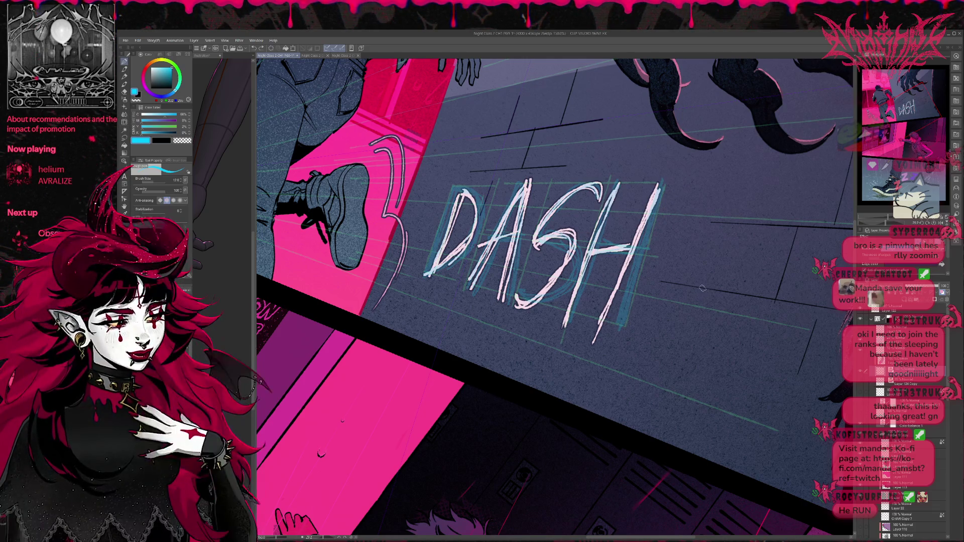
{"action": "left_click", "coordinate": [863, 372]}
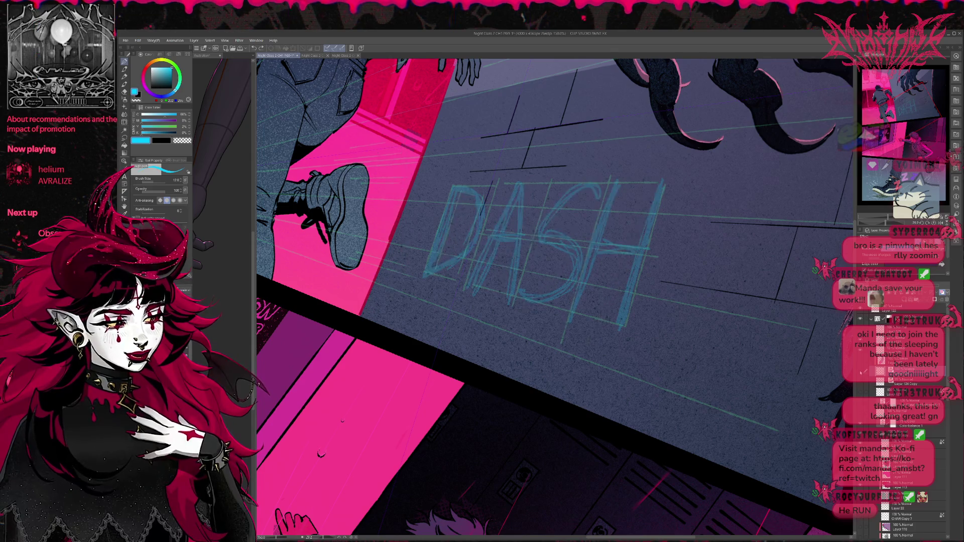
- Show the white lettering layer and erase the white D, A and S
{"action": "left_click", "coordinate": [863, 372]}
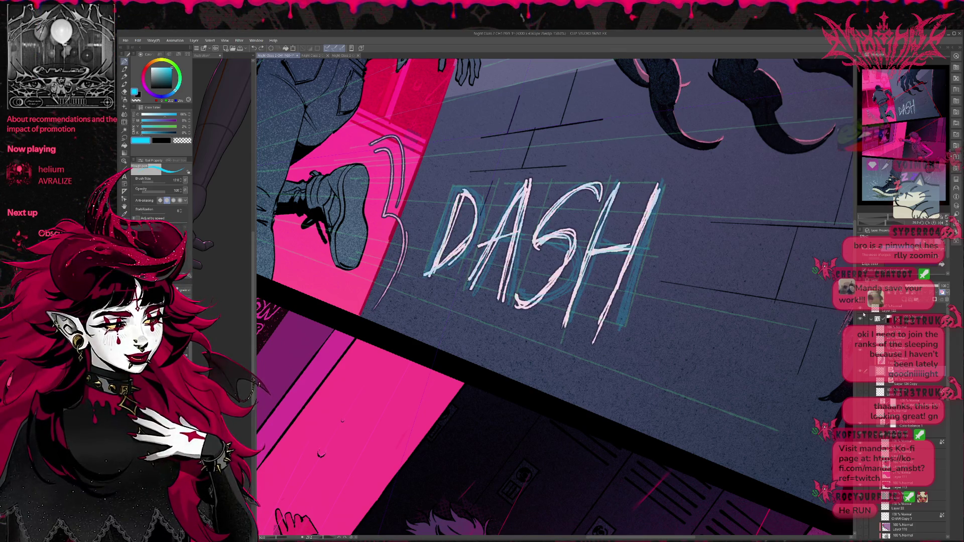
{"action": "key", "text": "e"}
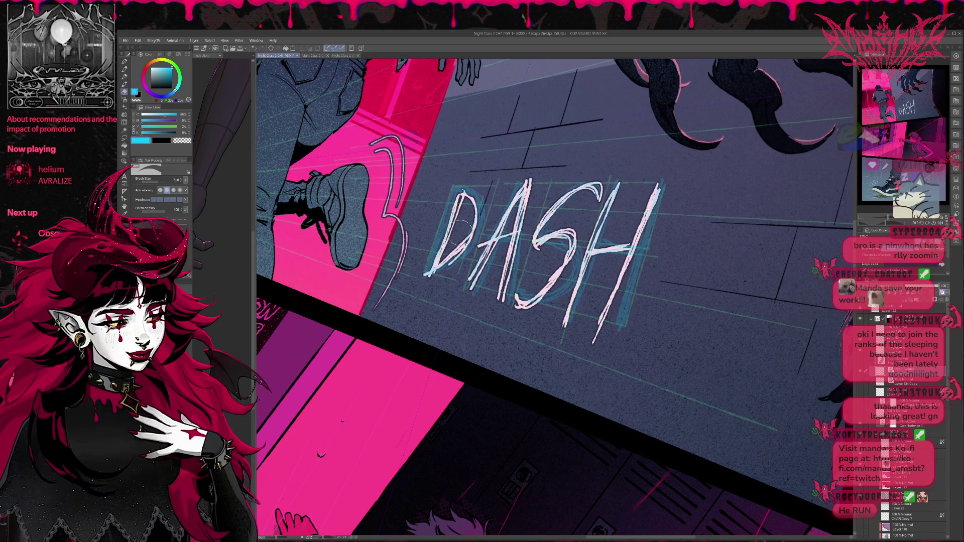
{"action": "left_click_drag", "start_coordinate": [469, 194], "coordinate": [422, 276]}
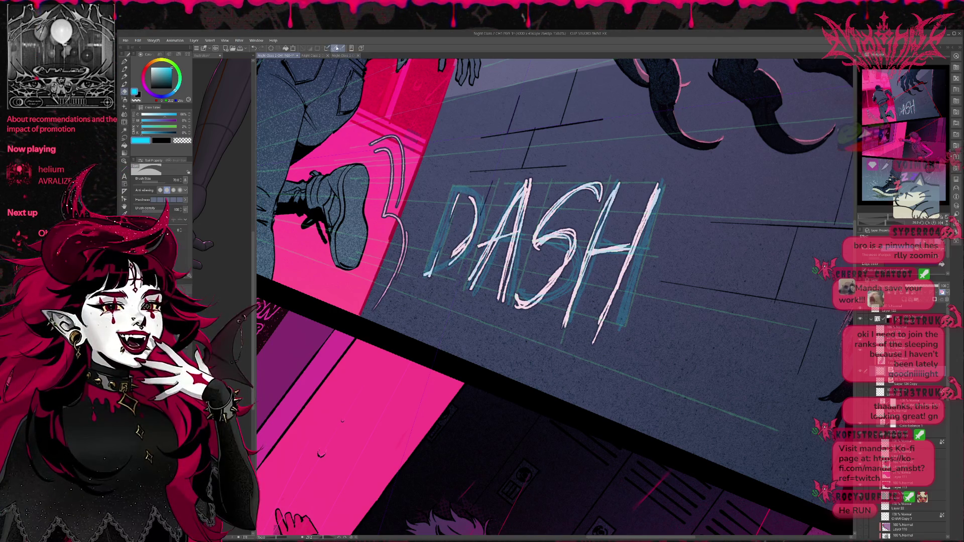
{"action": "mouse_move", "coordinate": [446, 224]}
{"action": "left_mouse_down"}
{"action": "mouse_move", "coordinate": [475, 261]}
{"action": "mouse_move", "coordinate": [522, 281]}
{"action": "mouse_move", "coordinate": [502, 302]}
{"action": "mouse_move", "coordinate": [597, 225]}
{"action": "mouse_move", "coordinate": [592, 345]}
{"action": "mouse_move", "coordinate": [651, 189]}
{"action": "left_mouse_up"}
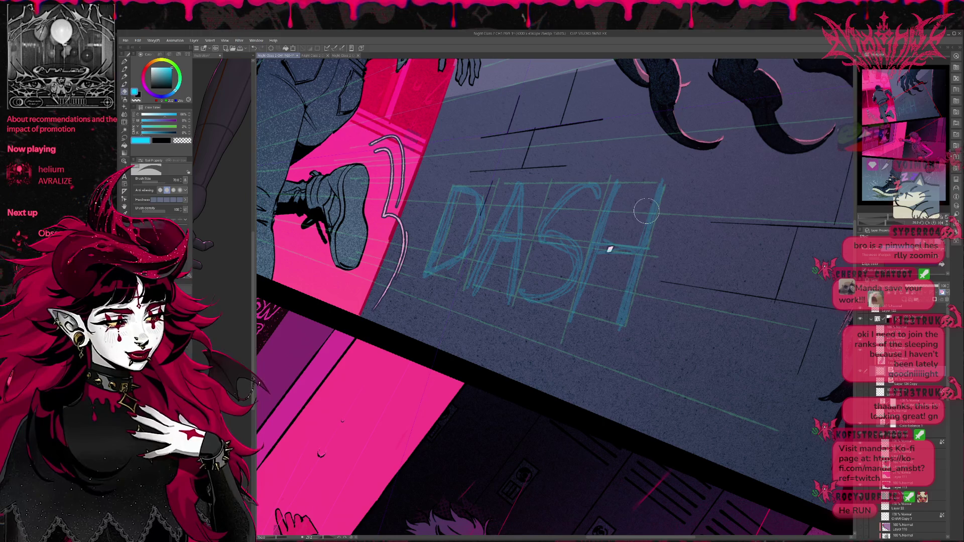
- Hand-letter RUNS in white over the cleared wall area
{"action": "key", "text": "p"}
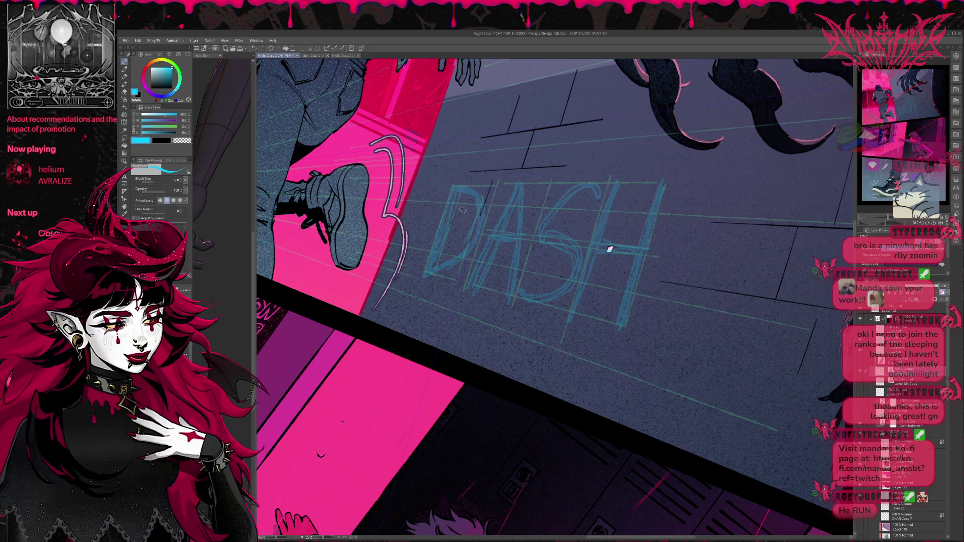
{"action": "mouse_move", "coordinate": [462, 187]}
{"action": "left_mouse_down"}
{"action": "mouse_move", "coordinate": [433, 273]}
{"action": "mouse_move", "coordinate": [466, 283]}
{"action": "left_mouse_up"}
{"action": "left_click_drag", "start_coordinate": [454, 221], "coordinate": [429, 289]}
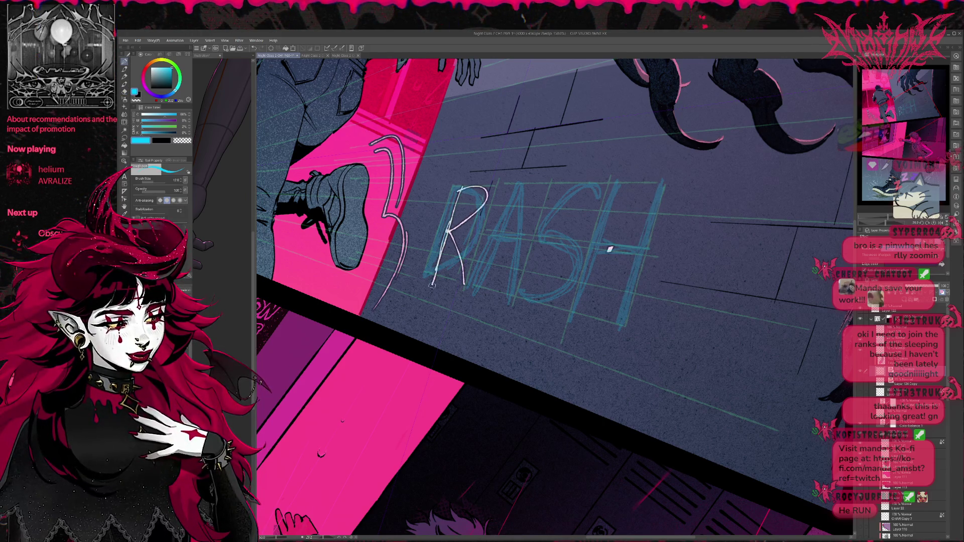
{"action": "left_click_drag", "start_coordinate": [459, 190], "coordinate": [431, 287]}
{"action": "mouse_move", "coordinate": [504, 187]}
{"action": "left_mouse_down"}
{"action": "mouse_move", "coordinate": [517, 185]}
{"action": "mouse_move", "coordinate": [497, 289]}
{"action": "mouse_move", "coordinate": [552, 183]}
{"action": "mouse_move", "coordinate": [569, 301]}
{"action": "left_mouse_up"}
{"action": "mouse_move", "coordinate": [655, 191]}
{"action": "left_mouse_down"}
{"action": "mouse_move", "coordinate": [595, 230]}
{"action": "mouse_move", "coordinate": [571, 317]}
{"action": "left_mouse_up"}
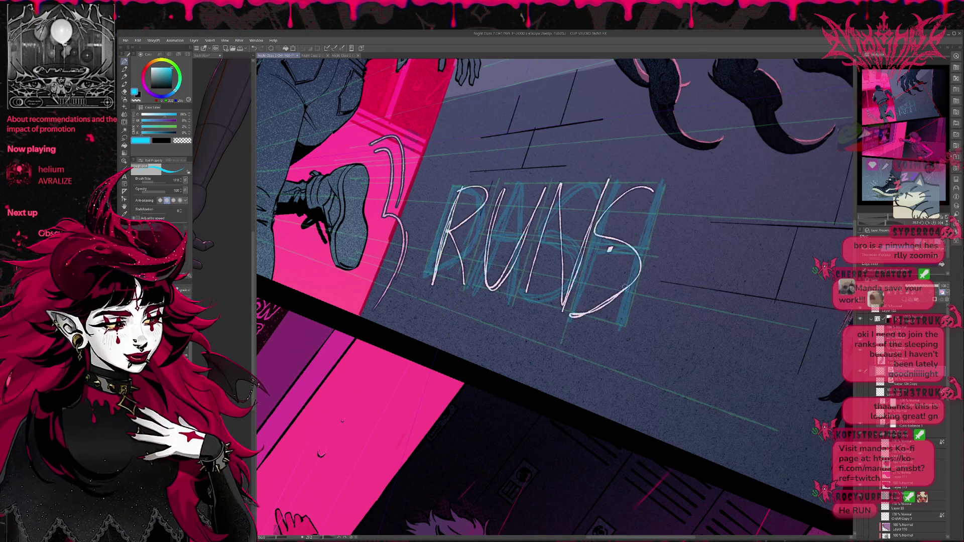
{"action": "left_click_drag", "start_coordinate": [635, 281], "coordinate": [656, 193]}
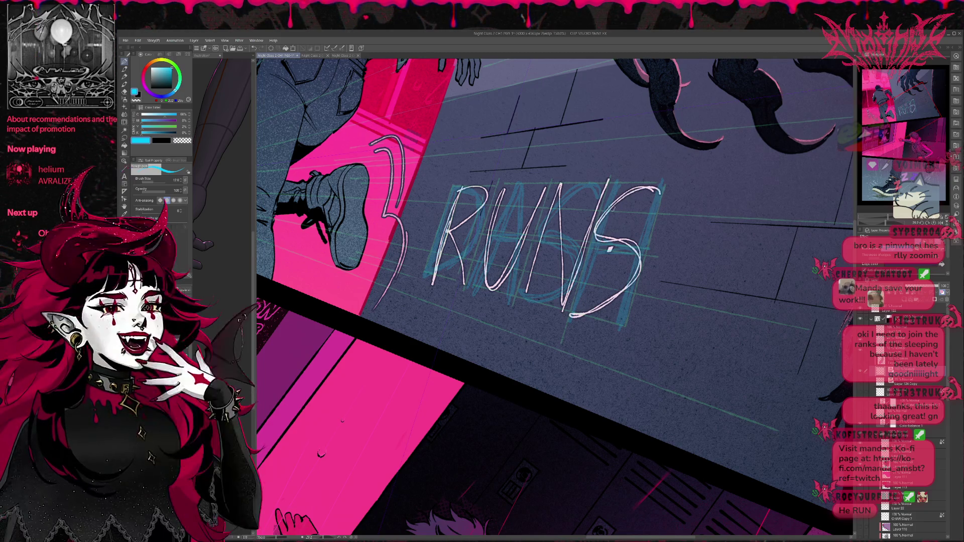
- Erase the R and U, then letter a smaller white DASH left of the sketch
{"action": "key", "text": "e"}
{"action": "mouse_move", "coordinate": [502, 193]}
{"action": "left_mouse_down"}
{"action": "mouse_move", "coordinate": [451, 241]}
{"action": "mouse_move", "coordinate": [562, 236]}
{"action": "mouse_move", "coordinate": [557, 211]}
{"action": "mouse_move", "coordinate": [592, 224]}
{"action": "mouse_move", "coordinate": [637, 195]}
{"action": "mouse_move", "coordinate": [627, 251]}
{"action": "mouse_move", "coordinate": [578, 313]}
{"action": "left_mouse_up"}
{"action": "key", "text": "p"}
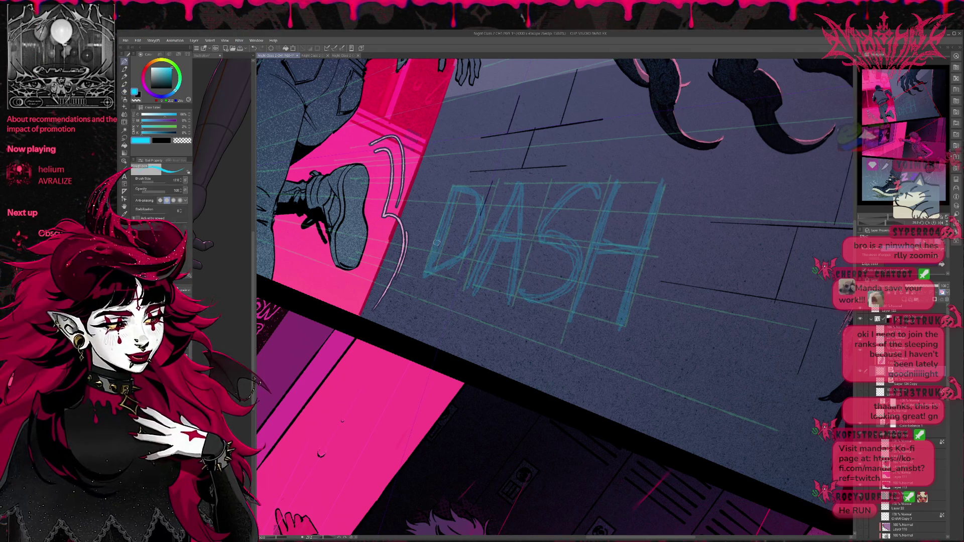
{"action": "mouse_move", "coordinate": [442, 229]}
{"action": "left_mouse_down"}
{"action": "mouse_move", "coordinate": [425, 277]}
{"action": "mouse_move", "coordinate": [441, 227]}
{"action": "left_mouse_up"}
{"action": "mouse_move", "coordinate": [424, 275]}
{"action": "left_mouse_down"}
{"action": "mouse_move", "coordinate": [457, 229]}
{"action": "mouse_move", "coordinate": [426, 275]}
{"action": "left_mouse_up"}
{"action": "key", "text": "ctrl+z"}
{"action": "key", "text": "ctrl+z"}
{"action": "mouse_move", "coordinate": [441, 228]}
{"action": "left_mouse_down"}
{"action": "mouse_move", "coordinate": [450, 247]}
{"action": "mouse_move", "coordinate": [429, 274]}
{"action": "mouse_move", "coordinate": [472, 209]}
{"action": "mouse_move", "coordinate": [469, 282]}
{"action": "left_mouse_up"}
{"action": "left_click_drag", "start_coordinate": [455, 259], "coordinate": [469, 248]}
{"action": "mouse_move", "coordinate": [513, 209]}
{"action": "left_mouse_down"}
{"action": "mouse_move", "coordinate": [466, 280]}
{"action": "mouse_move", "coordinate": [489, 297]}
{"action": "left_mouse_up"}
{"action": "left_click_drag", "start_coordinate": [546, 199], "coordinate": [505, 303]}
{"action": "left_click_drag", "start_coordinate": [502, 257], "coordinate": [529, 246]}
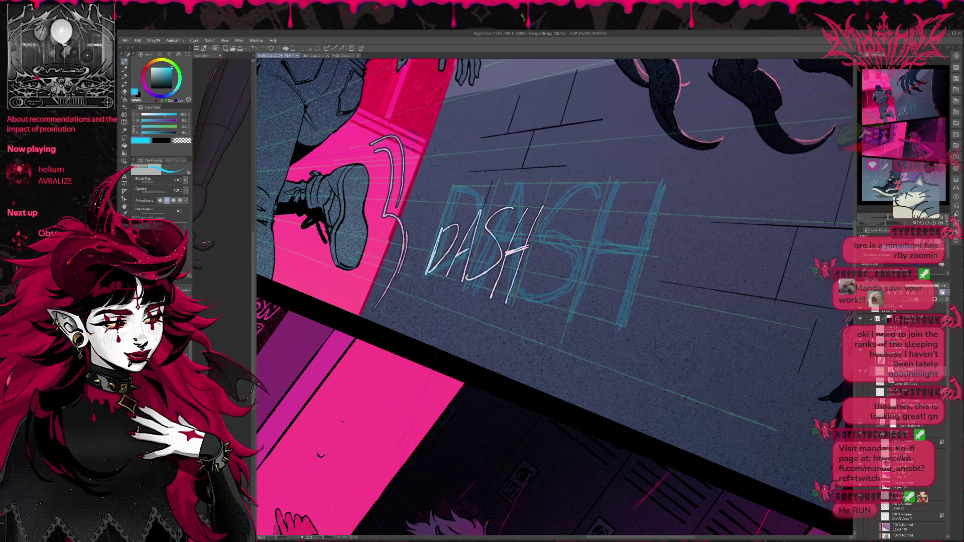
- Compare against the blue sketch, erase part of the D, and re-letter RUNS in white
{"action": "left_click", "coordinate": [860, 351]}
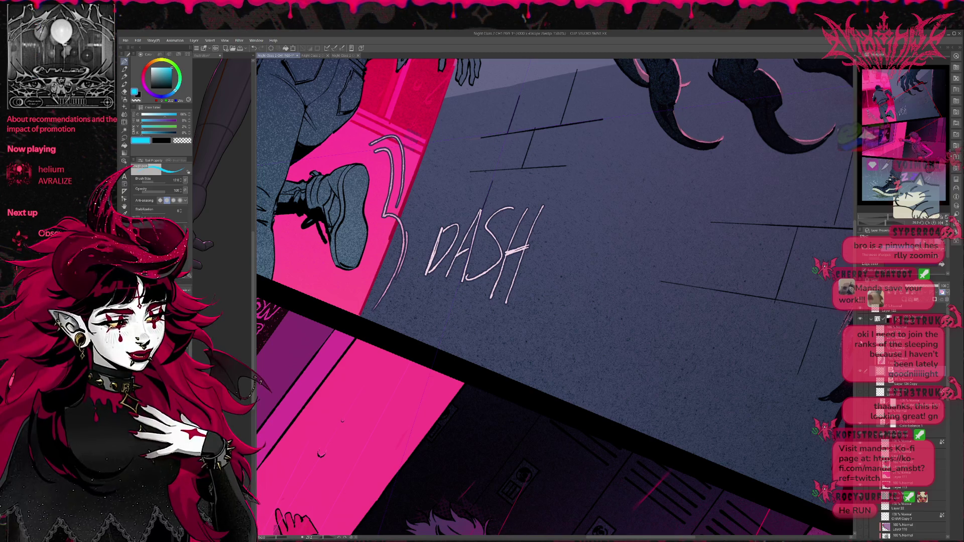
{"action": "left_click", "coordinate": [859, 351]}
{"action": "key", "text": "e"}
{"action": "mouse_move", "coordinate": [441, 271]}
{"action": "left_mouse_down"}
{"action": "mouse_move", "coordinate": [480, 210]}
{"action": "mouse_move", "coordinate": [489, 251]}
{"action": "mouse_move", "coordinate": [513, 272]}
{"action": "left_mouse_up"}
{"action": "key", "text": "p"}
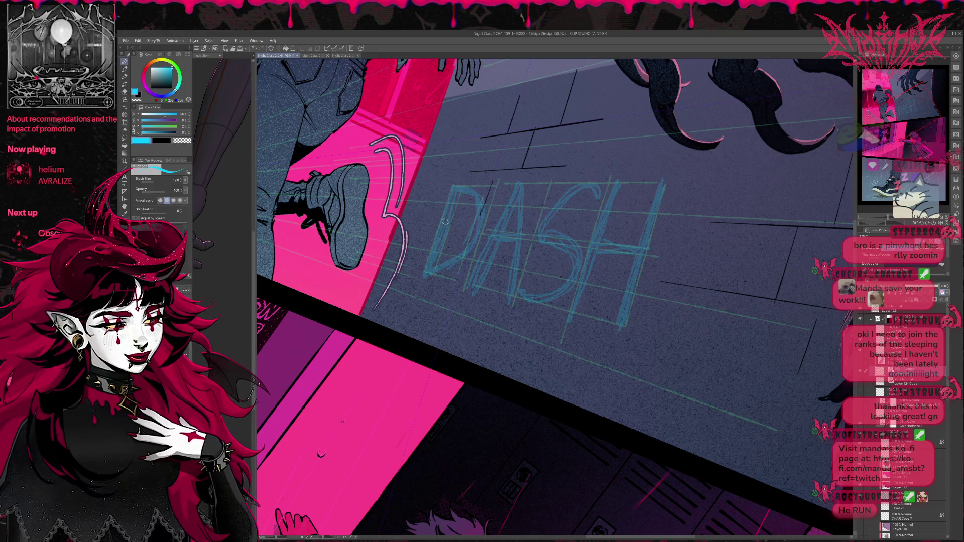
{"action": "left_click_drag", "start_coordinate": [443, 221], "coordinate": [424, 281]}
{"action": "key", "text": "ctrl+z"}
{"action": "mouse_move", "coordinate": [443, 221]}
{"action": "left_mouse_down"}
{"action": "mouse_move", "coordinate": [424, 282]}
{"action": "mouse_move", "coordinate": [431, 257]}
{"action": "mouse_move", "coordinate": [447, 288]}
{"action": "left_mouse_up"}
{"action": "left_click_drag", "start_coordinate": [458, 229], "coordinate": [483, 224]}
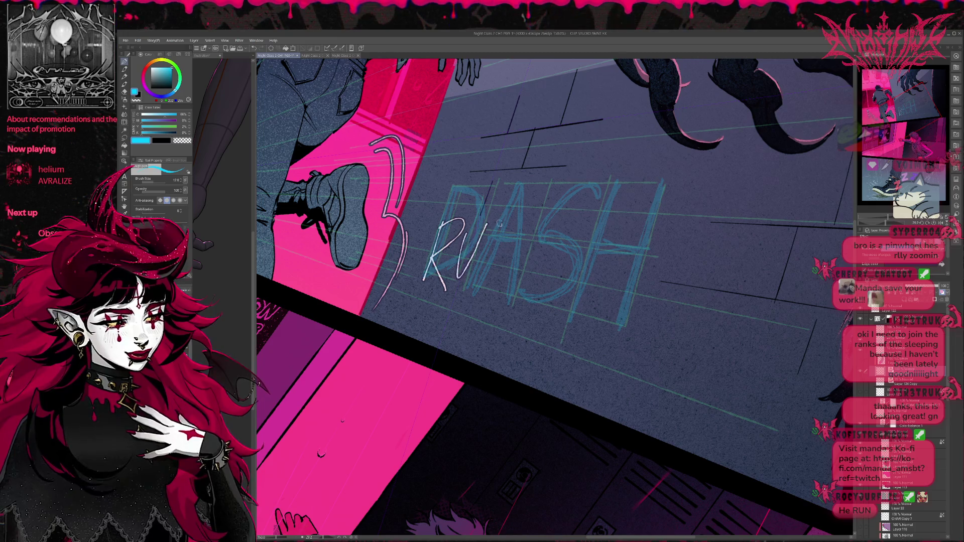
{"action": "mouse_move", "coordinate": [481, 294]}
{"action": "left_mouse_down"}
{"action": "mouse_move", "coordinate": [520, 213]}
{"action": "mouse_move", "coordinate": [504, 293]}
{"action": "left_mouse_up"}
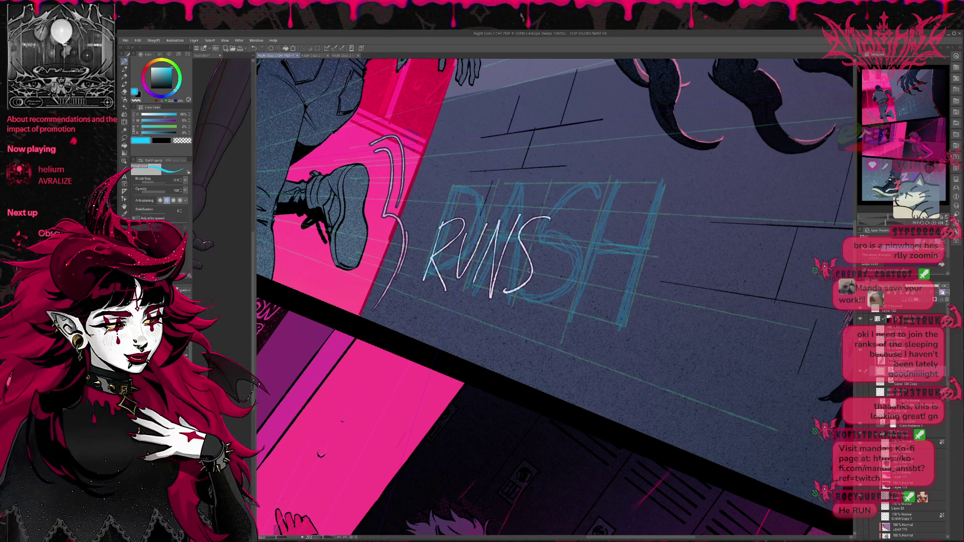
{"action": "mouse_move", "coordinate": [441, 228]}
{"action": "left_mouse_down"}
{"action": "mouse_move", "coordinate": [522, 243]}
{"action": "mouse_move", "coordinate": [537, 261]}
{"action": "mouse_move", "coordinate": [572, 266]}
{"action": "mouse_move", "coordinate": [597, 302]}
{"action": "left_mouse_up"}
{"action": "key", "text": "e"}
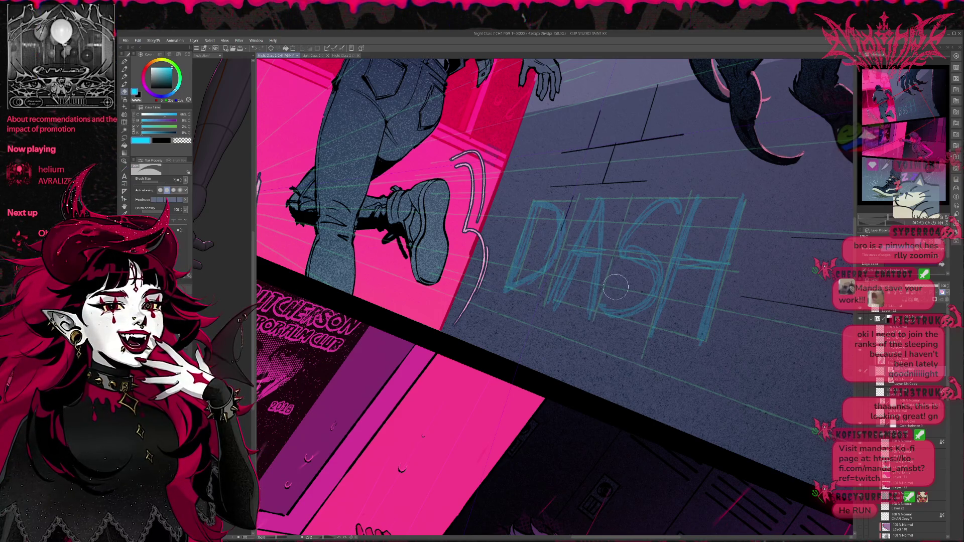
- Zoom out, pan to frame the panel, and erase the pink DASH from the left wall
{"action": "scroll", "coordinate": [529, 240], "scroll_direction": "down", "scroll_amount": 3}
{"action": "left_click_drag", "start_coordinate": [669, 221], "coordinate": [709, 248]}
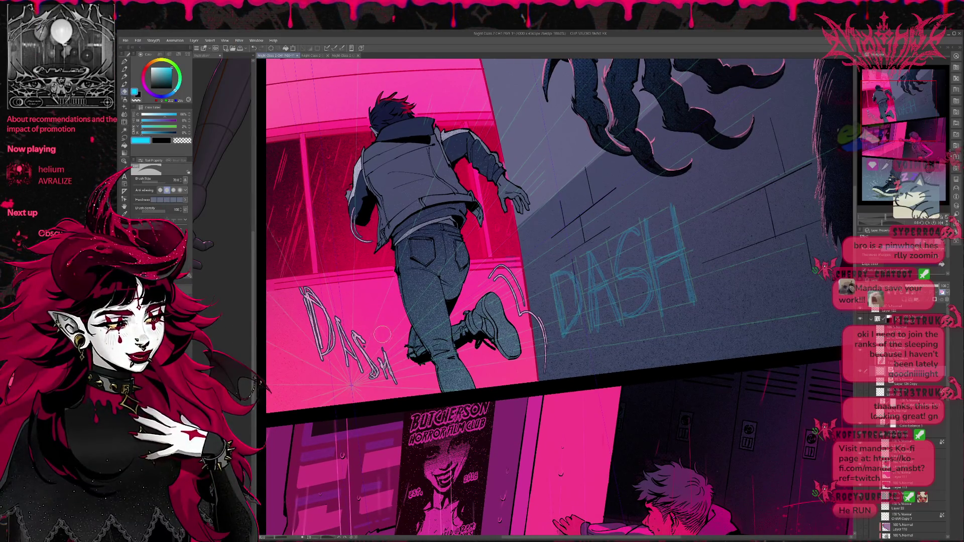
{"action": "mouse_move", "coordinate": [300, 289]}
{"action": "left_mouse_down"}
{"action": "mouse_move", "coordinate": [322, 346]}
{"action": "mouse_move", "coordinate": [327, 314]}
{"action": "mouse_move", "coordinate": [388, 384]}
{"action": "mouse_move", "coordinate": [336, 341]}
{"action": "mouse_move", "coordinate": [416, 333]}
{"action": "mouse_move", "coordinate": [604, 255]}
{"action": "left_mouse_up"}
{"action": "key", "text": "r"}
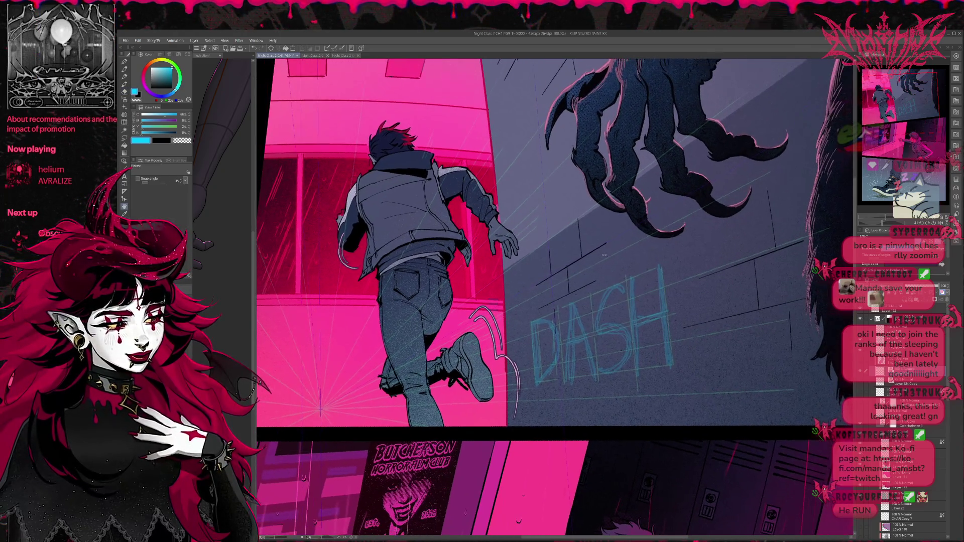
{"action": "key", "text": "p"}
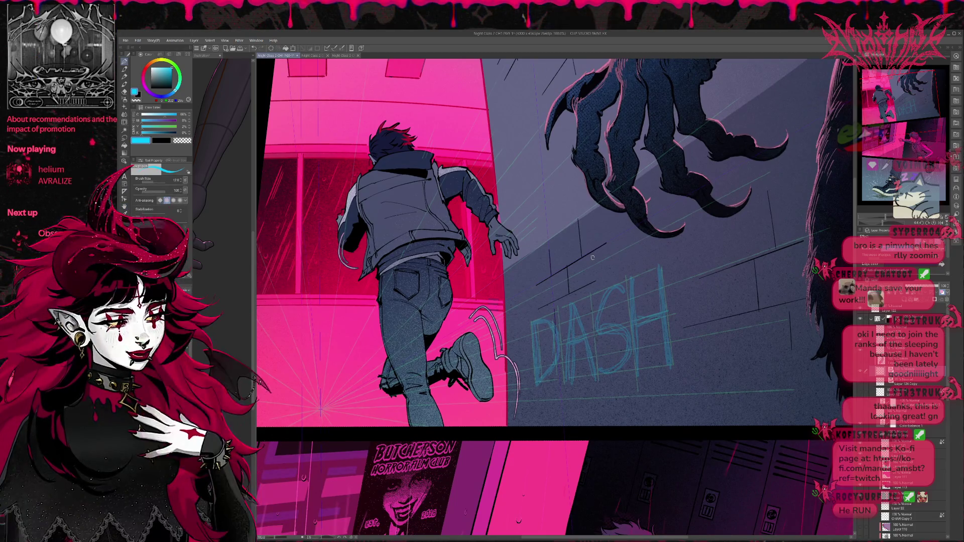
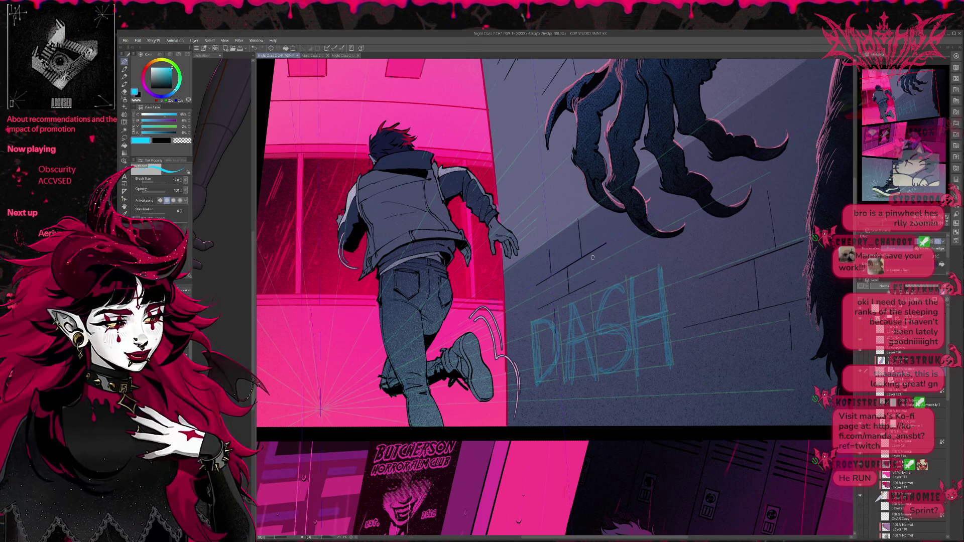
- Sketch rough white SRINT lettering with the Pen over the blue DASH sketch
{"action": "mouse_move", "coordinate": [544, 312]}
{"action": "left_mouse_down"}
{"action": "mouse_move", "coordinate": [536, 351]}
{"action": "mouse_move", "coordinate": [554, 341]}
{"action": "mouse_move", "coordinate": [541, 374]}
{"action": "left_mouse_up"}
{"action": "key", "text": "ctrl+z"}
{"action": "left_click_drag", "start_coordinate": [564, 308], "coordinate": [563, 373]}
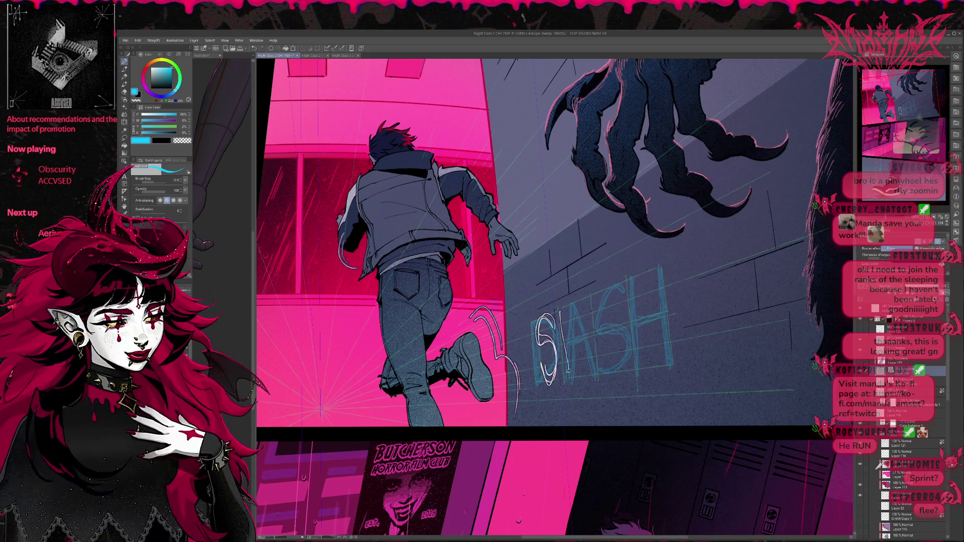
{"action": "left_click_drag", "start_coordinate": [561, 301], "coordinate": [583, 367]}
{"action": "mouse_move", "coordinate": [578, 299]}
{"action": "left_mouse_down"}
{"action": "mouse_move", "coordinate": [582, 364]}
{"action": "mouse_move", "coordinate": [591, 352]}
{"action": "mouse_move", "coordinate": [622, 374]}
{"action": "left_mouse_up"}
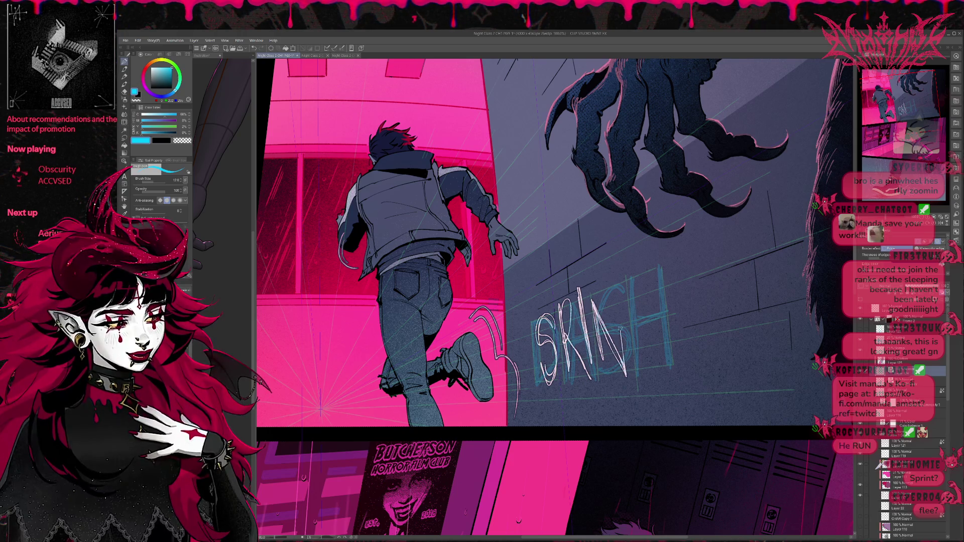
{"action": "left_click_drag", "start_coordinate": [611, 285], "coordinate": [625, 363]}
{"action": "left_click_drag", "start_coordinate": [617, 304], "coordinate": [619, 357]}
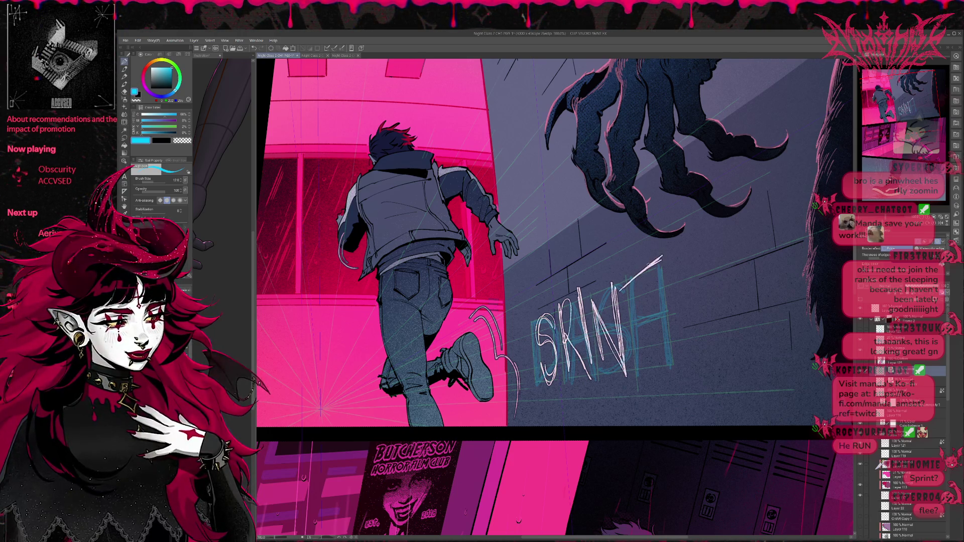
{"action": "left_click_drag", "start_coordinate": [642, 271], "coordinate": [644, 364]}
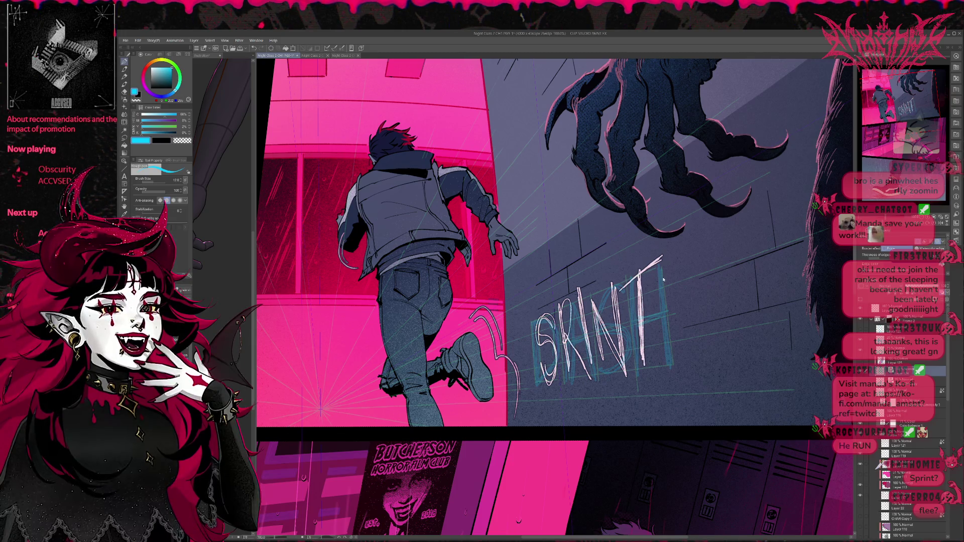
- Lasso the SRINT lettering, then shrink and straighten it beside the kicking foot
{"action": "key", "text": "ctrl+t"}
{"action": "left_click", "coordinate": [474, 444]}
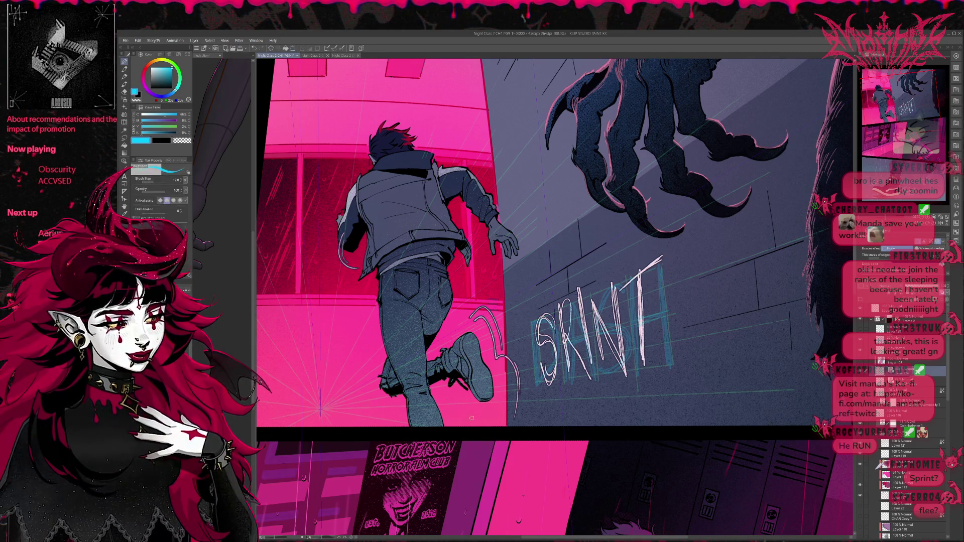
{"action": "left_click", "coordinate": [128, 135]}
{"action": "mouse_move", "coordinate": [579, 278]}
{"action": "left_mouse_down"}
{"action": "mouse_move", "coordinate": [597, 419]}
{"action": "mouse_move", "coordinate": [628, 231]}
{"action": "left_mouse_up"}
{"action": "key", "text": "ctrl+t"}
{"action": "mouse_move", "coordinate": [690, 241]}
{"action": "left_mouse_down"}
{"action": "mouse_move", "coordinate": [618, 301]}
{"action": "mouse_move", "coordinate": [577, 318]}
{"action": "mouse_move", "coordinate": [623, 297]}
{"action": "mouse_move", "coordinate": [575, 294]}
{"action": "mouse_move", "coordinate": [628, 283]}
{"action": "left_mouse_up"}
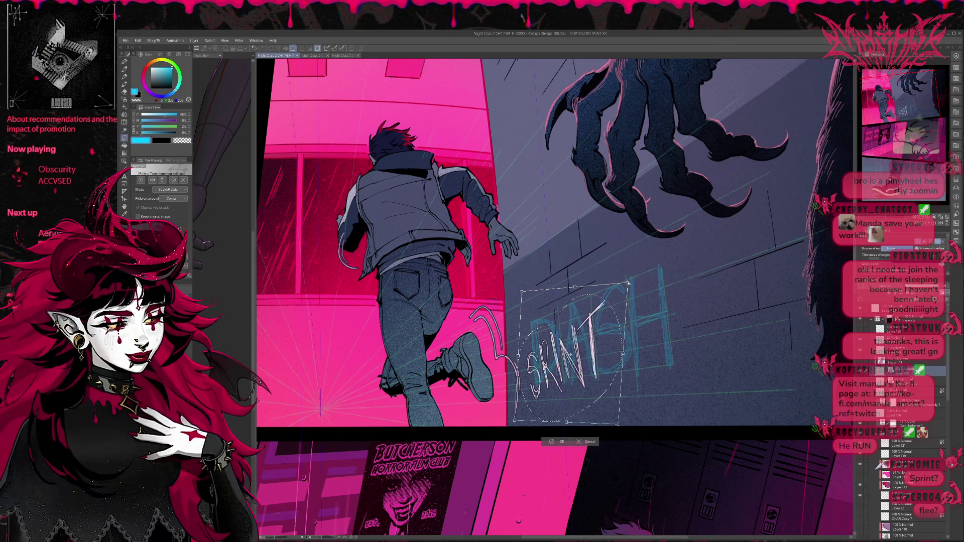
- Apply the scaled lettering, deselect, and erase most of the SRINT letters
{"action": "left_click", "coordinate": [555, 441]}
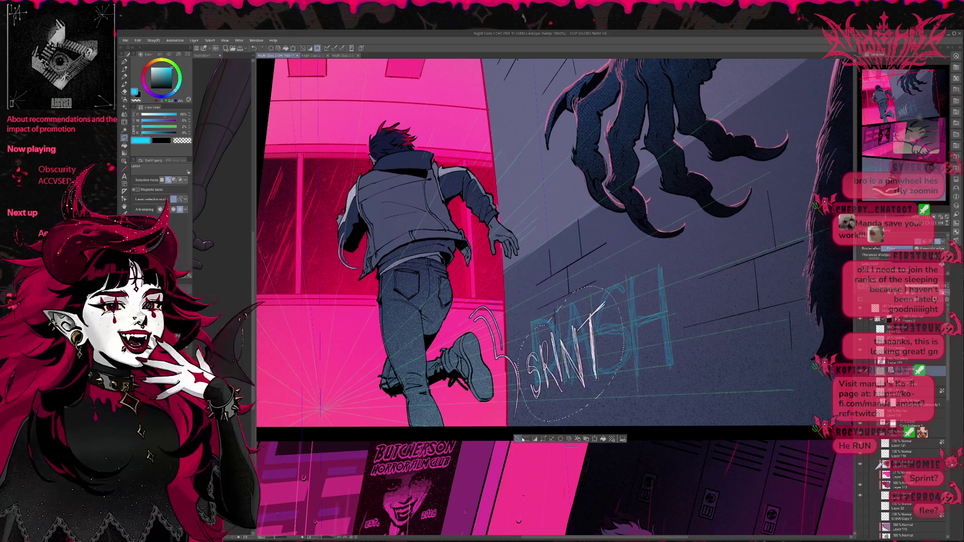
{"action": "key", "text": "ctrl+d"}
{"action": "key", "text": "e"}
{"action": "mouse_move", "coordinate": [539, 353]}
{"action": "left_mouse_down"}
{"action": "mouse_move", "coordinate": [552, 374]}
{"action": "mouse_move", "coordinate": [583, 308]}
{"action": "mouse_move", "coordinate": [593, 356]}
{"action": "mouse_move", "coordinate": [588, 394]}
{"action": "left_mouse_up"}
- Redraw the letters R, I and T after SP to spell SPRINT, then compare its visibility
{"action": "key", "text": "p"}
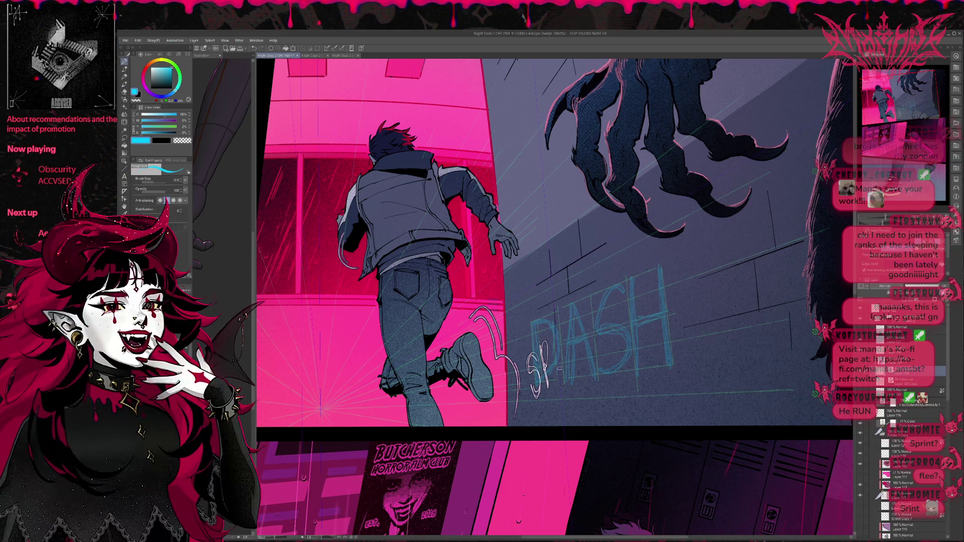
{"action": "mouse_move", "coordinate": [557, 349]}
{"action": "left_mouse_down"}
{"action": "mouse_move", "coordinate": [556, 388]}
{"action": "mouse_move", "coordinate": [557, 367]}
{"action": "mouse_move", "coordinate": [576, 381]}
{"action": "mouse_move", "coordinate": [556, 391]}
{"action": "mouse_move", "coordinate": [560, 369]}
{"action": "mouse_move", "coordinate": [576, 384]}
{"action": "left_mouse_up"}
{"action": "key", "text": "ctrl+z"}
{"action": "key", "text": "ctrl+z"}
{"action": "key", "text": "ctrl+z"}
{"action": "mouse_move", "coordinate": [572, 333]}
{"action": "left_mouse_down"}
{"action": "mouse_move", "coordinate": [578, 375]}
{"action": "mouse_move", "coordinate": [605, 383]}
{"action": "left_mouse_up"}
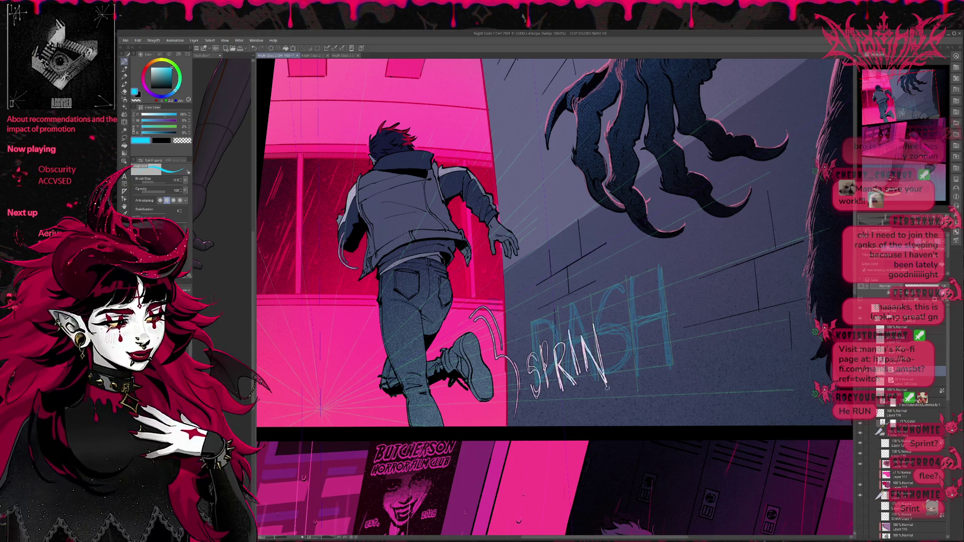
{"action": "mouse_move", "coordinate": [613, 309]}
{"action": "left_mouse_down"}
{"action": "mouse_move", "coordinate": [610, 377]}
{"action": "mouse_move", "coordinate": [626, 297]}
{"action": "left_mouse_up"}
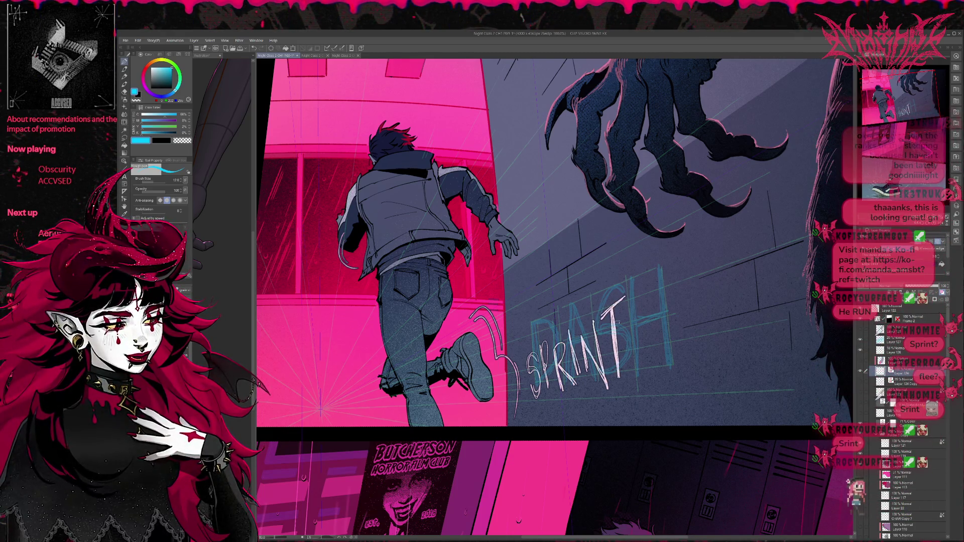
{"action": "left_click", "coordinate": [860, 370]}
{"action": "left_click", "coordinate": [860, 370]}
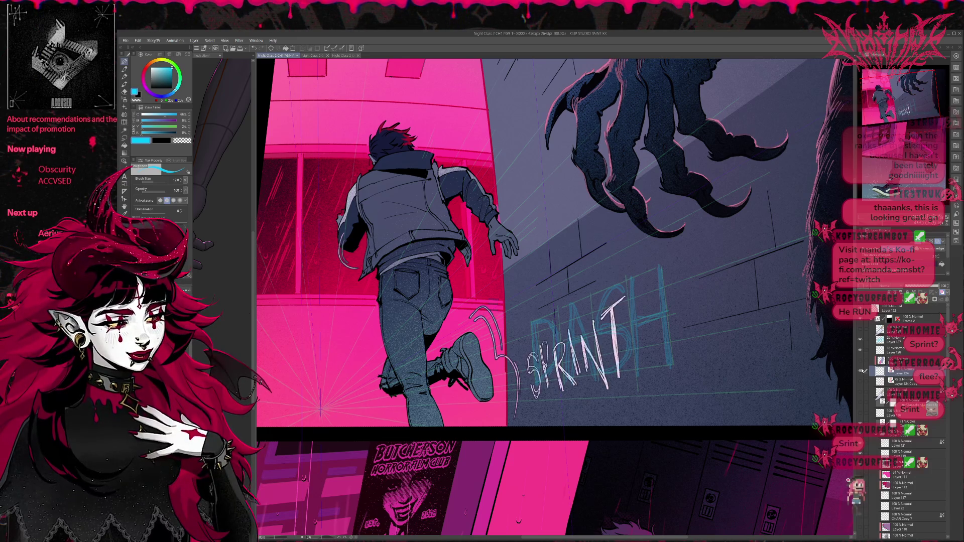
- Erase and redraw the S, then add a final S to spell SPRINTS
{"action": "key", "text": "e"}
{"action": "mouse_move", "coordinate": [539, 361]}
{"action": "left_mouse_down"}
{"action": "mouse_move", "coordinate": [527, 381]}
{"action": "mouse_move", "coordinate": [543, 401]}
{"action": "mouse_move", "coordinate": [530, 398]}
{"action": "mouse_move", "coordinate": [528, 374]}
{"action": "mouse_move", "coordinate": [541, 387]}
{"action": "left_mouse_up"}
{"action": "key", "text": "p"}
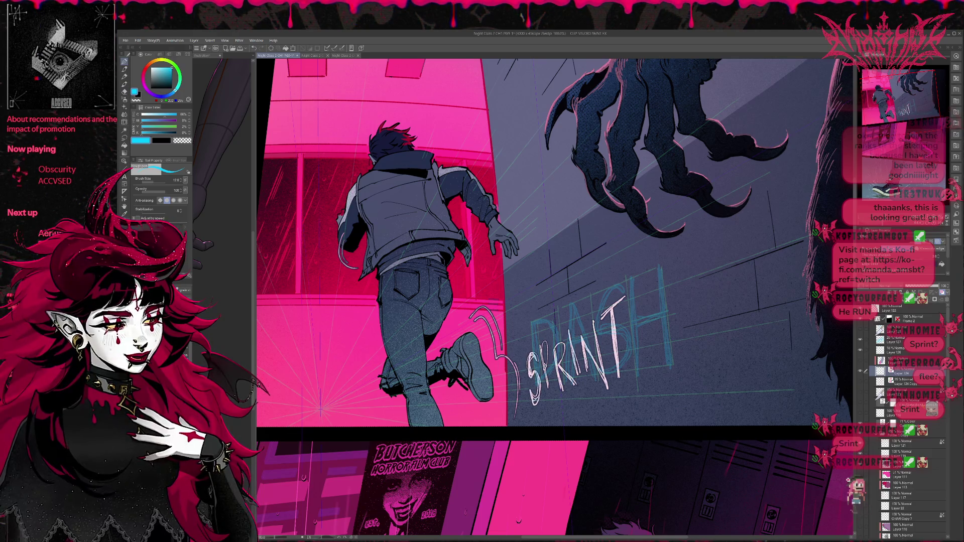
{"action": "left_click_drag", "start_coordinate": [543, 345], "coordinate": [540, 384]}
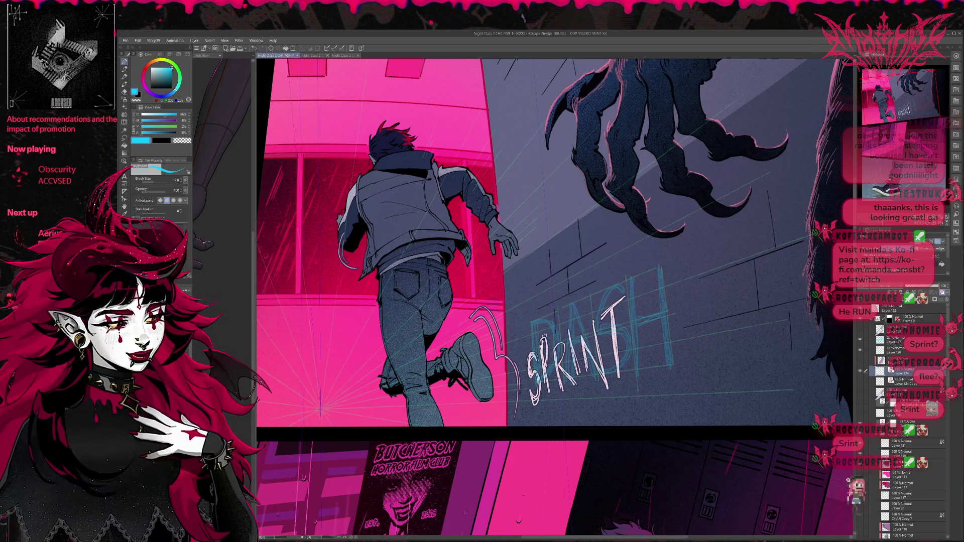
{"action": "left_click_drag", "start_coordinate": [629, 307], "coordinate": [627, 364]}
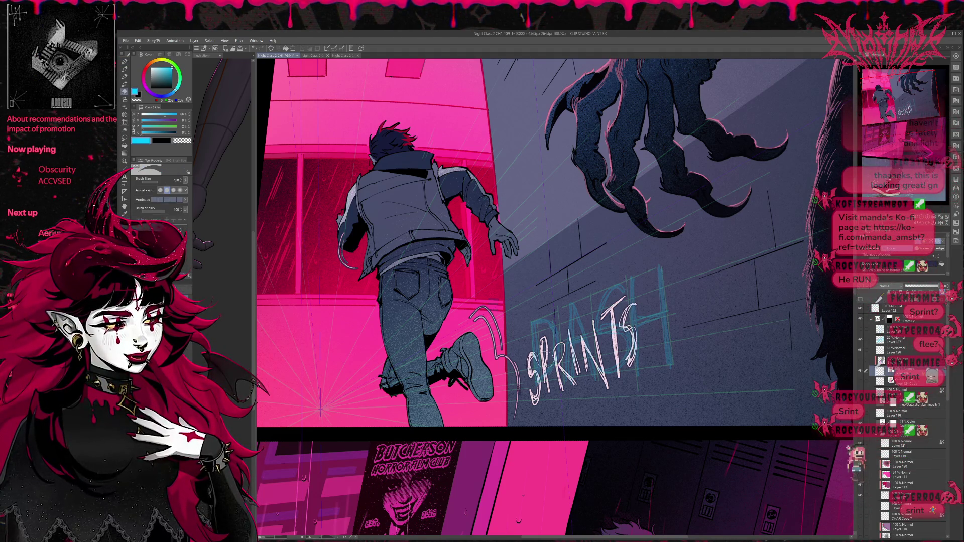
- Erase and redraw the leading S of SPRINTS, reworking its top
{"action": "key", "text": "e"}
{"action": "left_click_drag", "start_coordinate": [532, 354], "coordinate": [529, 400]}
{"action": "key", "text": "p"}
{"action": "mouse_move", "coordinate": [535, 342]}
{"action": "left_mouse_down"}
{"action": "mouse_move", "coordinate": [531, 402]}
{"action": "mouse_move", "coordinate": [539, 405]}
{"action": "left_mouse_up"}
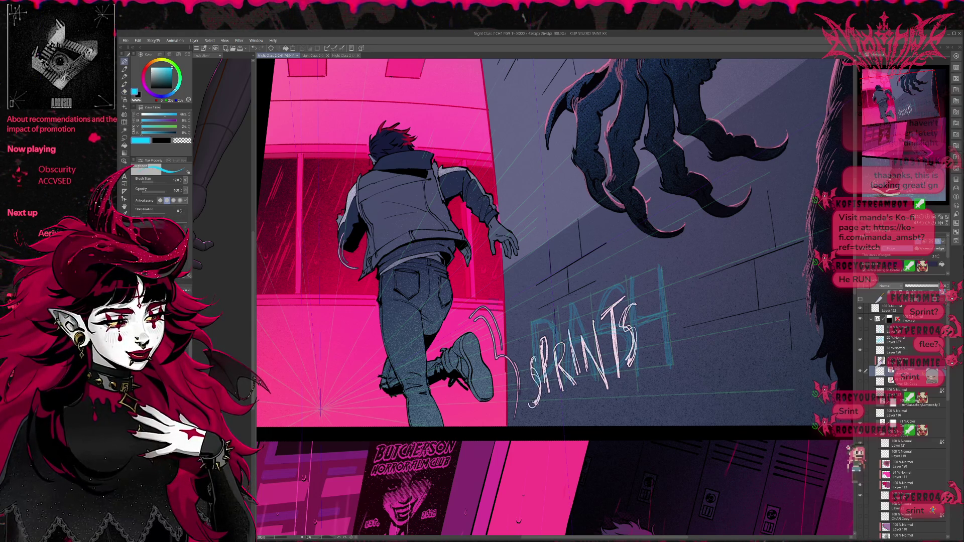
{"action": "key", "text": "e"}
{"action": "mouse_move", "coordinate": [527, 354]}
{"action": "left_mouse_down"}
{"action": "mouse_move", "coordinate": [542, 331]}
{"action": "mouse_move", "coordinate": [554, 347]}
{"action": "mouse_move", "coordinate": [547, 342]}
{"action": "mouse_move", "coordinate": [535, 382]}
{"action": "mouse_move", "coordinate": [533, 372]}
{"action": "mouse_move", "coordinate": [529, 412]}
{"action": "mouse_move", "coordinate": [534, 373]}
{"action": "left_mouse_up"}
- Rework the lower strokes of the final S in SPRINTS with the Eraser
{"action": "key", "text": "p"}
{"action": "key", "text": "e"}
{"action": "key", "text": "p"}
{"action": "key", "text": "e"}
{"action": "key", "text": "p"}
{"action": "key", "text": "e"}
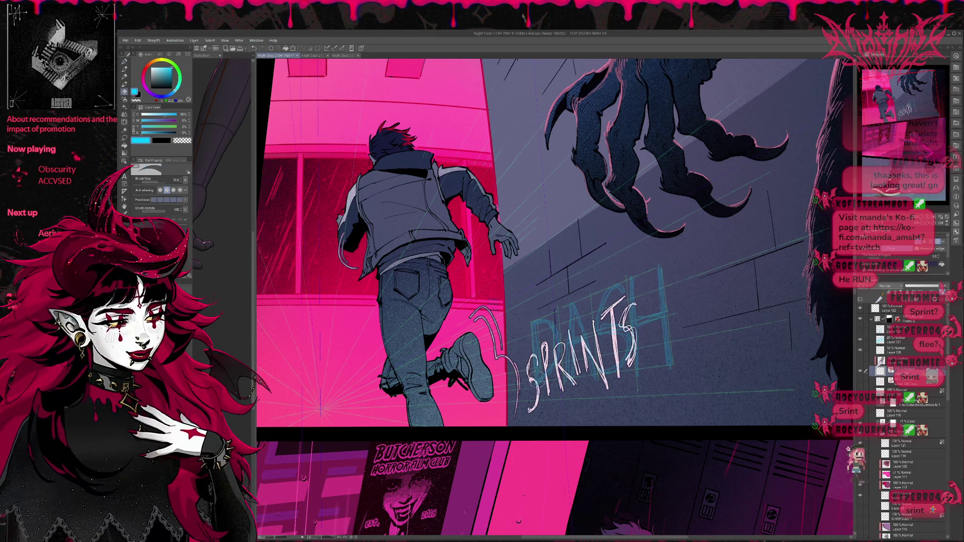
{"action": "key", "text": "ctrl+z"}
{"action": "key", "text": "ctrl+z"}
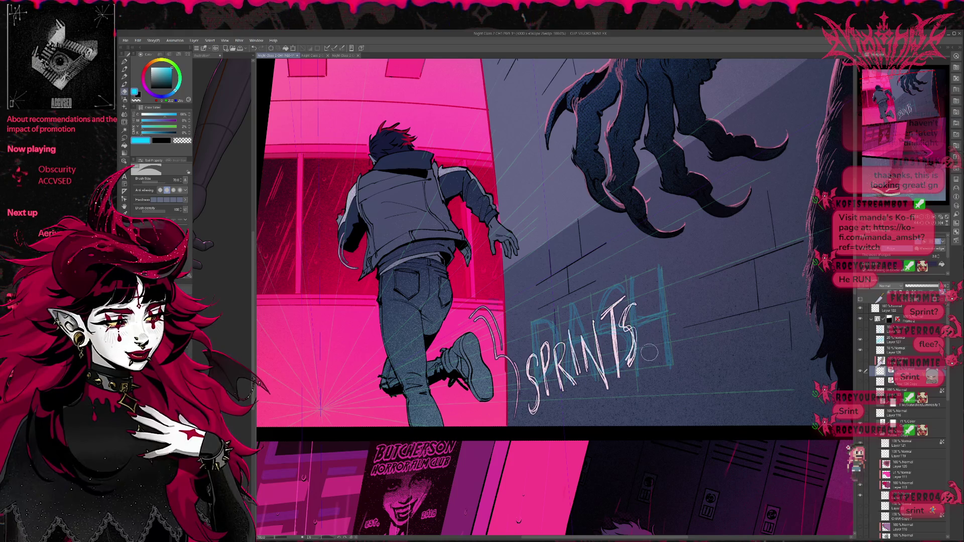
{"action": "key", "text": "p"}
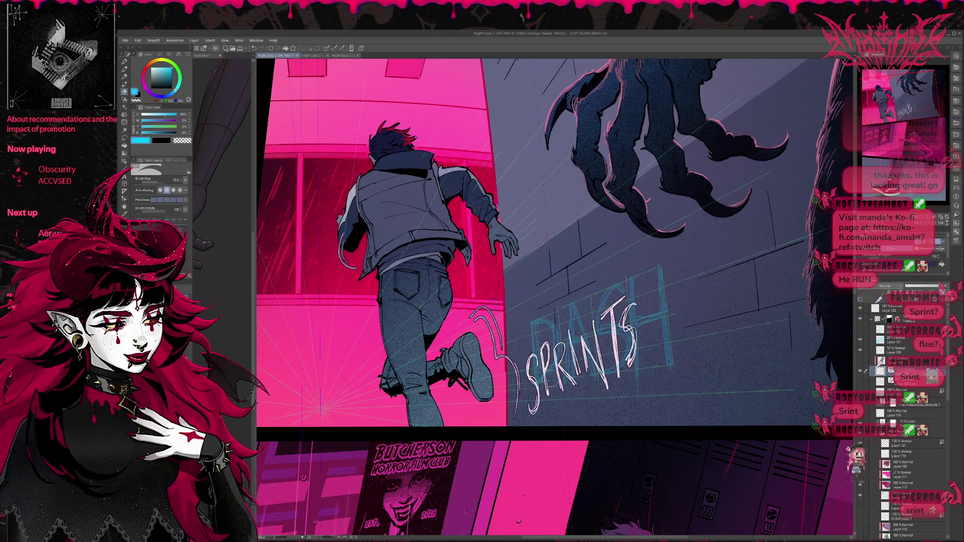
{"action": "key", "text": "p"}
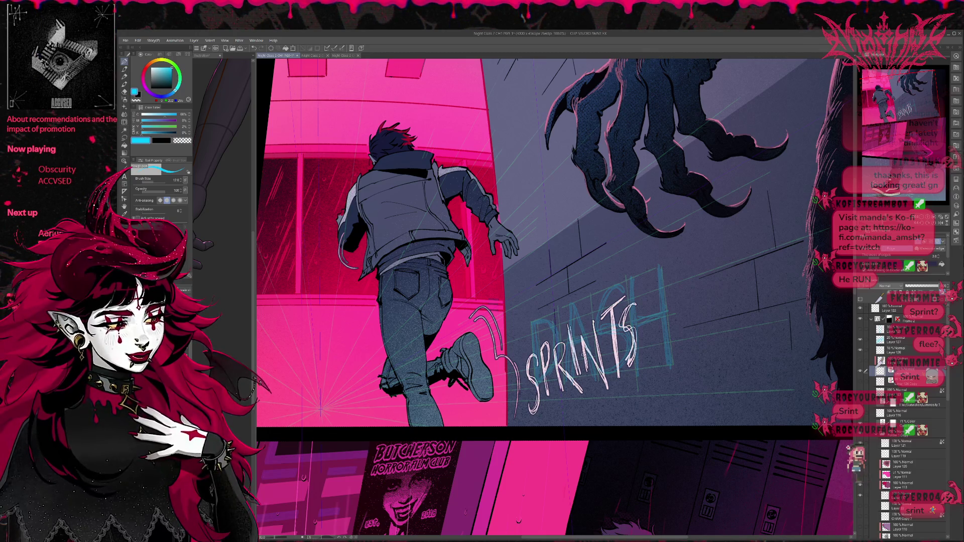
{"action": "key", "text": "e"}
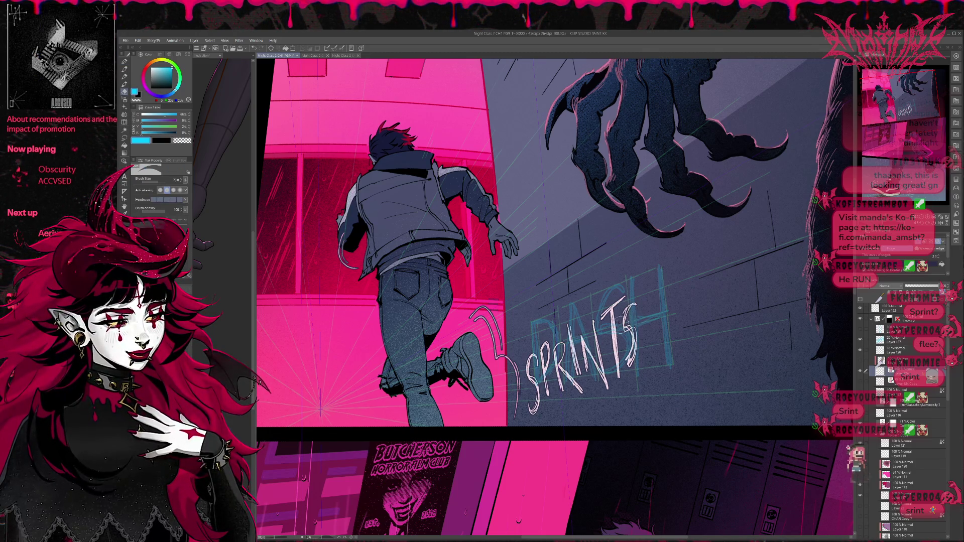
{"action": "key", "text": "p"}
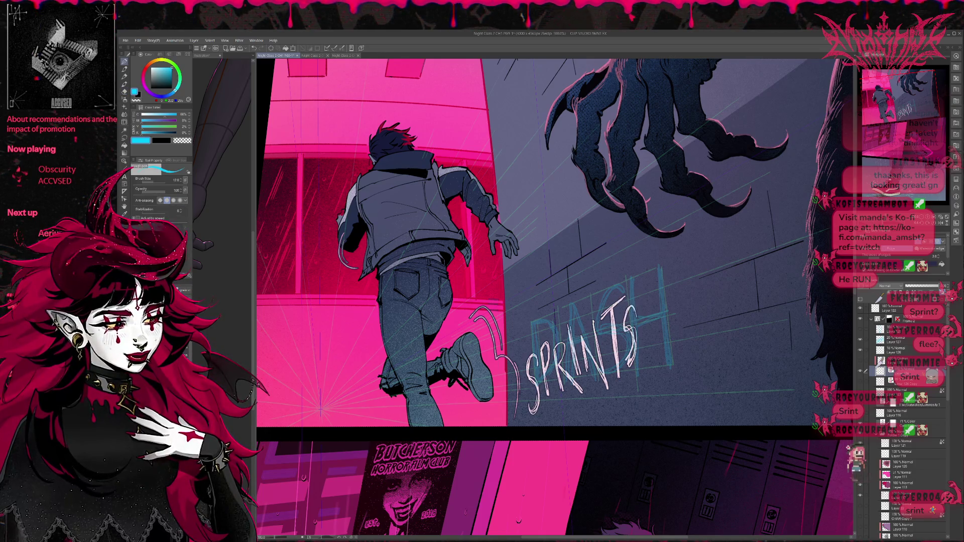
{"action": "key", "text": "e"}
{"action": "left_click_drag", "start_coordinate": [627, 334], "coordinate": [632, 370]}
- Erase the top of the final S, ready to redraw it with the Pen
{"action": "key", "text": "p"}
{"action": "key", "text": "e"}
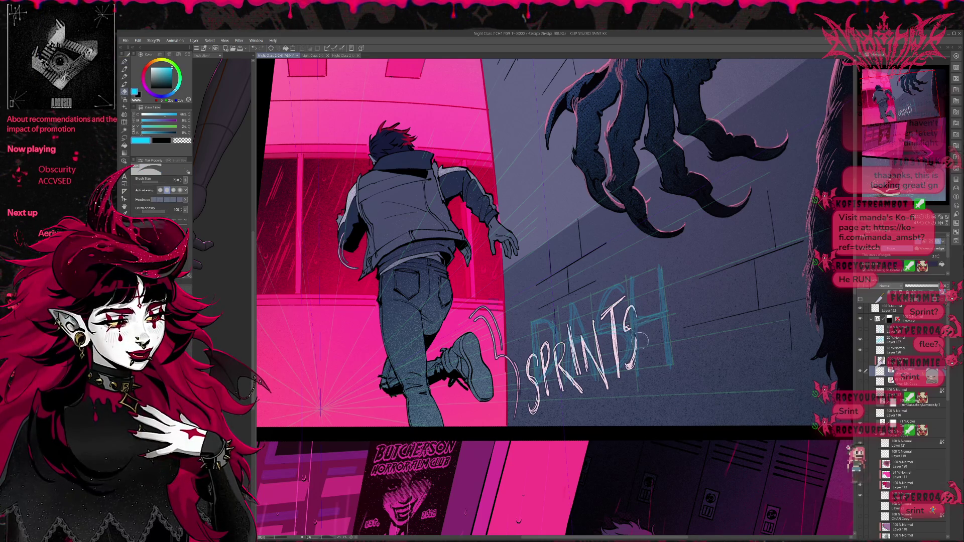
{"action": "key", "text": "p"}
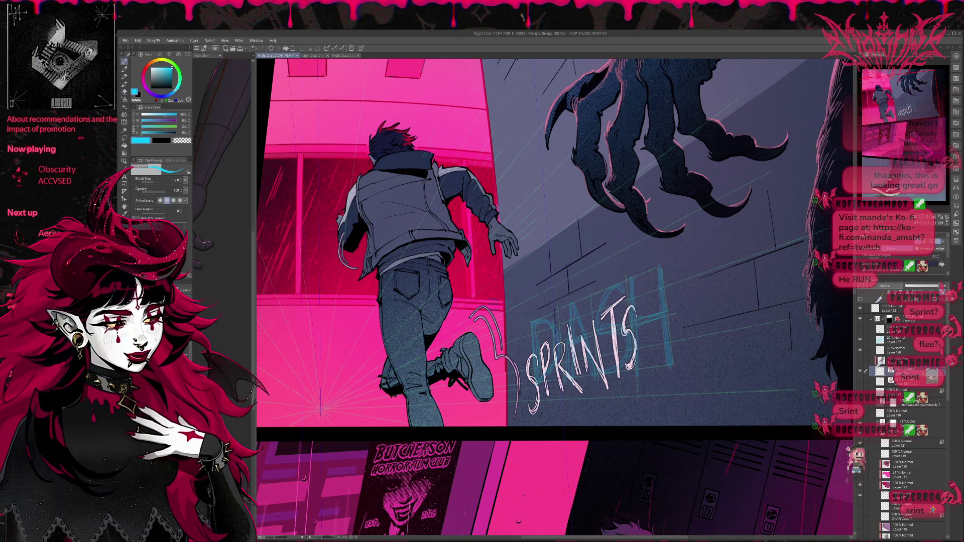
{"action": "key", "text": "e"}
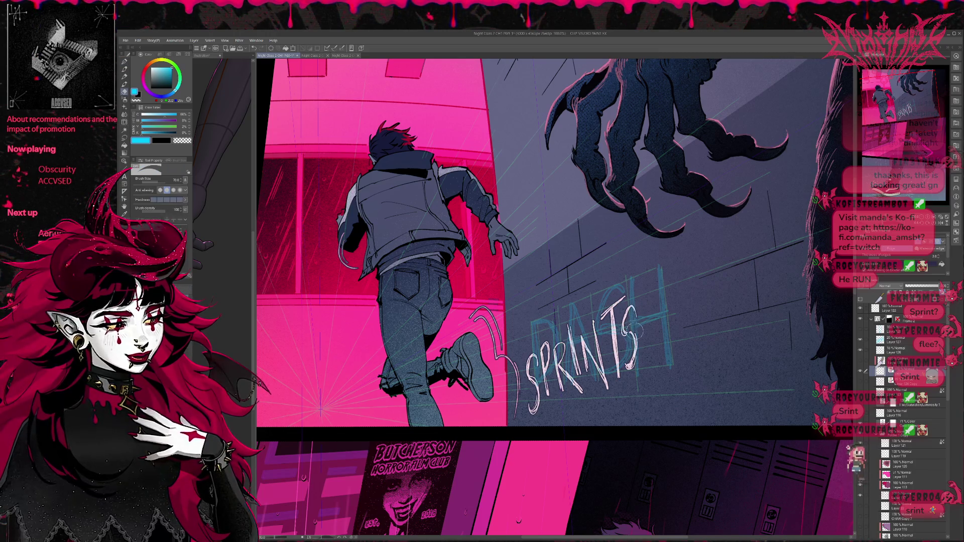
{"action": "key", "text": "p"}
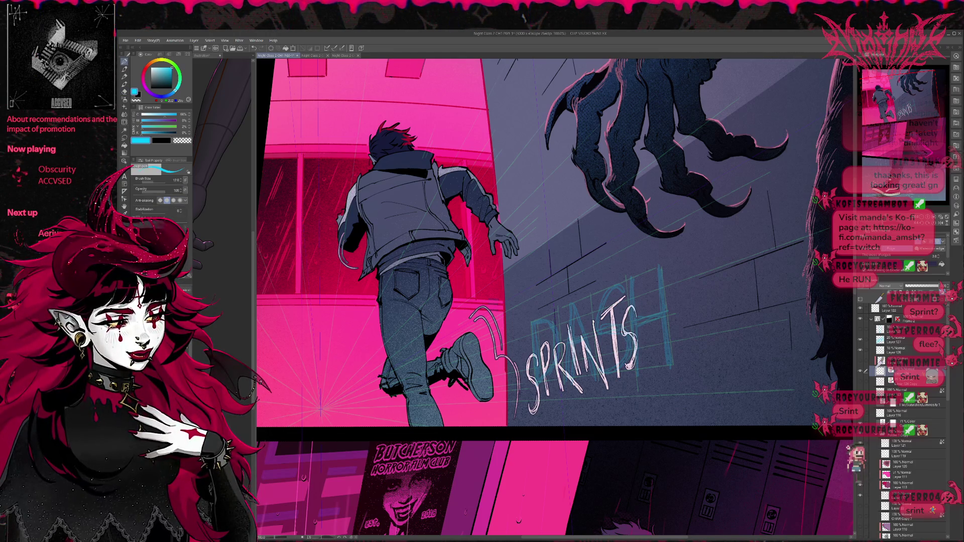
{"action": "key", "text": "e"}
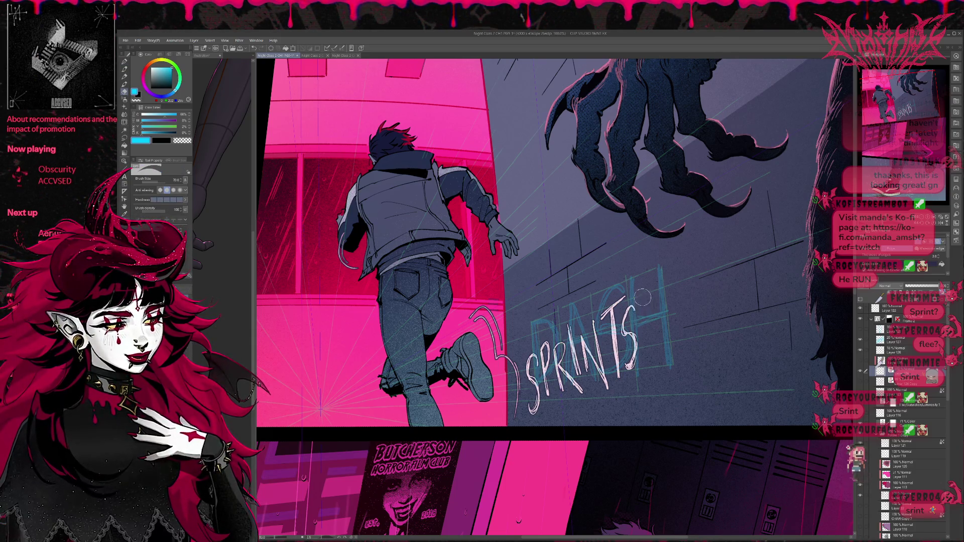
{"action": "key", "text": "p"}
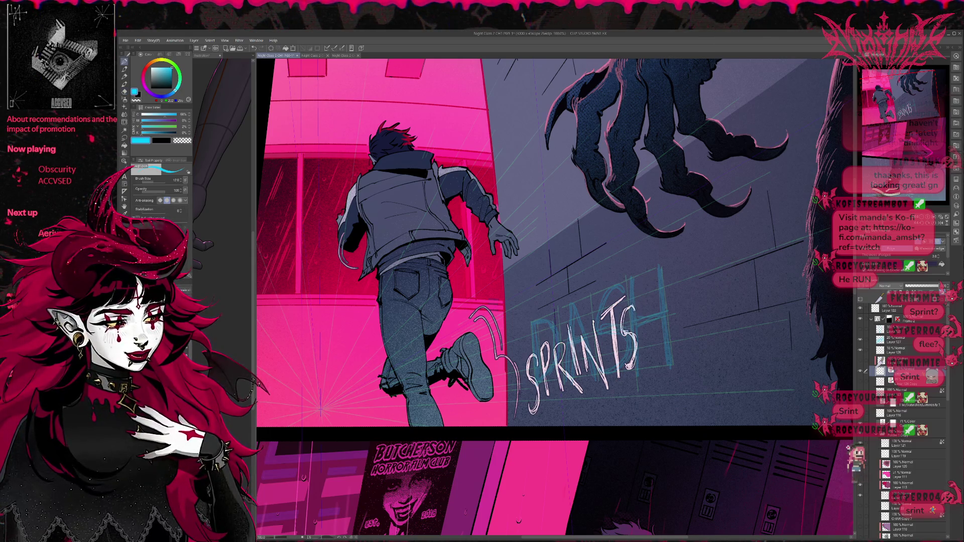
{"action": "key", "text": "e"}
{"action": "left_click_drag", "start_coordinate": [623, 290], "coordinate": [621, 324]}
{"action": "key", "text": "p"}
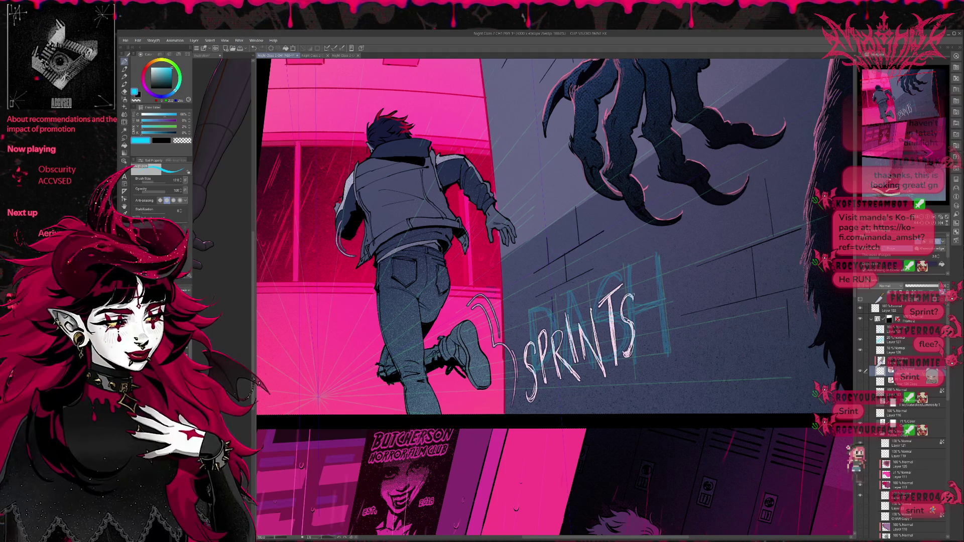
- Erase the leftover teal sketch lines around the final S of SPRINTS
{"action": "key", "text": "e"}
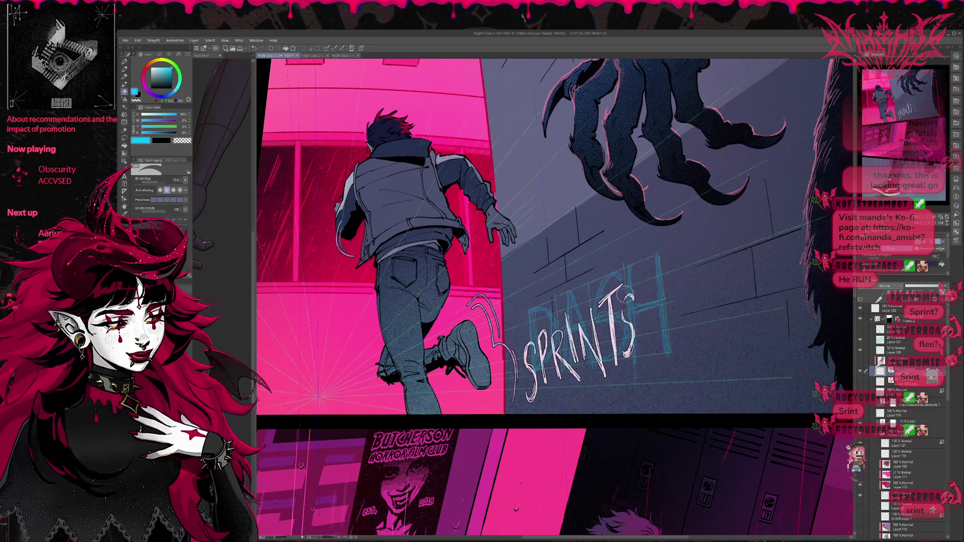
{"action": "key", "text": "p"}
{"action": "key", "text": "e"}
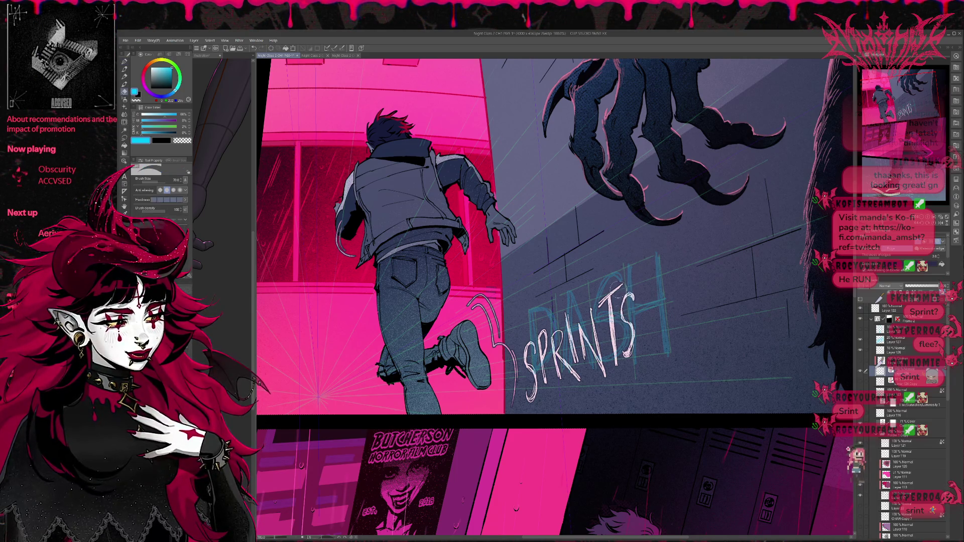
{"action": "left_click_drag", "start_coordinate": [614, 301], "coordinate": [619, 367]}
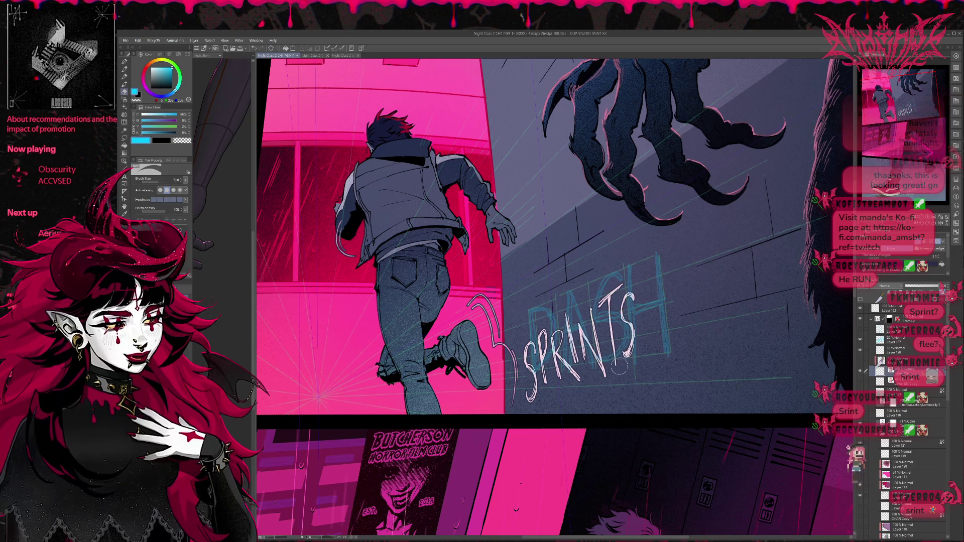
{"action": "key", "text": "p"}
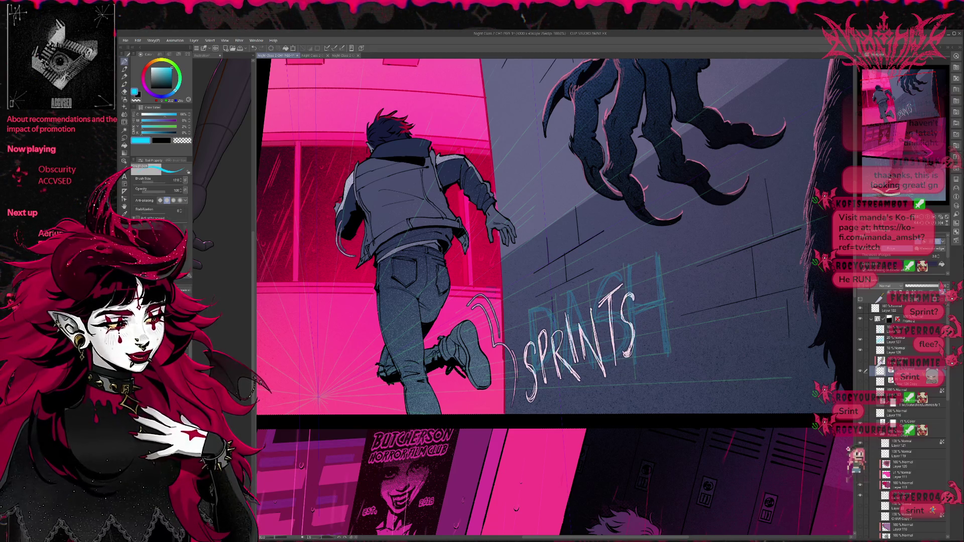
- Re-ink the I of SPRINTS and hide the blue DASH sketch layer
{"action": "key", "text": "e"}
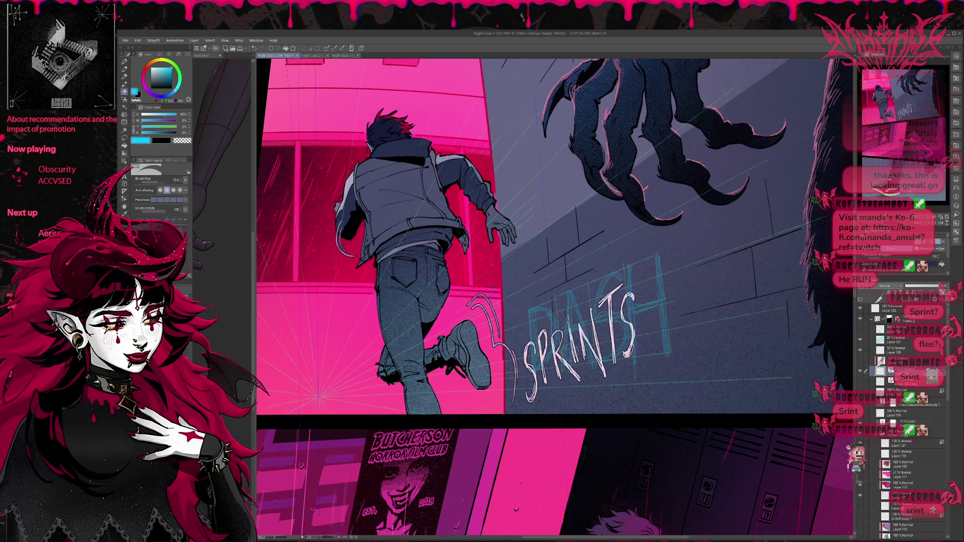
{"action": "key", "text": "p"}
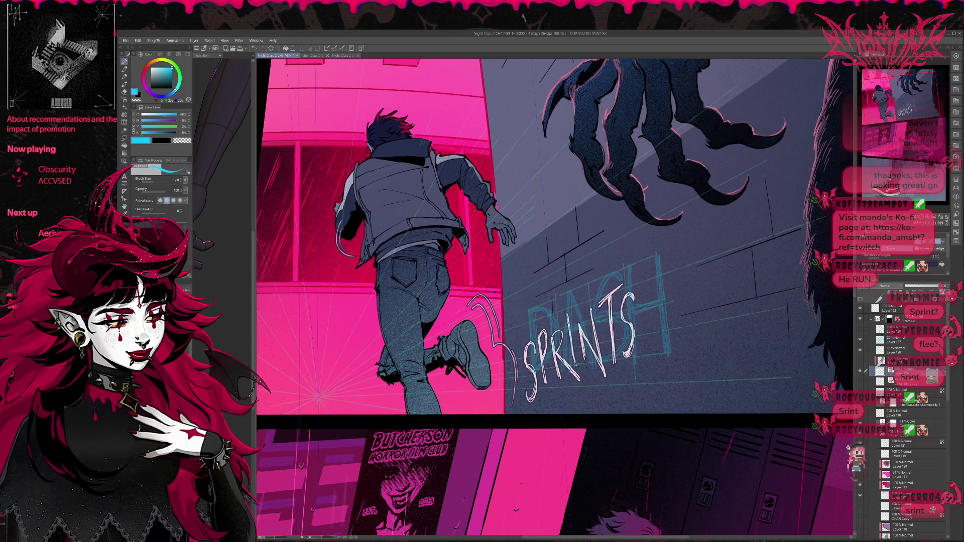
{"action": "left_click_drag", "start_coordinate": [574, 360], "coordinate": [573, 311]}
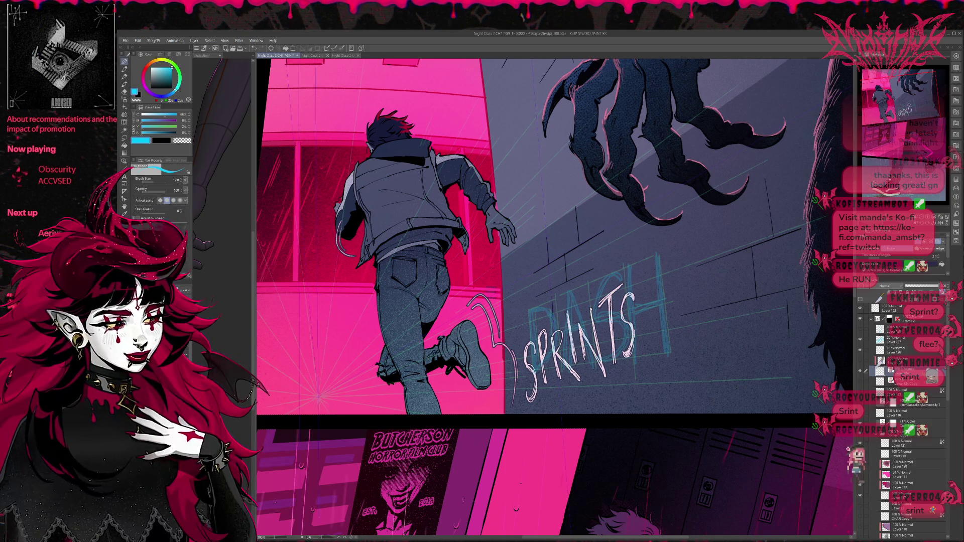
{"action": "left_click", "coordinate": [861, 340]}
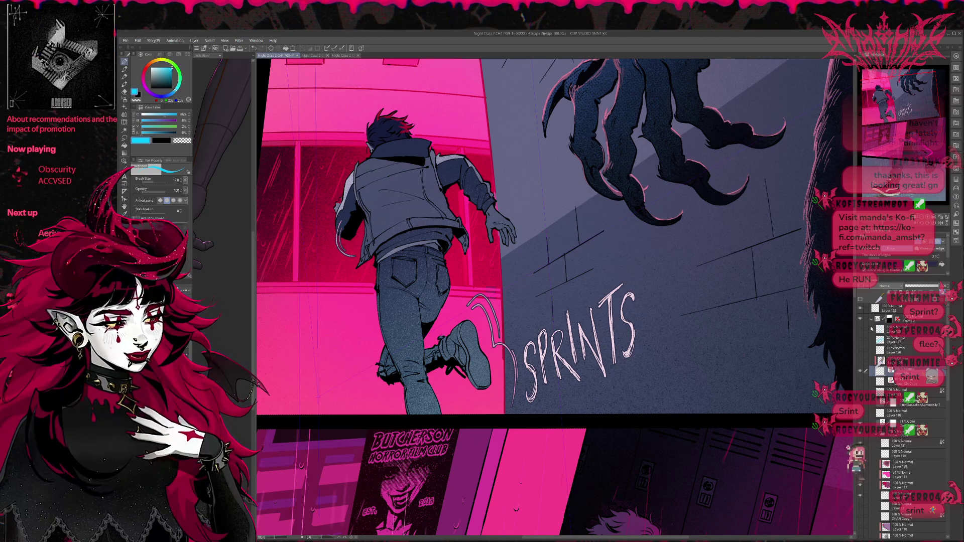
- With Liquify at brush size 120, push the lower curve and tail of the final S into shape
{"action": "key", "text": "j"}
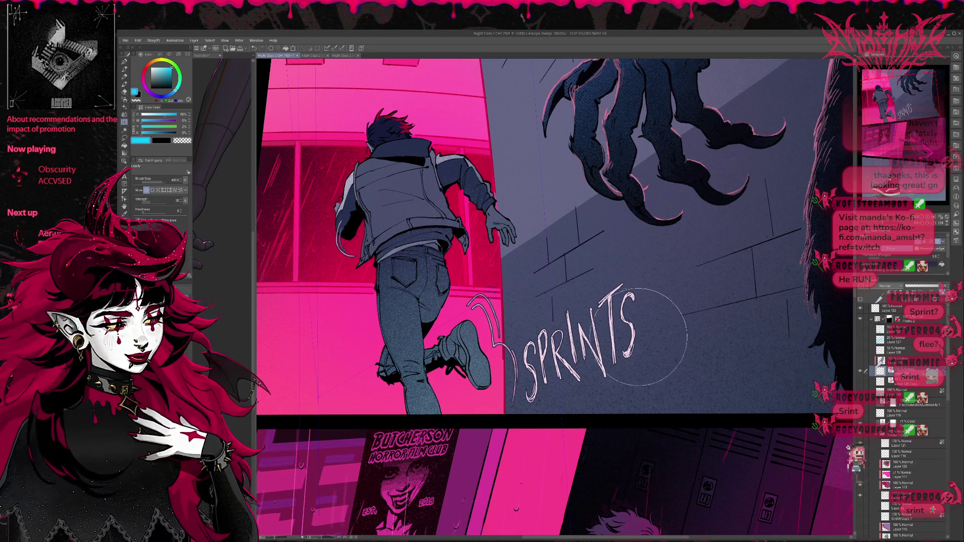
{"action": "key", "text": "bracketleft"}
{"action": "key", "text": "bracketleft"}
{"action": "key", "text": "bracketleft"}
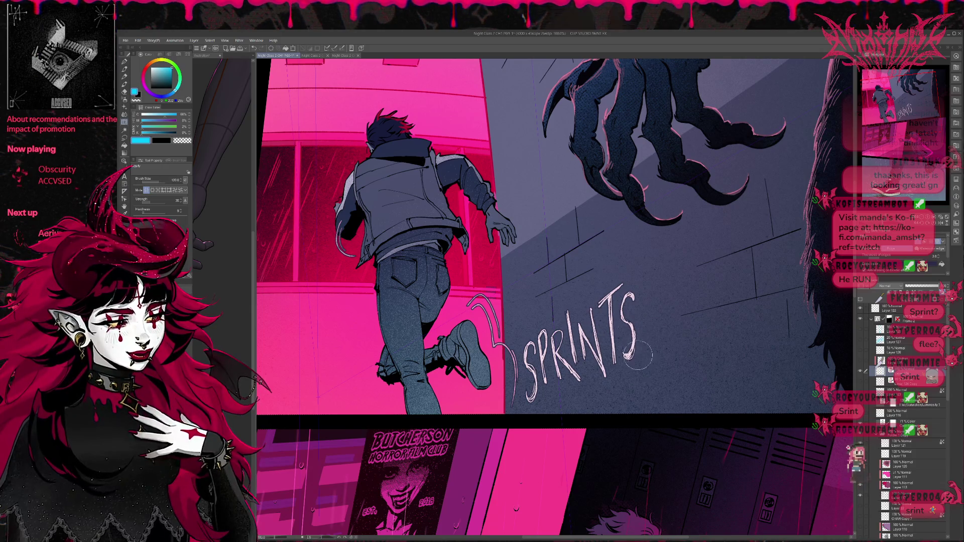
{"action": "mouse_move", "coordinate": [633, 354]}
{"action": "left_mouse_down"}
{"action": "mouse_move", "coordinate": [636, 339]}
{"action": "mouse_move", "coordinate": [644, 340]}
{"action": "left_mouse_up"}
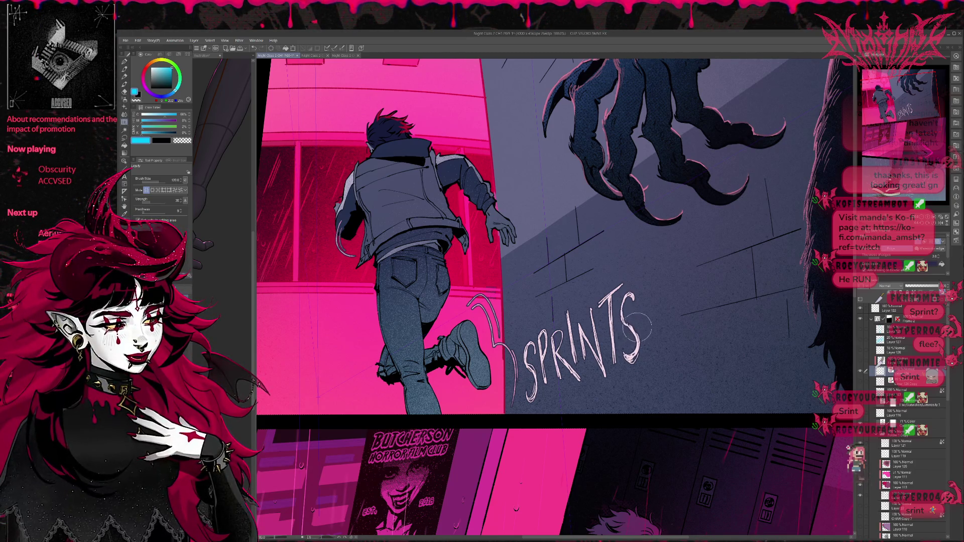
{"action": "left_click_drag", "start_coordinate": [645, 347], "coordinate": [632, 357]}
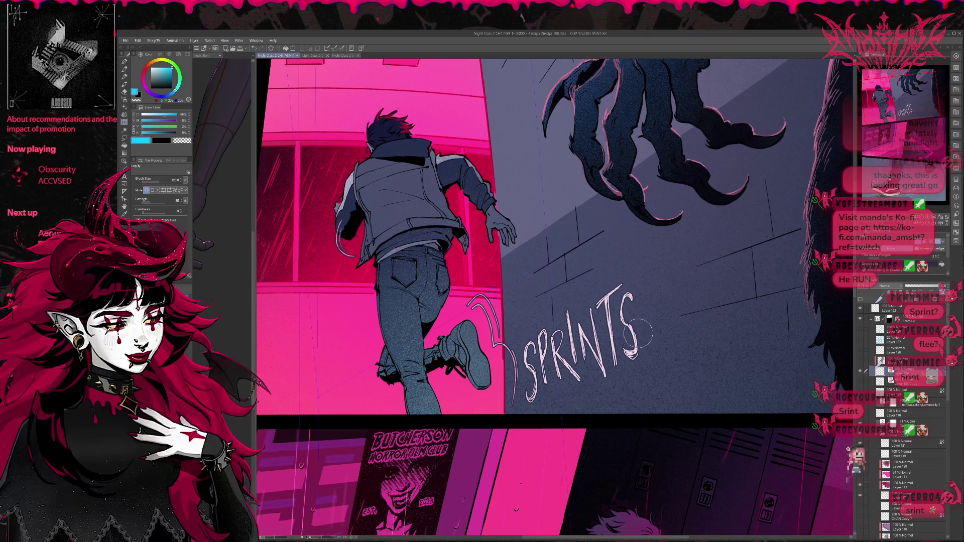
{"action": "key", "text": "e"}
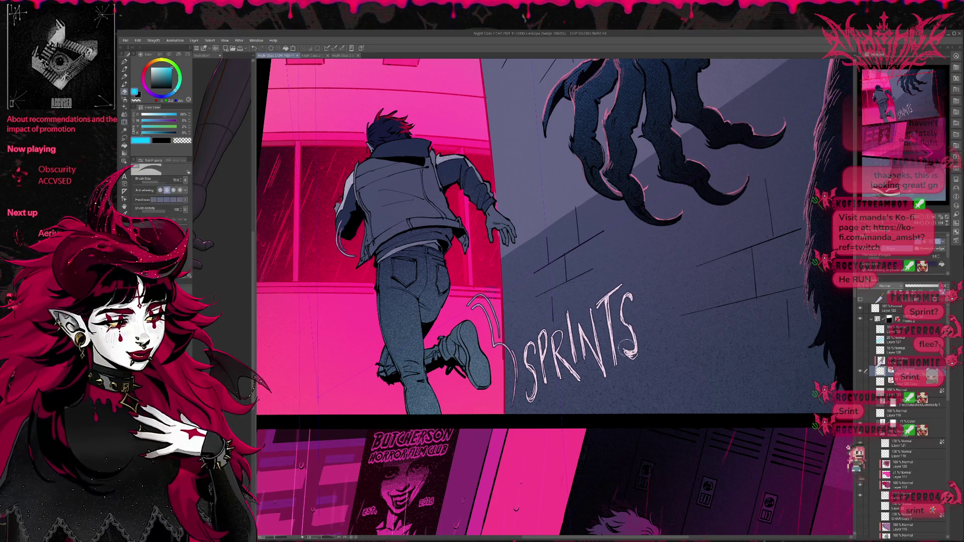
{"action": "key", "text": "p"}
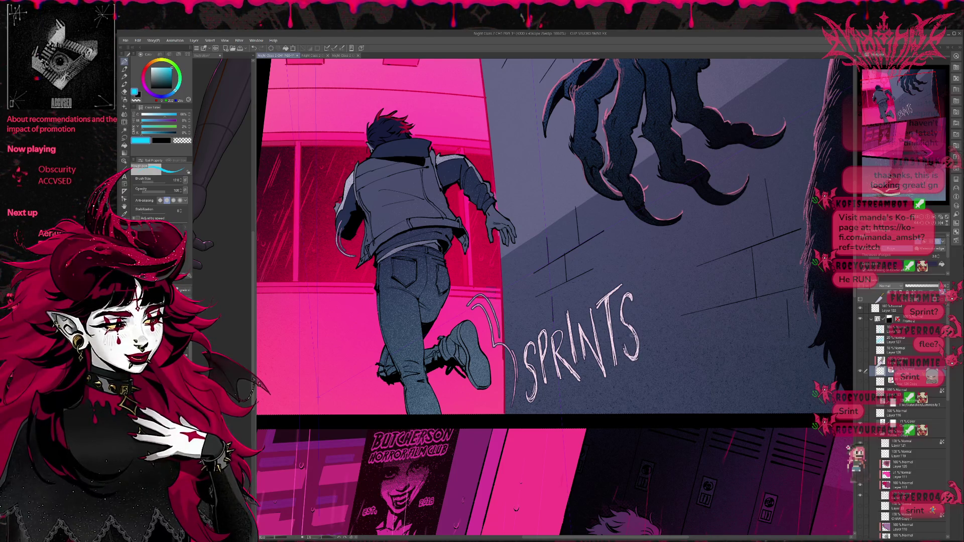
{"action": "mouse_move", "coordinate": [665, 293]}
{"action": "left_mouse_down"}
{"action": "mouse_move", "coordinate": [686, 285]}
{"action": "mouse_move", "coordinate": [648, 296]}
{"action": "left_mouse_up"}
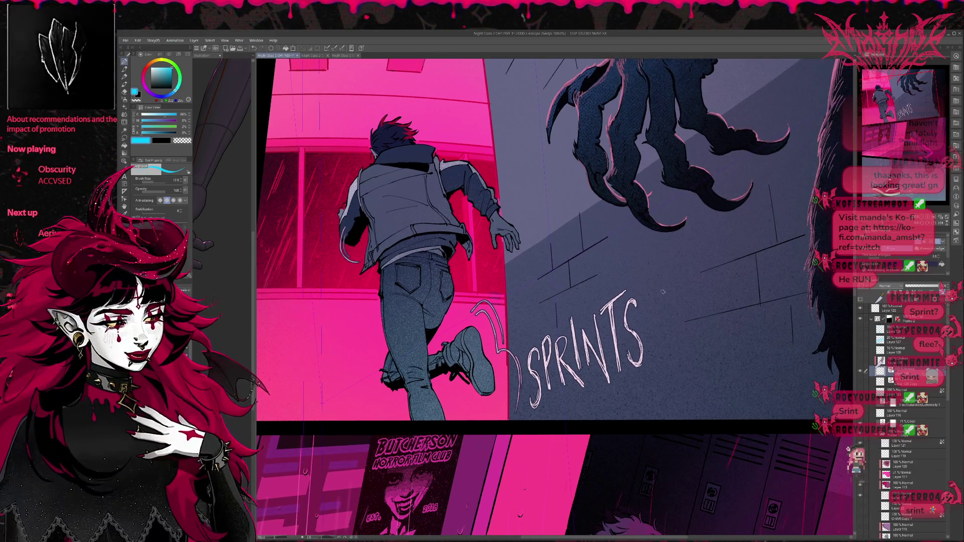
{"action": "left_click", "coordinate": [950, 221]}
- Straighten and recentre the view, then lasso the SPRINTS lettering for scaling
{"action": "left_click", "coordinate": [950, 221]}
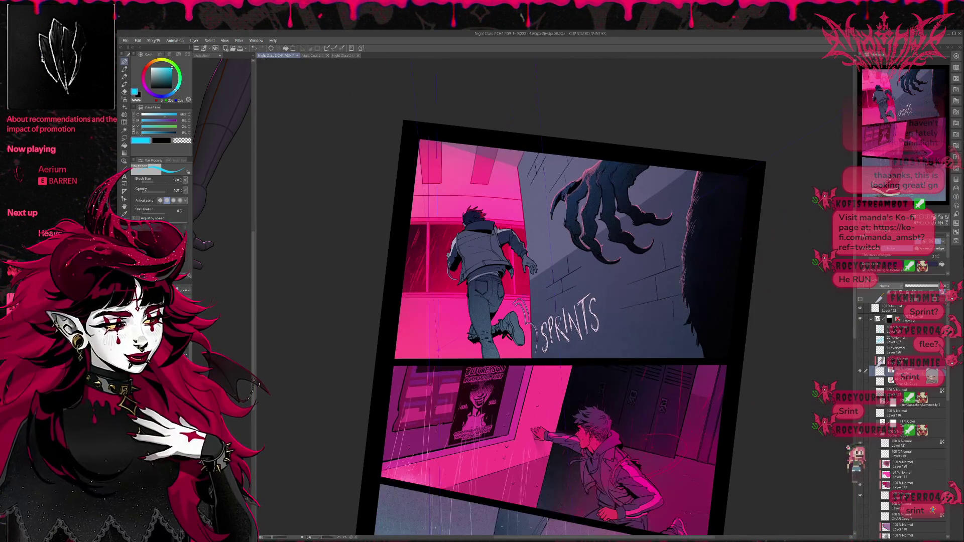
{"action": "left_click", "coordinate": [934, 225]}
{"action": "mouse_move", "coordinate": [698, 308]}
{"action": "left_mouse_down"}
{"action": "mouse_move", "coordinate": [639, 280]}
{"action": "mouse_move", "coordinate": [564, 291]}
{"action": "left_mouse_up"}
{"action": "key", "text": "ctrl+t"}
{"action": "left_click", "coordinate": [465, 374]}
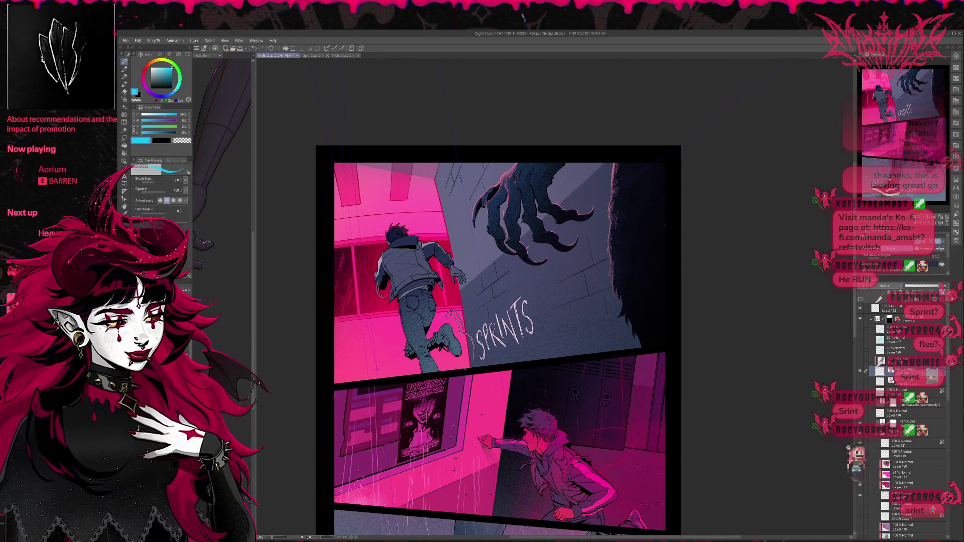
{"action": "key", "text": "m"}
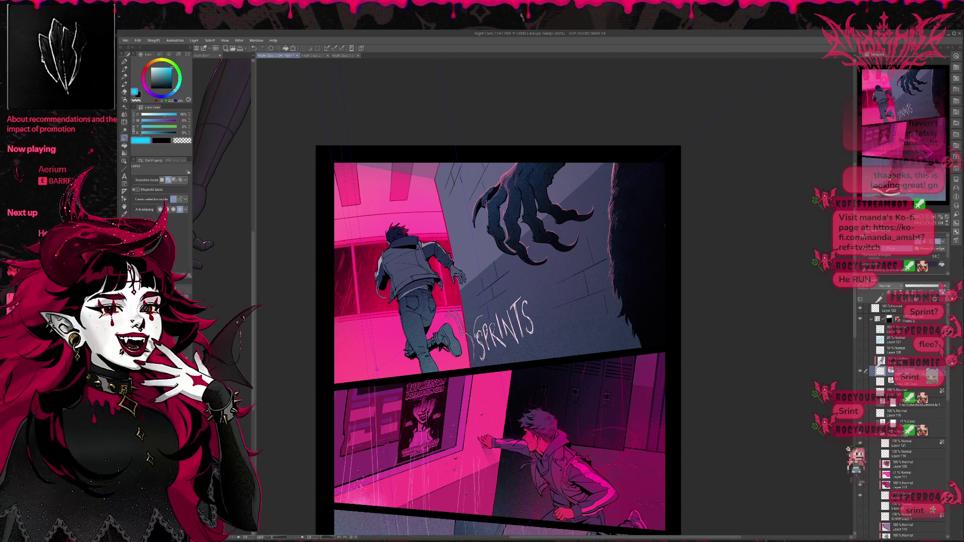
{"action": "left_click_drag", "start_coordinate": [538, 347], "coordinate": [514, 279]}
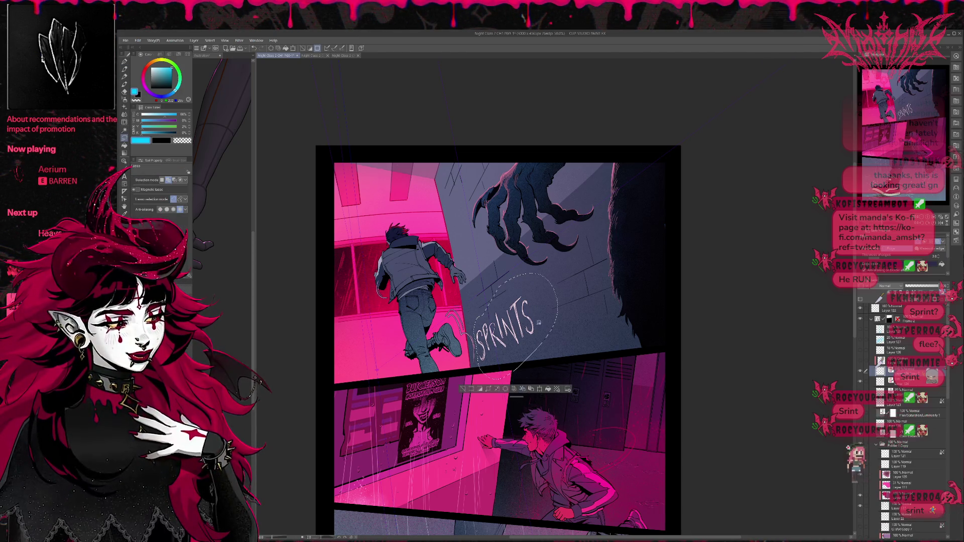
{"action": "left_click", "coordinate": [525, 390]}
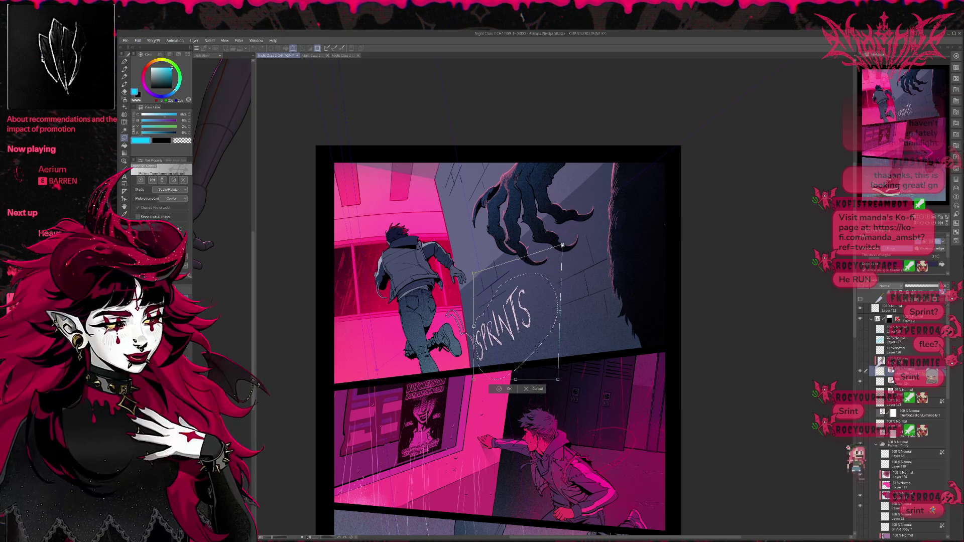
- Enlarge, widen and skew the SPRINTS lettering, nudge it higher, and commit the transform
{"action": "left_click_drag", "start_coordinate": [558, 380], "coordinate": [567, 390]}
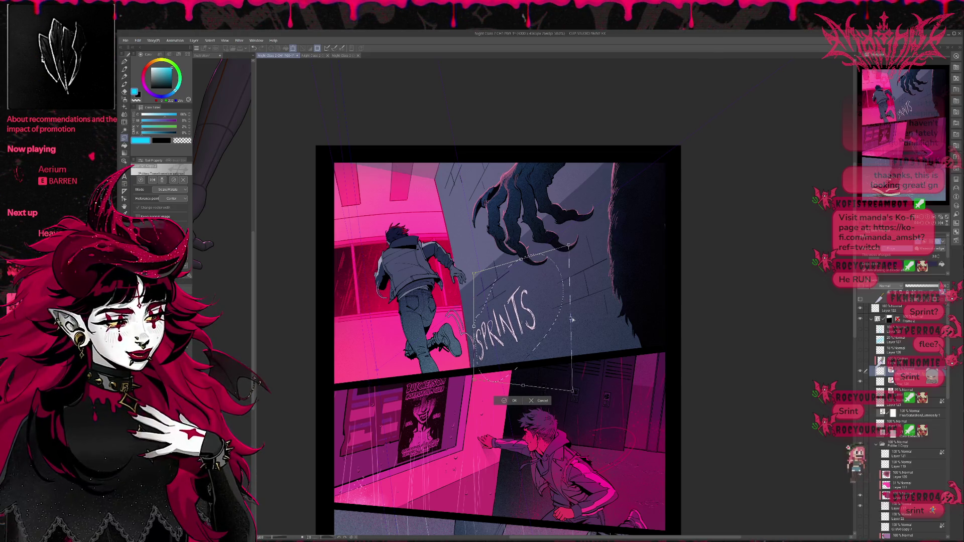
{"action": "left_click_drag", "start_coordinate": [572, 319], "coordinate": [578, 318]}
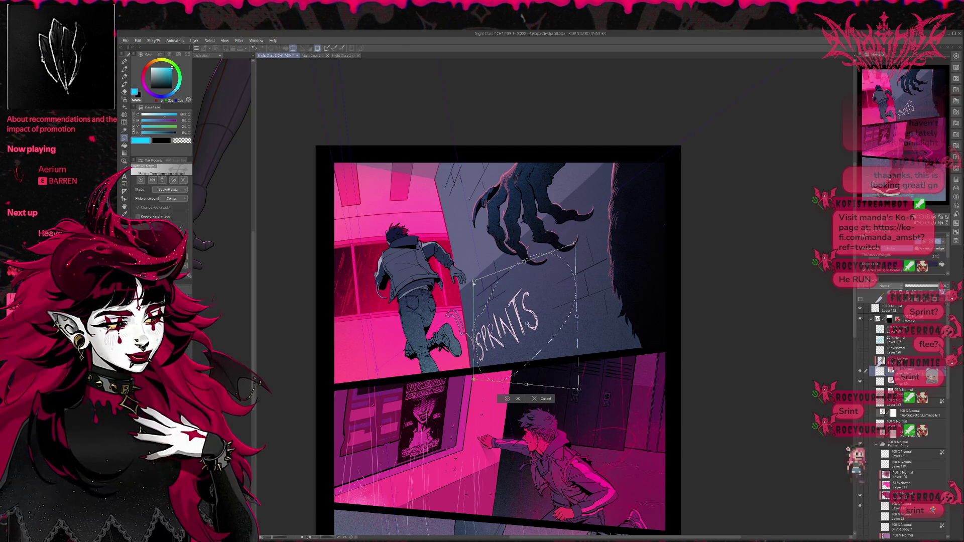
{"action": "left_click_drag", "start_coordinate": [525, 324], "coordinate": [527, 319]}
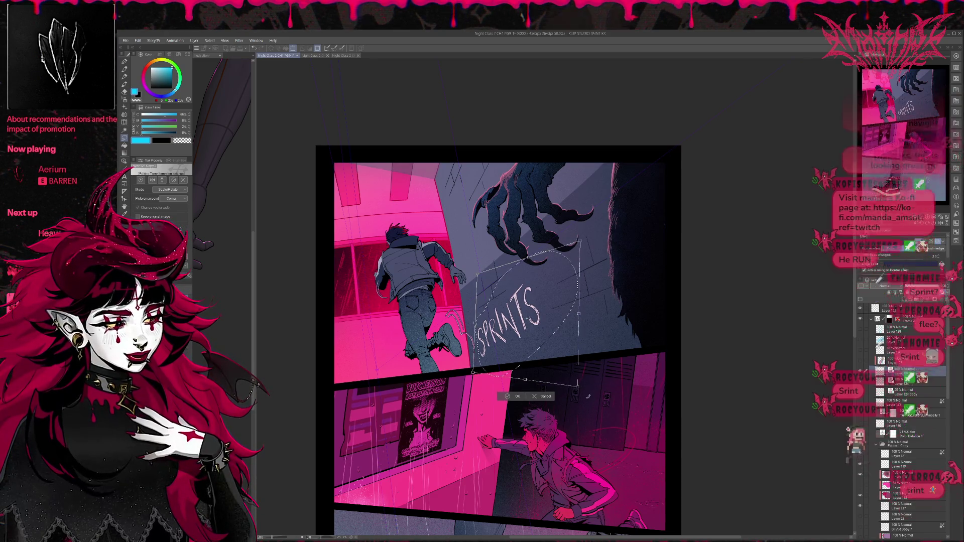
{"action": "left_click_drag", "start_coordinate": [581, 384], "coordinate": [587, 399]}
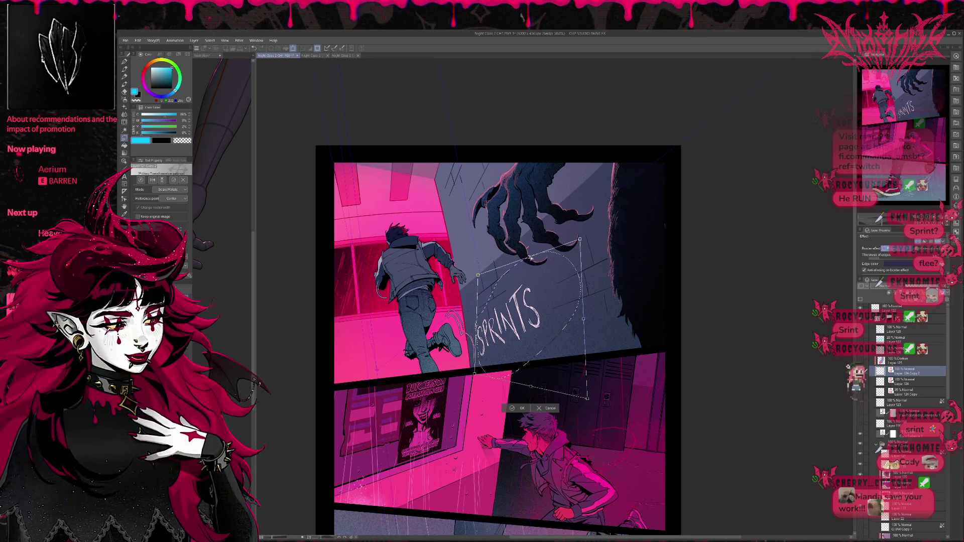
{"action": "left_click_drag", "start_coordinate": [530, 259], "coordinate": [530, 258]}
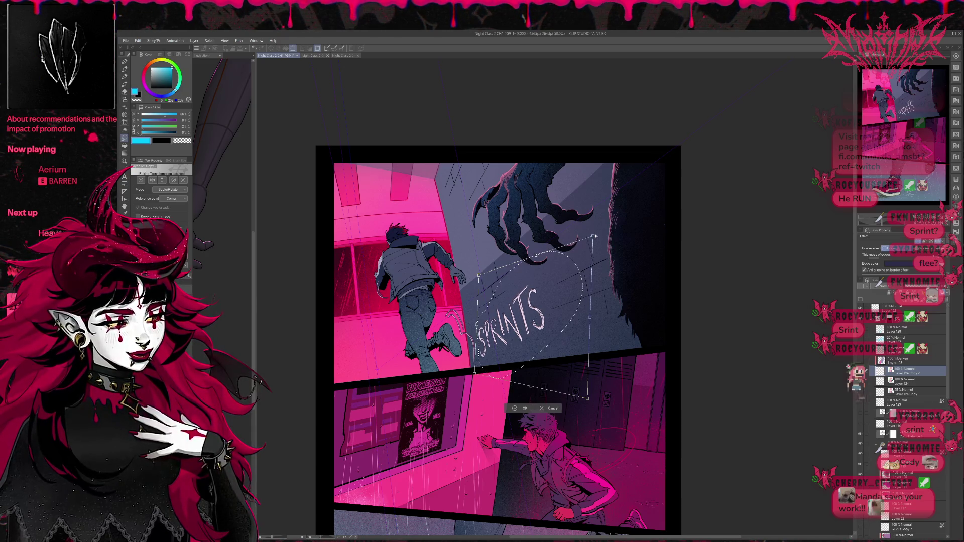
{"action": "left_click_drag", "start_coordinate": [595, 236], "coordinate": [597, 235]}
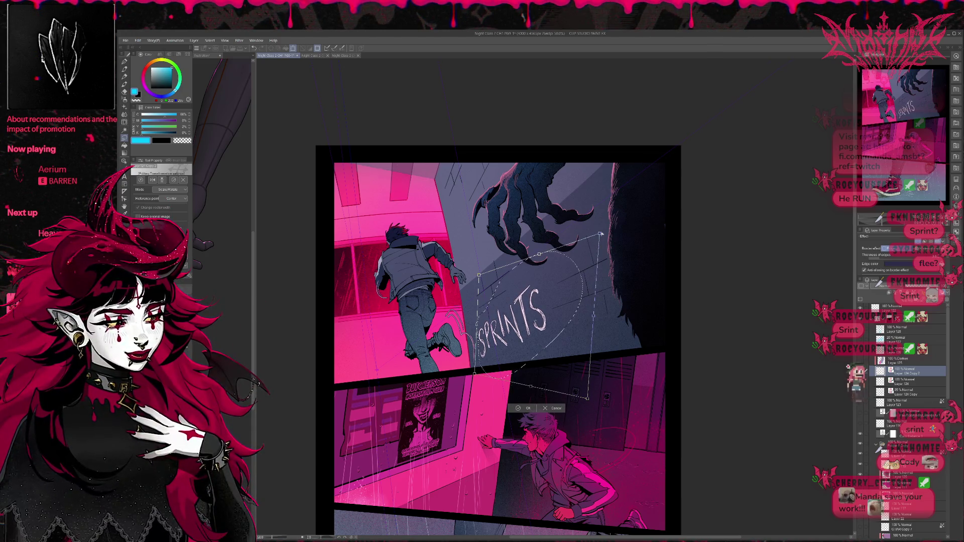
{"action": "left_click_drag", "start_coordinate": [557, 275], "coordinate": [552, 276]}
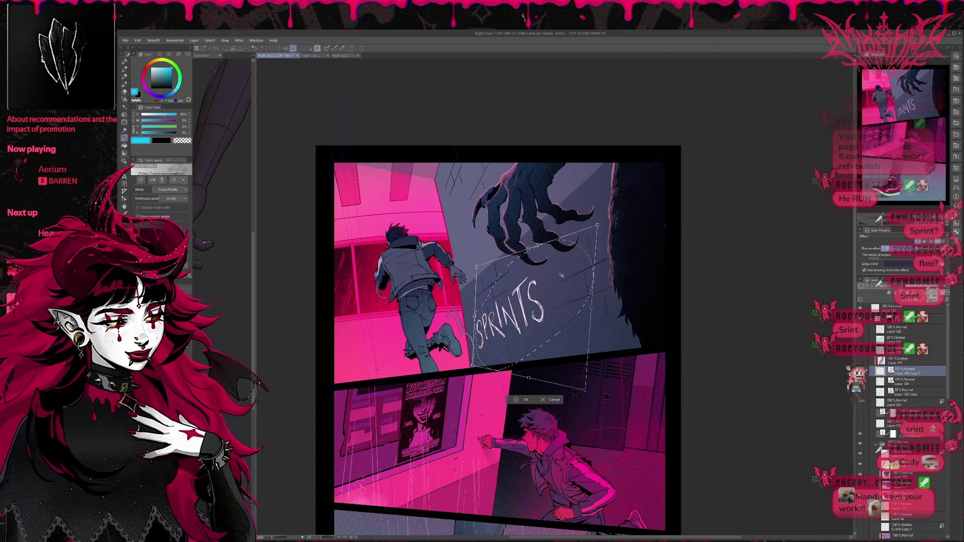
{"action": "key", "text": "Return"}
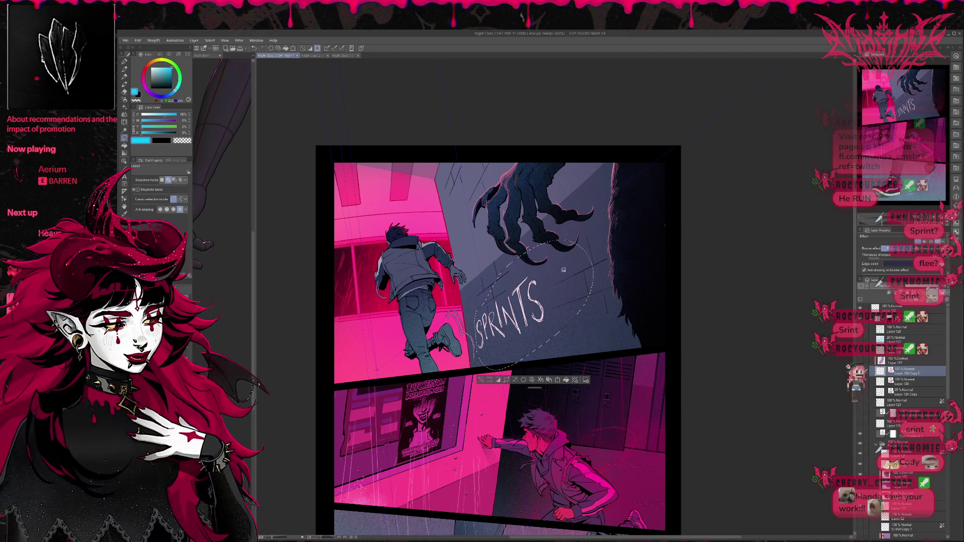
- Deselect, zoom in, and lower the SPRINTS layer opacity to about 30%
{"action": "left_click", "coordinate": [481, 380]}
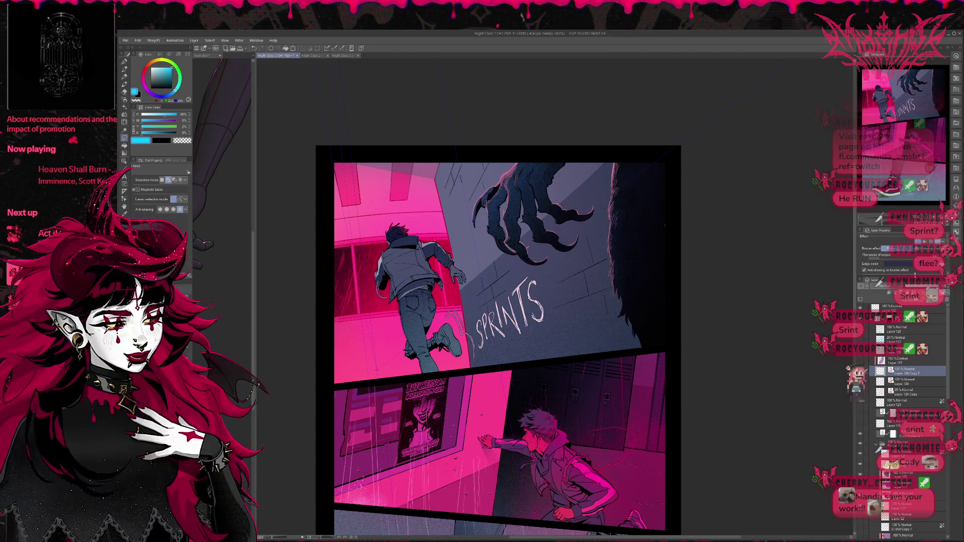
{"action": "left_click_drag", "start_coordinate": [914, 274], "coordinate": [915, 307]}
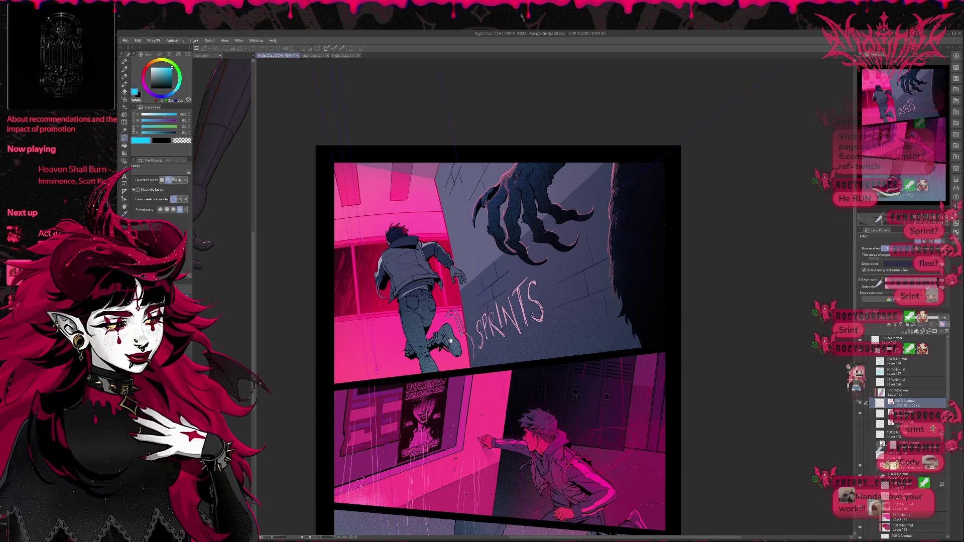
{"action": "left_click", "coordinate": [782, 310]}
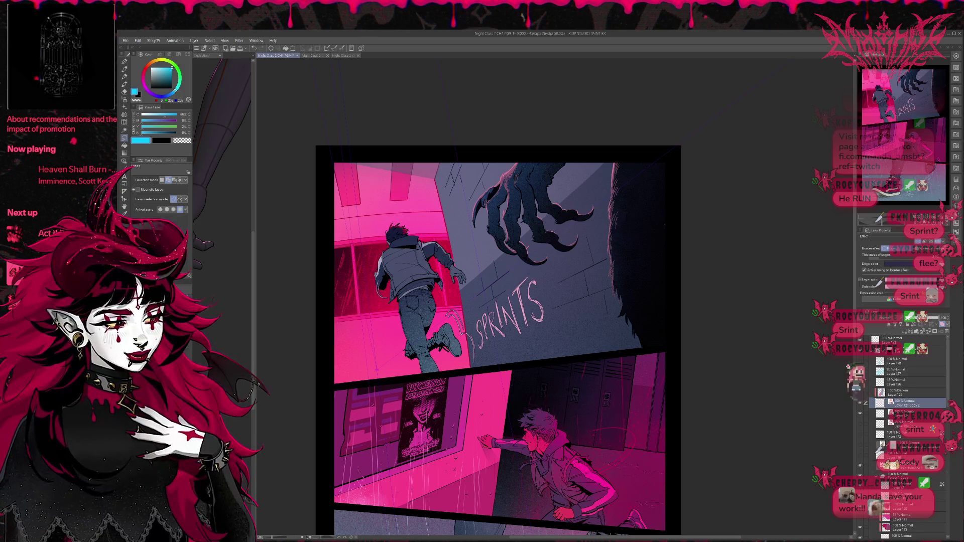
{"action": "key", "text": "ctrl+plus"}
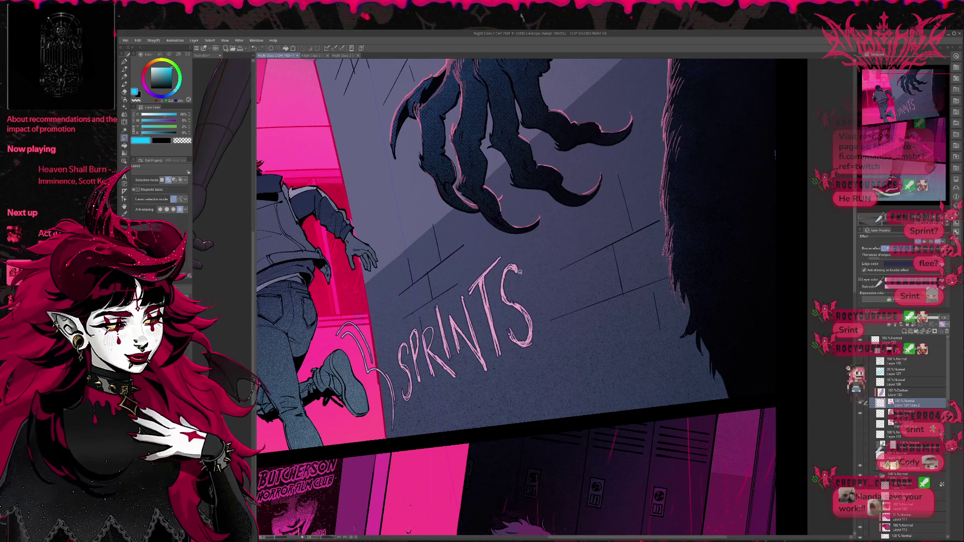
{"action": "key", "text": "e"}
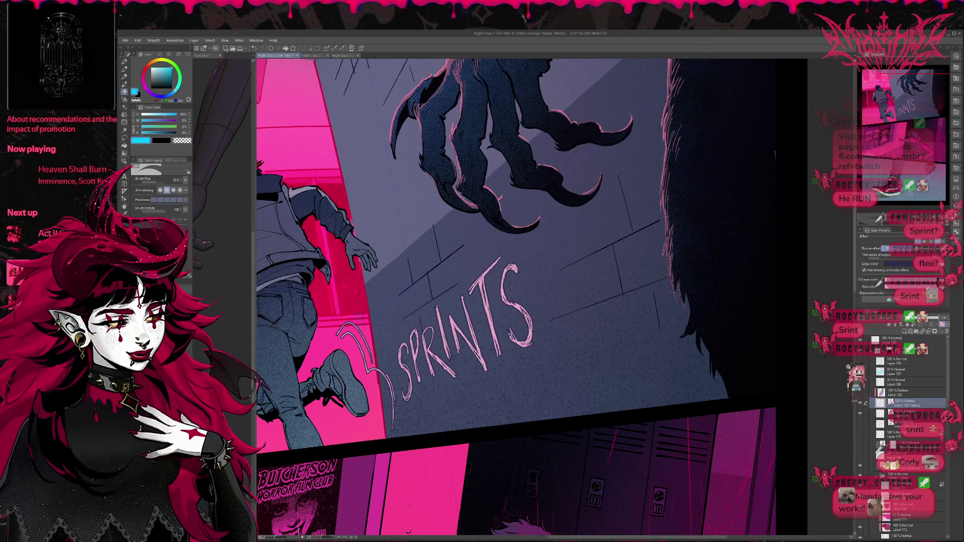
{"action": "left_click_drag", "start_coordinate": [936, 318], "coordinate": [918, 318]}
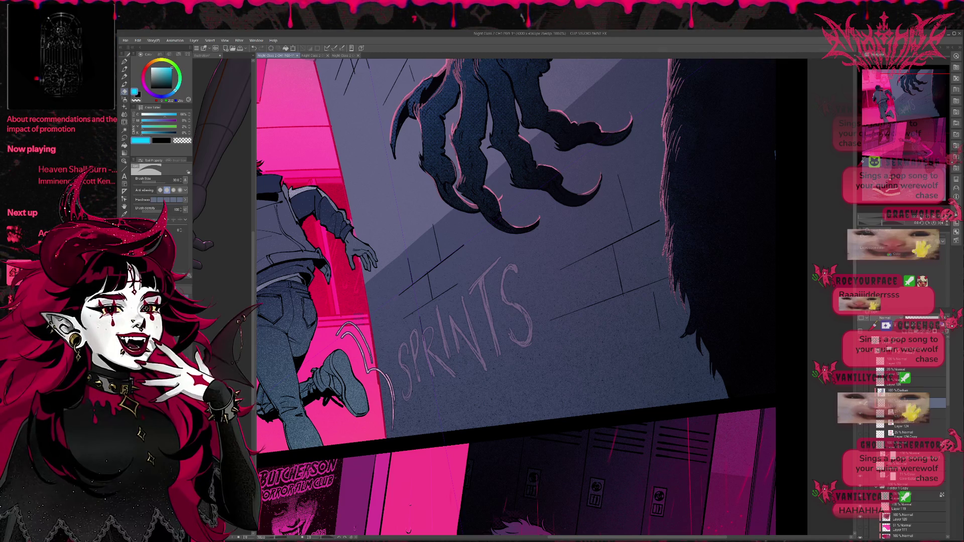
- Undo and redo to compare the page with and without the full-strength SPRINTS lettering
{"action": "key", "text": "ctrl+minus"}
{"action": "key", "text": "ctrl+minus"}
{"action": "scroll", "coordinate": [690, 314], "scroll_direction": "down", "scroll_amount": 3}
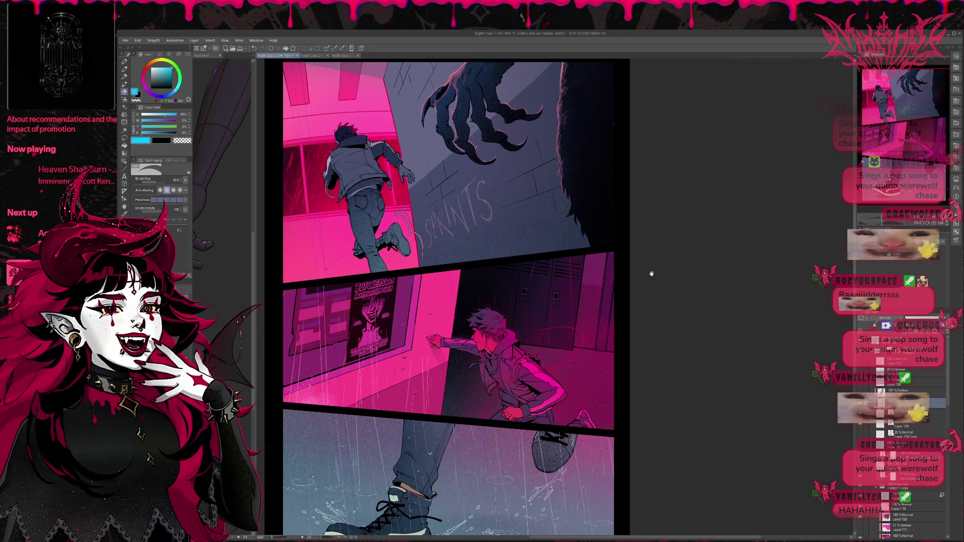
{"action": "mouse_move", "coordinate": [561, 288]}
{"action": "left_mouse_down"}
{"action": "mouse_move", "coordinate": [548, 253]}
{"action": "mouse_move", "coordinate": [552, 295]}
{"action": "left_mouse_up"}
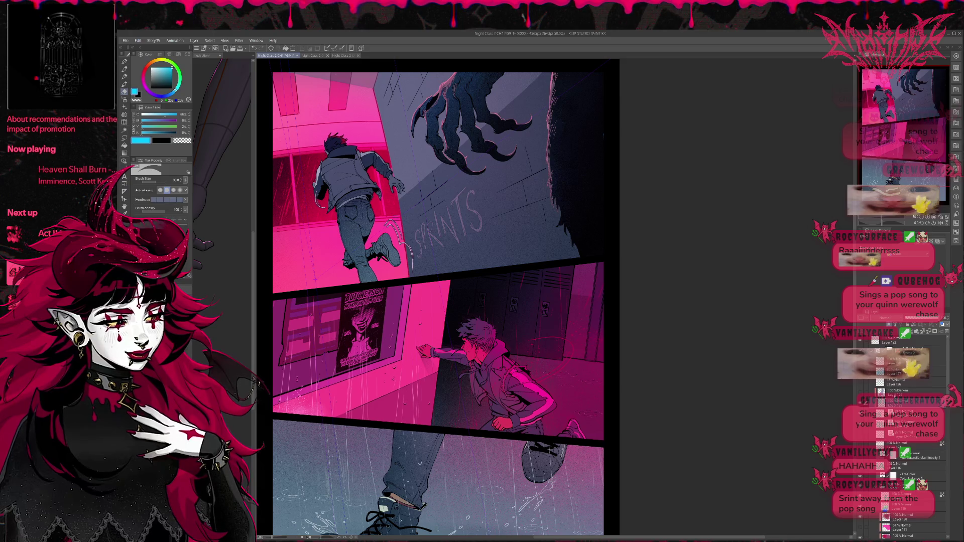
{"action": "key", "text": "ctrl+z"}
{"action": "key", "text": "ctrl+y"}
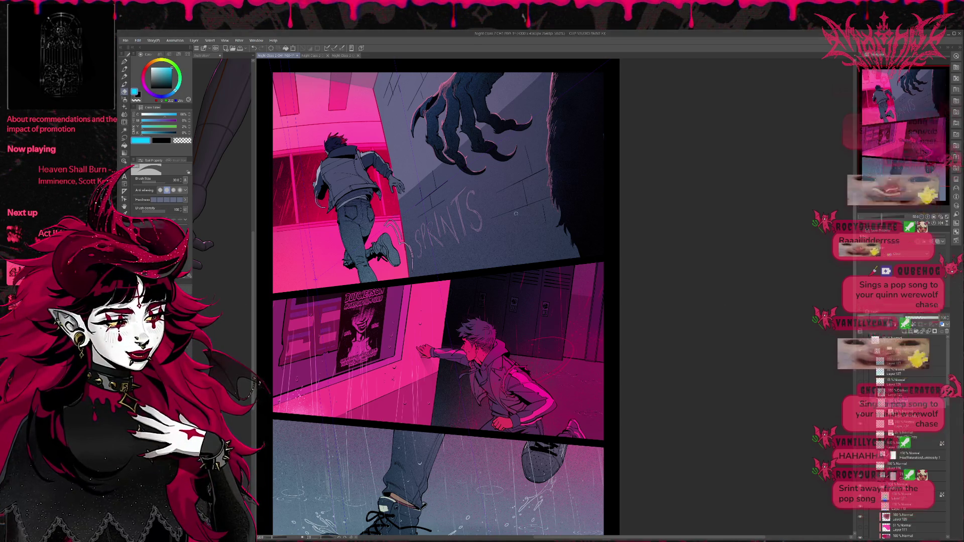
- Select Layer 124 Copy 2 and start transforming the SPRINTS lettering
{"action": "left_click", "coordinate": [859, 406]}
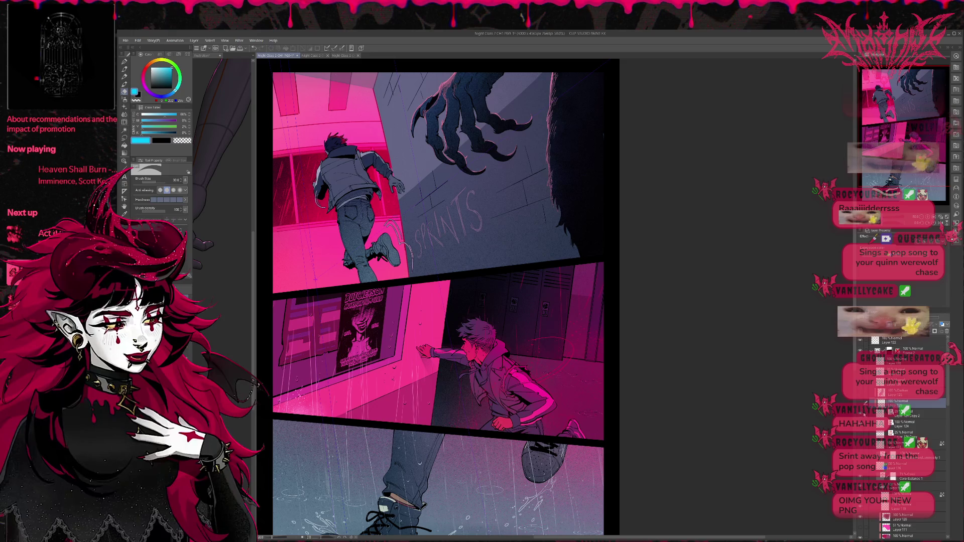
{"action": "left_click", "coordinate": [864, 413]}
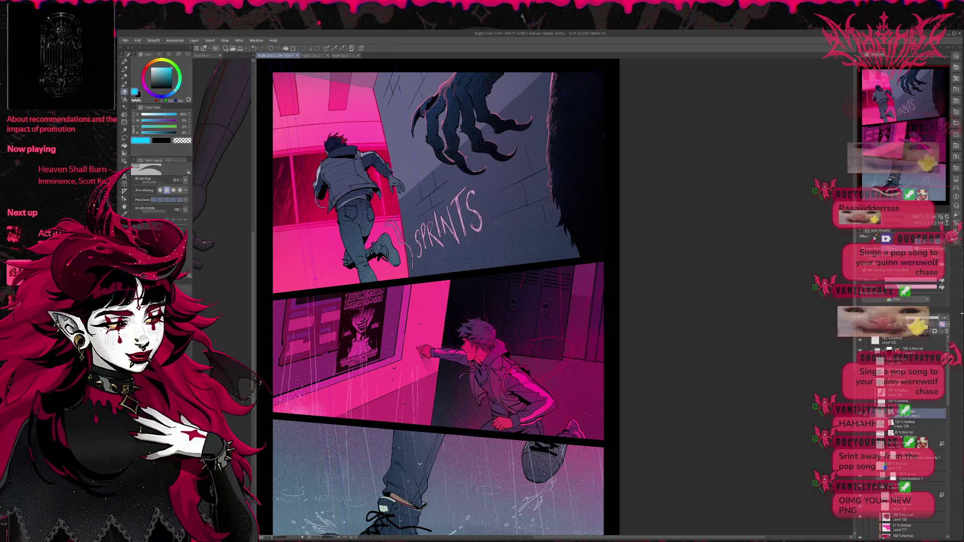
{"action": "key", "text": "ctrl+t"}
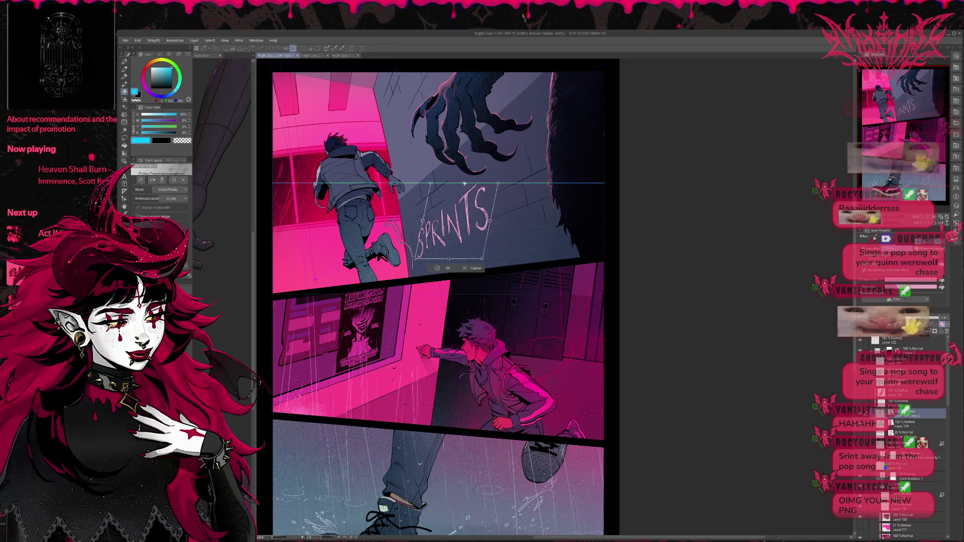
- Try slanting the SPRINTS lettering by its top handle, then cancel to restore its shape
{"action": "left_click_drag", "start_coordinate": [459, 185], "coordinate": [462, 184]}
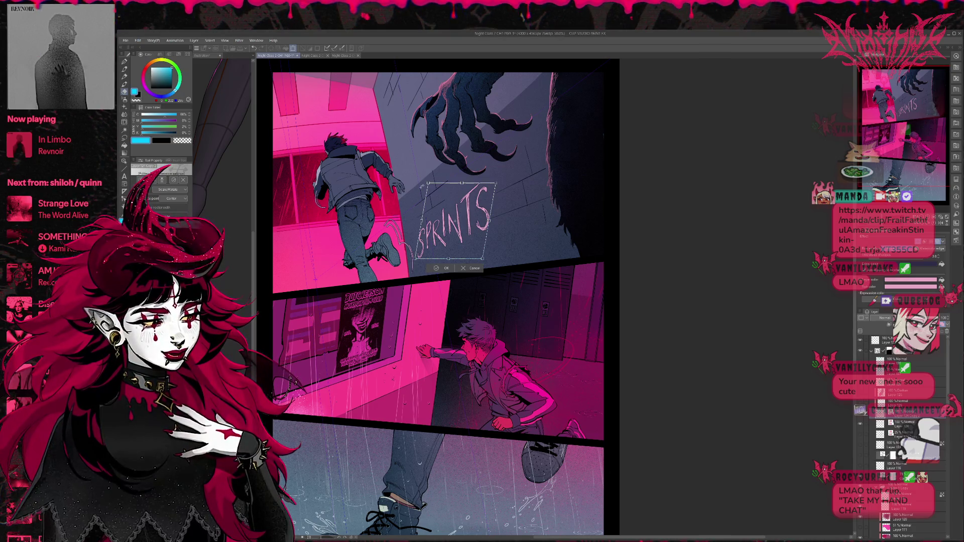
{"action": "left_click", "coordinate": [469, 267]}
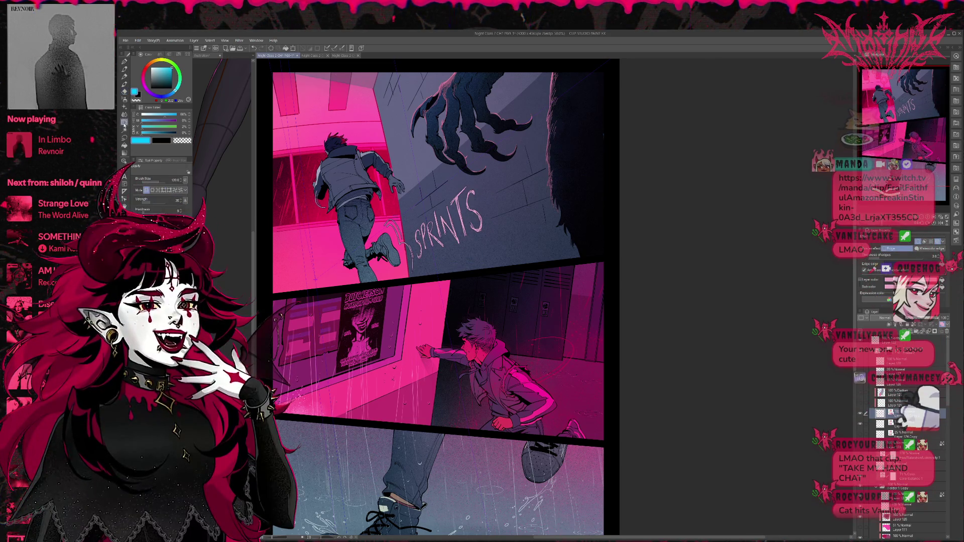
- Erase stray marks before SPRINTS, warp the letters taller, and restore the lettering after a deletion
{"action": "key", "text": "e"}
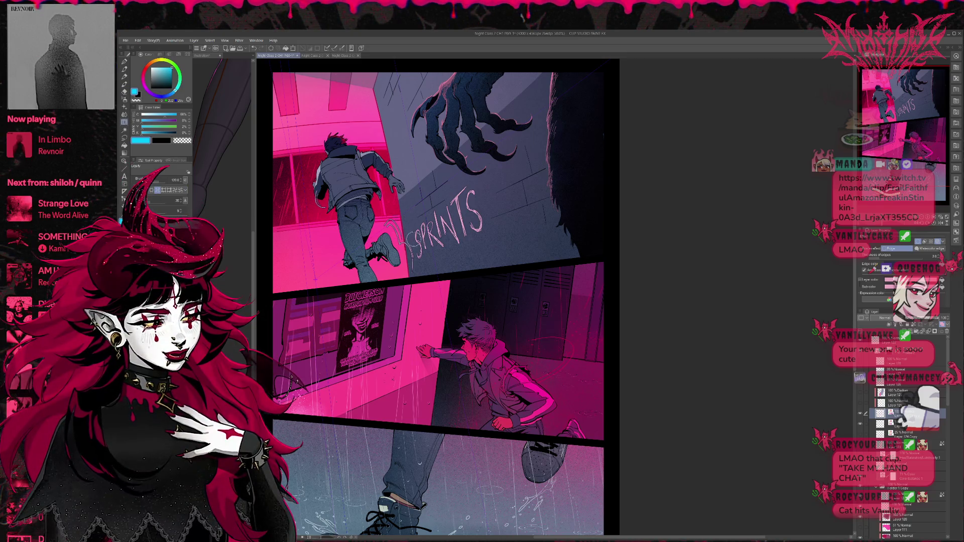
{"action": "left_click_drag", "start_coordinate": [424, 244], "coordinate": [414, 240]}
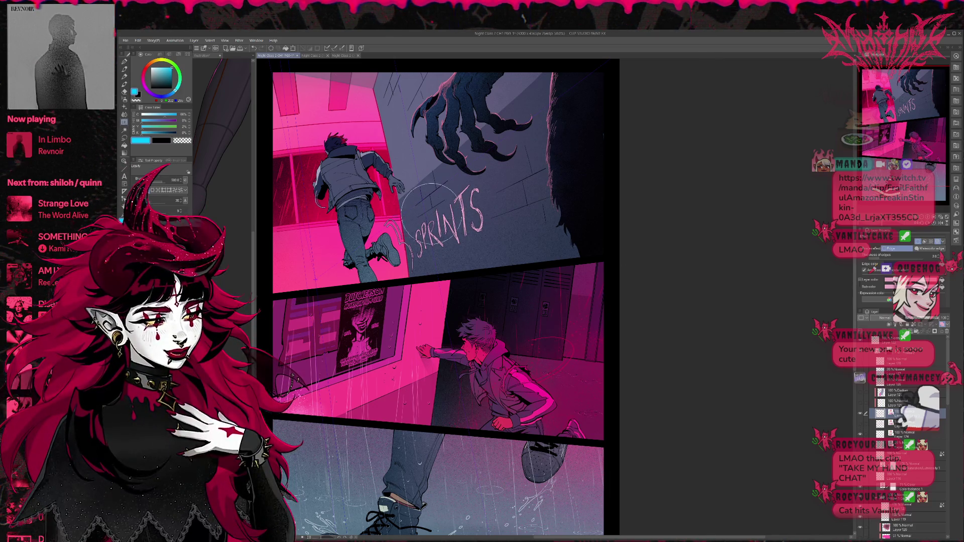
{"action": "left_click_drag", "start_coordinate": [427, 214], "coordinate": [485, 181]}
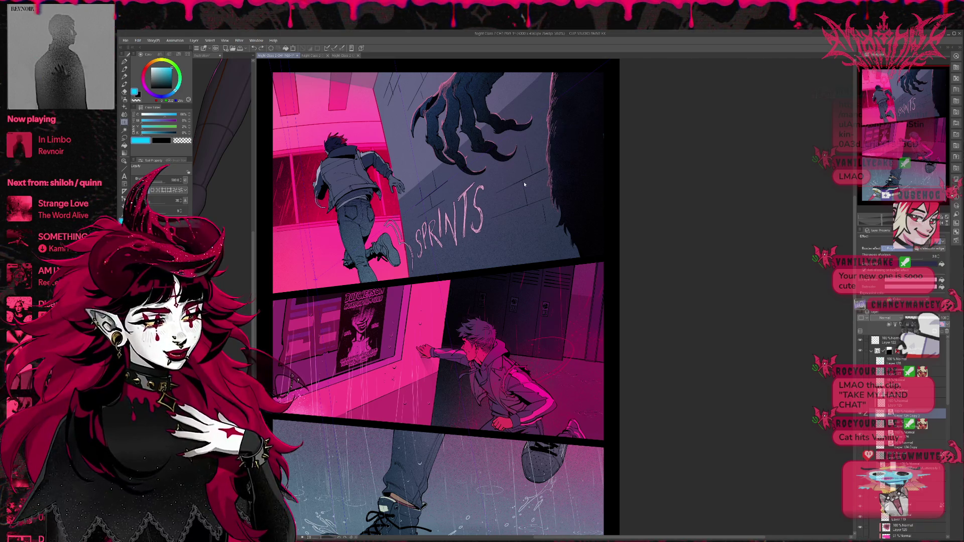
{"action": "left_click_drag", "start_coordinate": [524, 185], "coordinate": [524, 183]}
{"action": "key", "text": "Delete"}
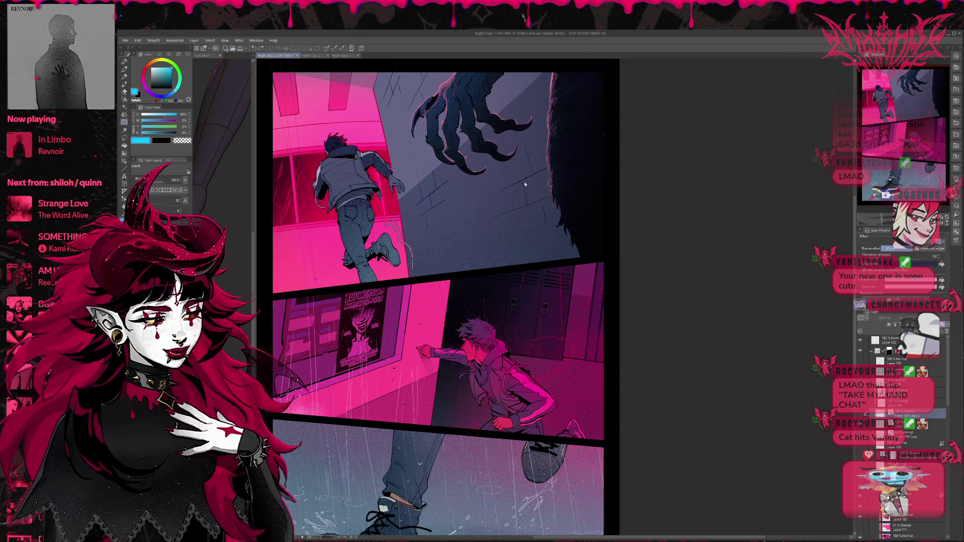
{"action": "left_click", "coordinate": [261, 49]}
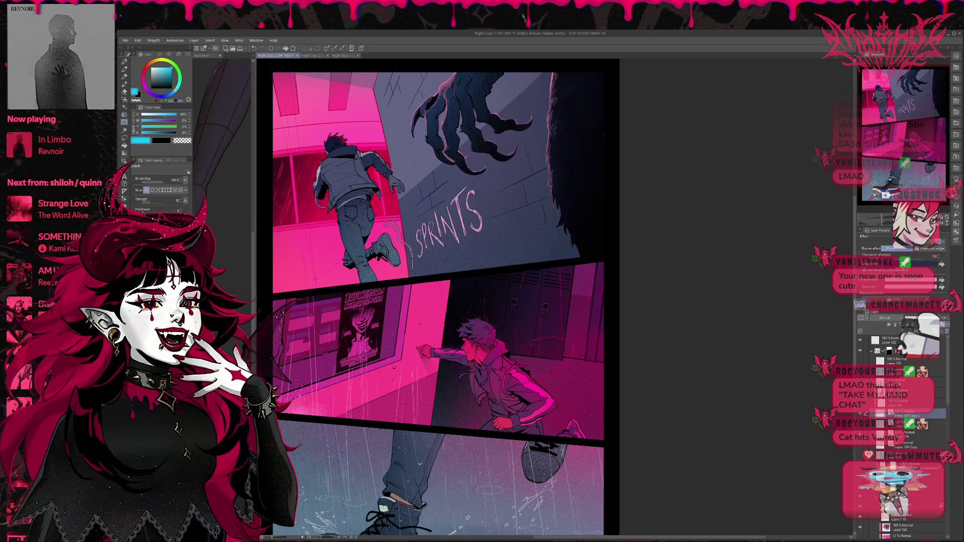
- Mirror the canvas to check the SPRINTS lettering, then flip it back
{"action": "left_click", "coordinate": [943, 223]}
{"action": "left_click", "coordinate": [943, 224]}
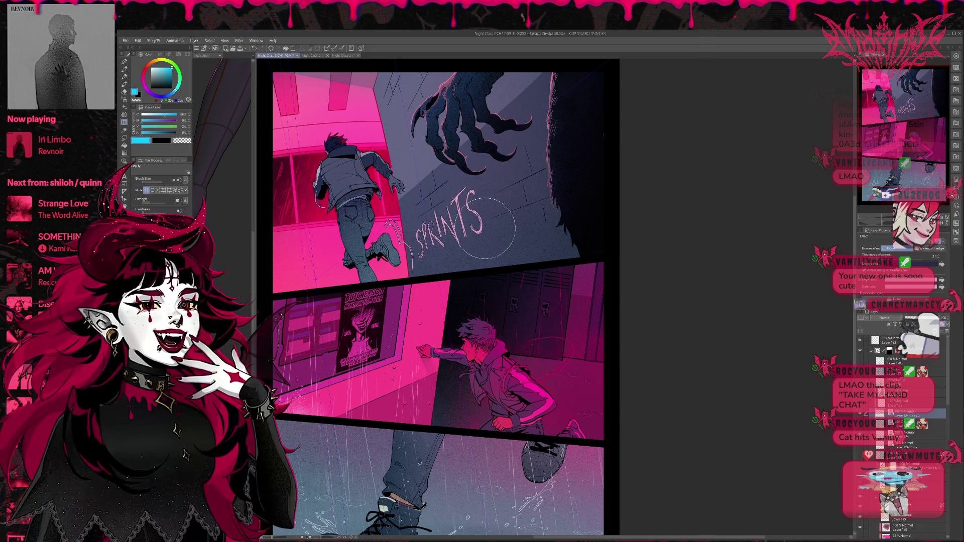
{"action": "scroll", "coordinate": [486, 226], "scroll_direction": "up", "scroll_amount": 1}
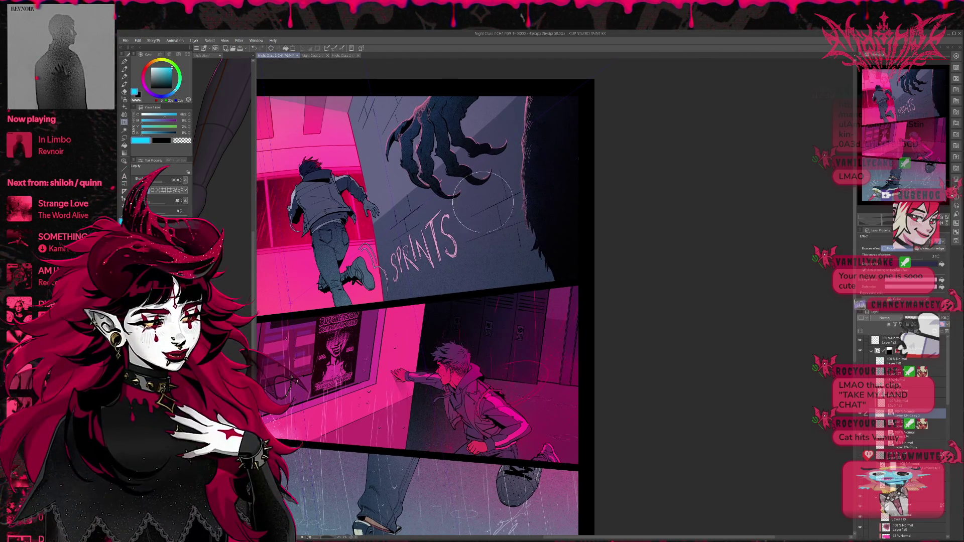
{"action": "key", "text": "e"}
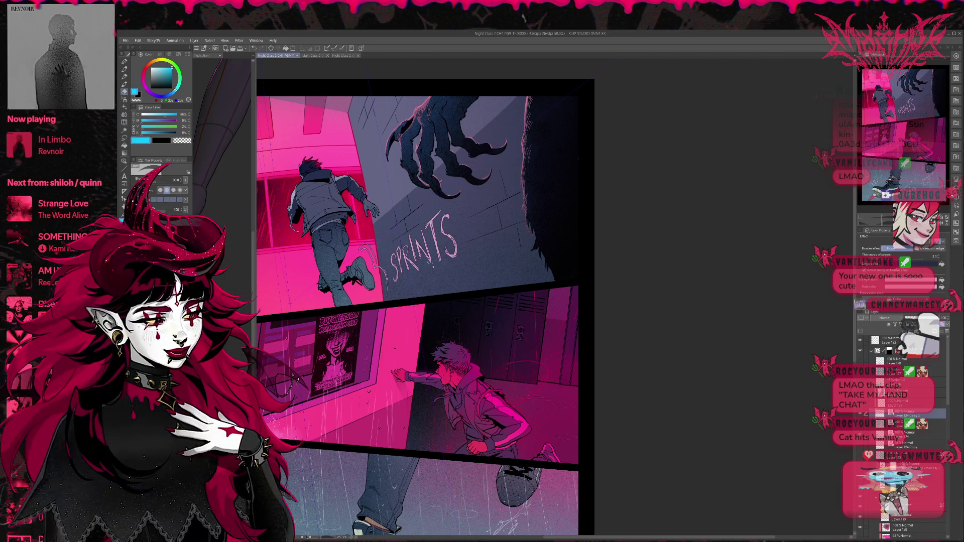
{"action": "key", "text": "p"}
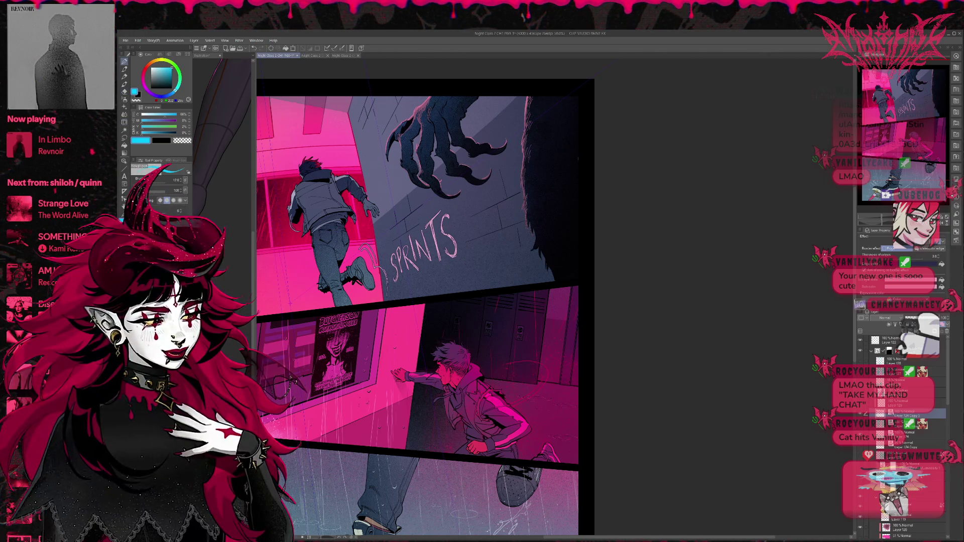
{"action": "scroll", "coordinate": [477, 219], "scroll_direction": "up", "scroll_amount": 1}
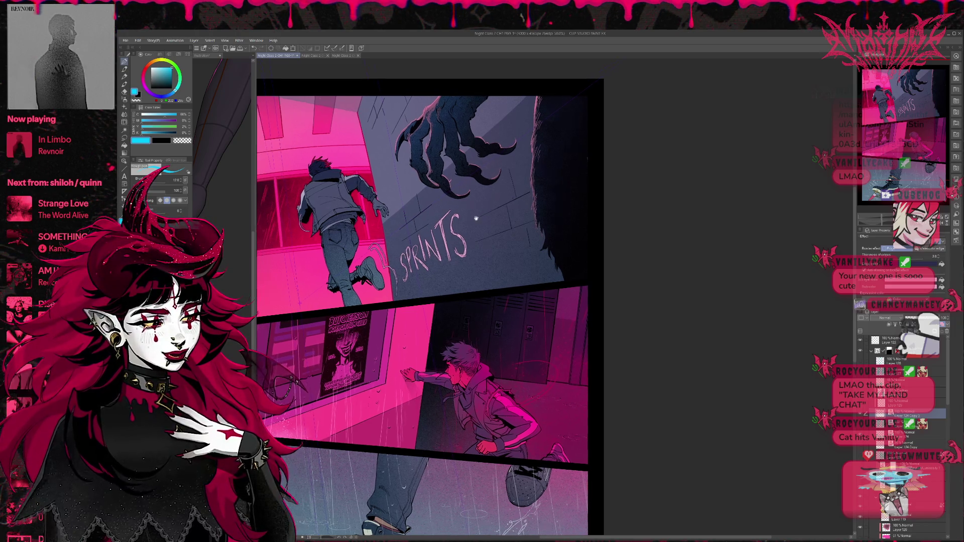
- Hide the SPRINTS lettering and zoom in on the runner in the top panel
{"action": "left_click_drag", "start_coordinate": [456, 227], "coordinate": [469, 222]}
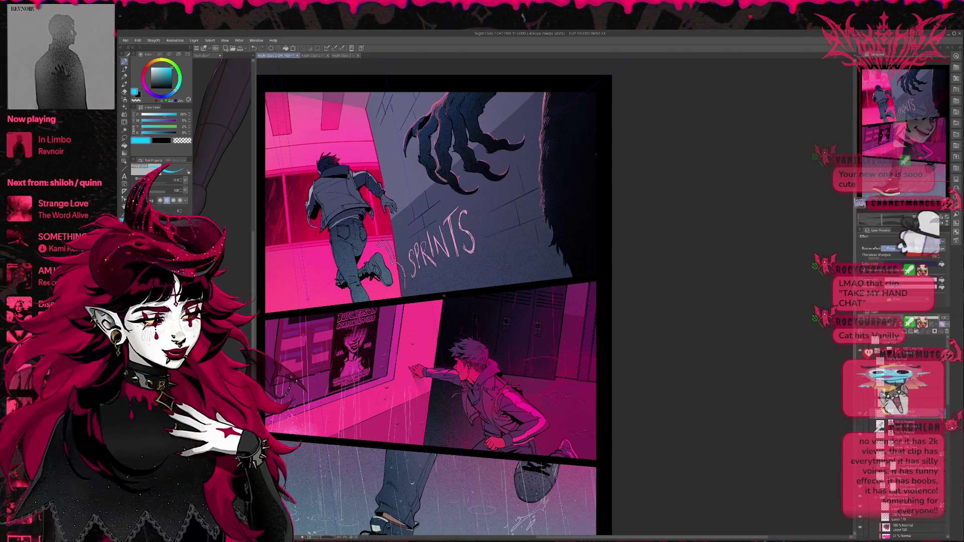
{"action": "key", "text": "ctrl+z"}
{"action": "left_click_drag", "start_coordinate": [643, 321], "coordinate": [698, 329]}
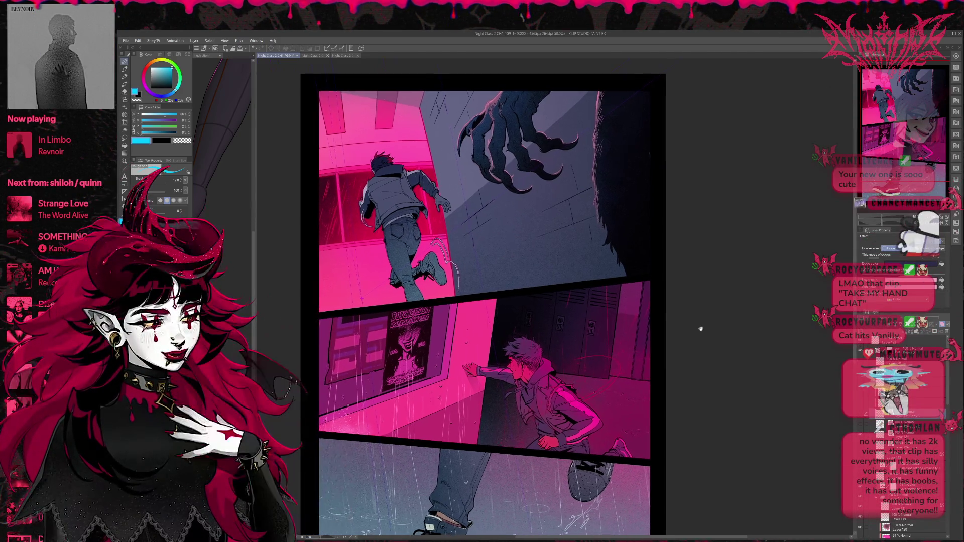
{"action": "scroll", "coordinate": [690, 328], "scroll_direction": "up", "scroll_amount": 1}
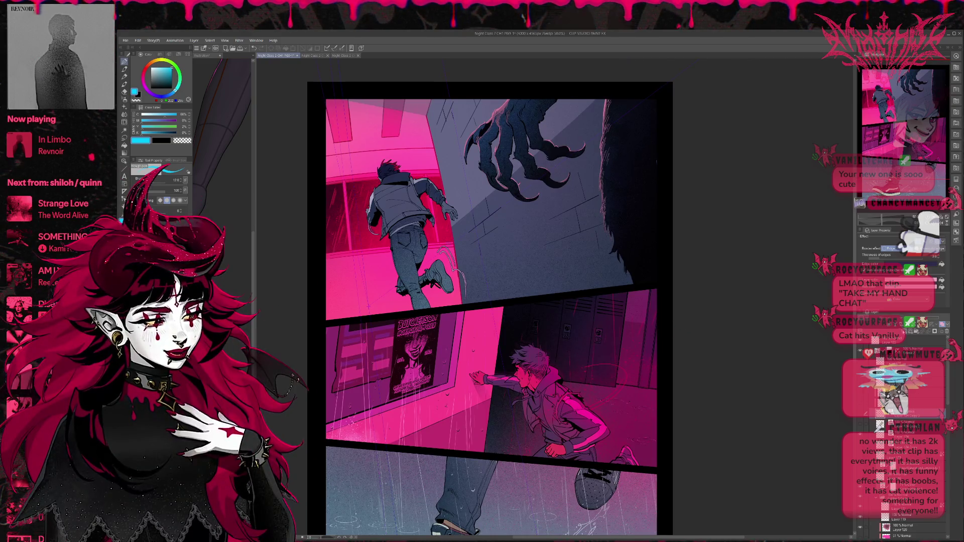
{"action": "mouse_move", "coordinate": [518, 242]}
{"action": "left_mouse_down"}
{"action": "mouse_move", "coordinate": [522, 306]}
{"action": "mouse_move", "coordinate": [551, 281]}
{"action": "left_mouse_up"}
{"action": "scroll", "coordinate": [550, 282], "scroll_direction": "up", "scroll_amount": 3}
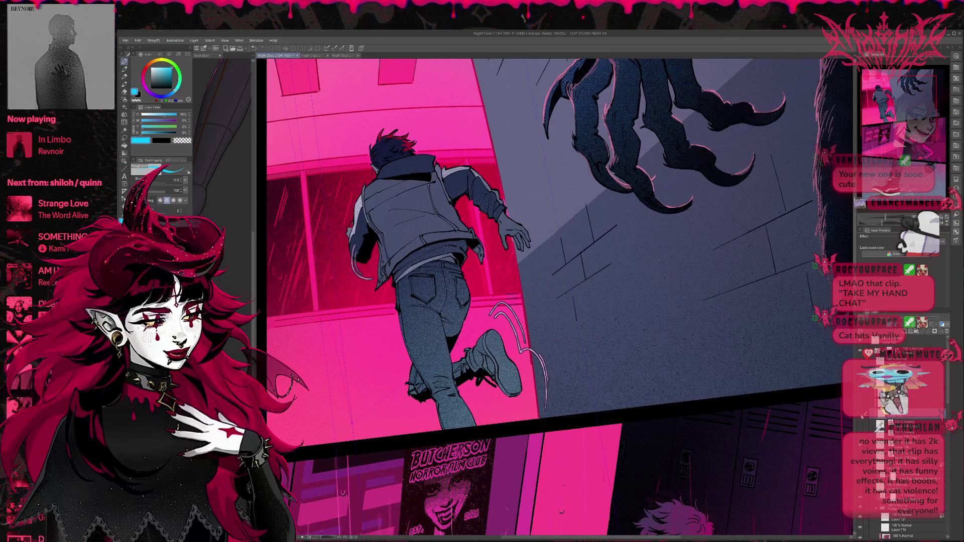
- Hide the white motion lines by the boot and sketch two strokes beside the raised arm
{"action": "left_click", "coordinate": [883, 417]}
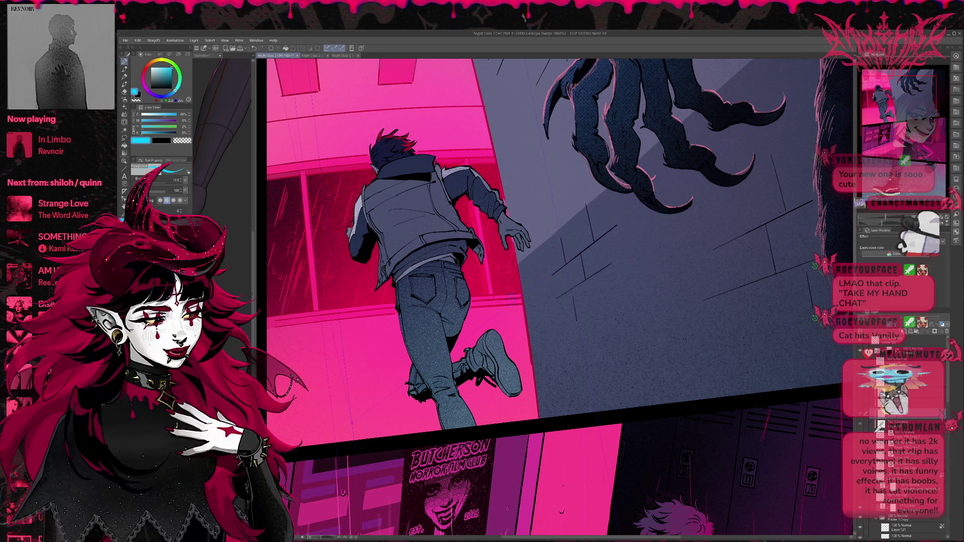
{"action": "left_click_drag", "start_coordinate": [516, 169], "coordinate": [493, 207]}
{"action": "left_click_drag", "start_coordinate": [520, 173], "coordinate": [490, 211]}
- Erase the two sketch strokes beside the arm, then try and undo a new motion line
{"action": "key", "text": "e"}
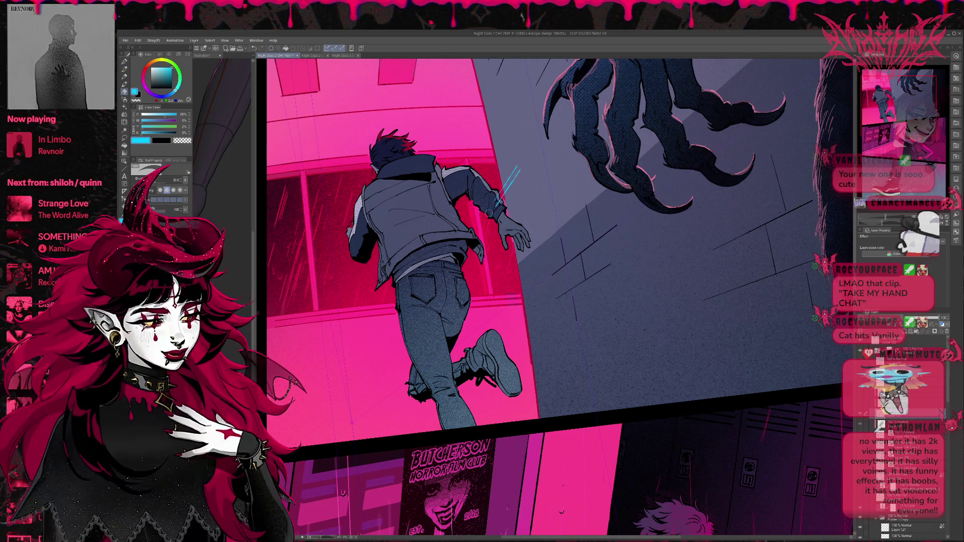
{"action": "left_click_drag", "start_coordinate": [517, 171], "coordinate": [494, 206]}
{"action": "mouse_move", "coordinate": [516, 168]}
{"action": "left_mouse_down"}
{"action": "mouse_move", "coordinate": [490, 211]}
{"action": "mouse_move", "coordinate": [491, 253]}
{"action": "left_mouse_up"}
{"action": "key", "text": "p"}
{"action": "left_click_drag", "start_coordinate": [513, 231], "coordinate": [485, 266]}
{"action": "key", "text": "ctrl+z"}
{"action": "key", "text": "ctrl+z"}
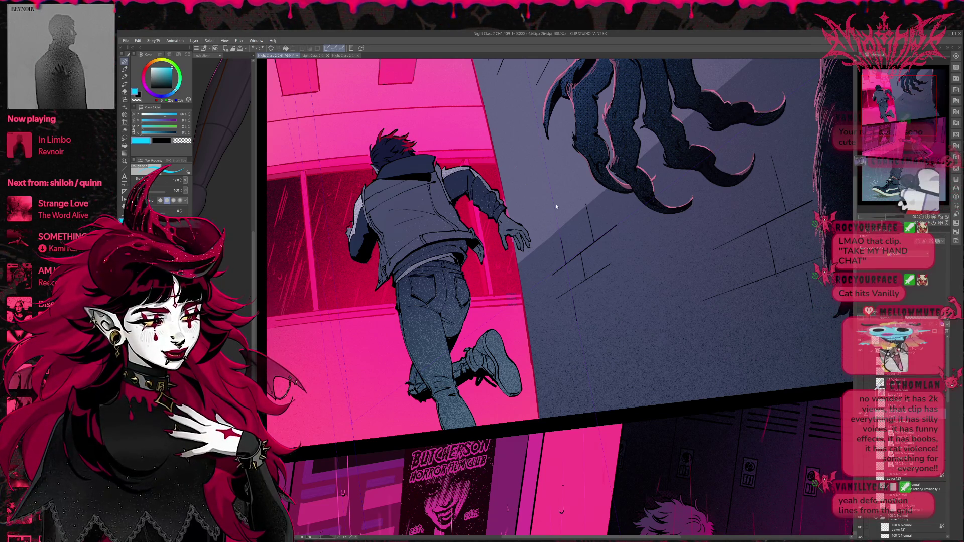
- Try white motion lines beside and behind the raised foot, then undo them all
{"action": "left_click", "coordinate": [152, 67]}
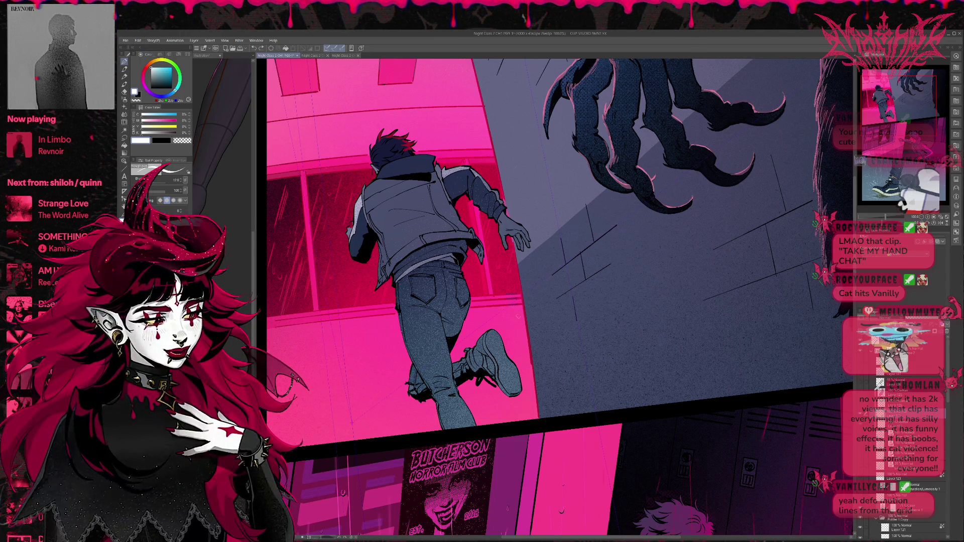
{"action": "left_click_drag", "start_coordinate": [516, 315], "coordinate": [492, 333]}
{"action": "mouse_move", "coordinate": [551, 294]}
{"action": "left_mouse_down"}
{"action": "mouse_move", "coordinate": [495, 329]}
{"action": "mouse_move", "coordinate": [498, 339]}
{"action": "left_mouse_up"}
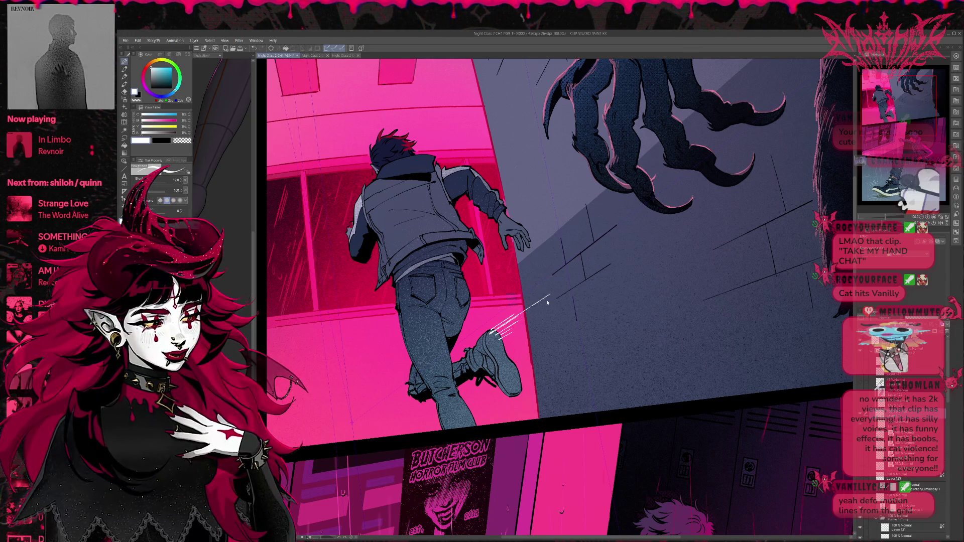
{"action": "key", "text": "ctrl+z"}
{"action": "key", "text": "ctrl+z"}
{"action": "key", "text": "ctrl+z"}
{"action": "mouse_move", "coordinate": [536, 374]}
{"action": "left_mouse_down"}
{"action": "mouse_move", "coordinate": [514, 380]}
{"action": "mouse_move", "coordinate": [510, 389]}
{"action": "mouse_move", "coordinate": [519, 388]}
{"action": "left_mouse_up"}
{"action": "left_click_drag", "start_coordinate": [555, 382], "coordinate": [509, 397]}
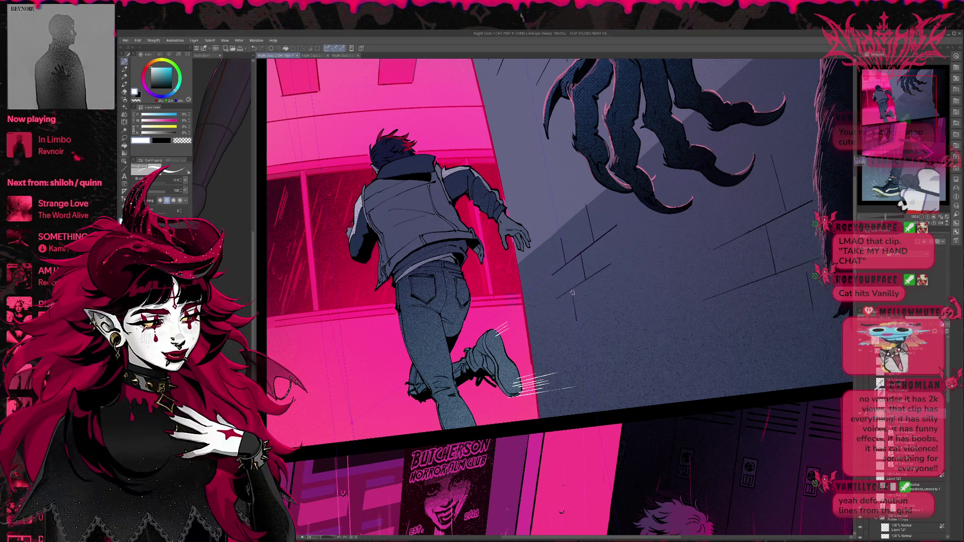
{"action": "key", "text": "ctrl+z"}
{"action": "key", "text": "ctrl+z"}
{"action": "key", "text": "ctrl+z"}
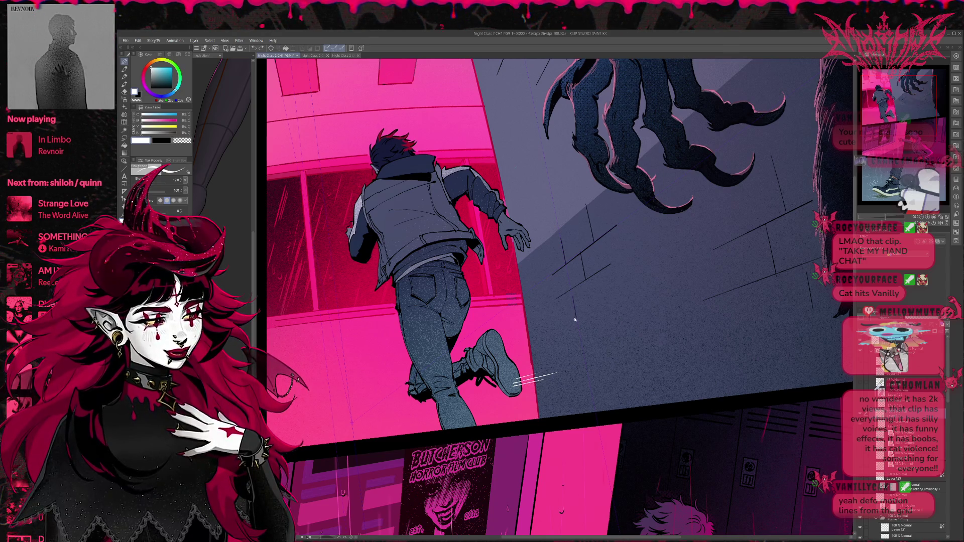
{"action": "key", "text": "ctrl+z"}
- Switch to dark navy and draw short motion lines beside the heel and along its edge
{"action": "left_click", "coordinate": [572, 323], "text": "alt"}
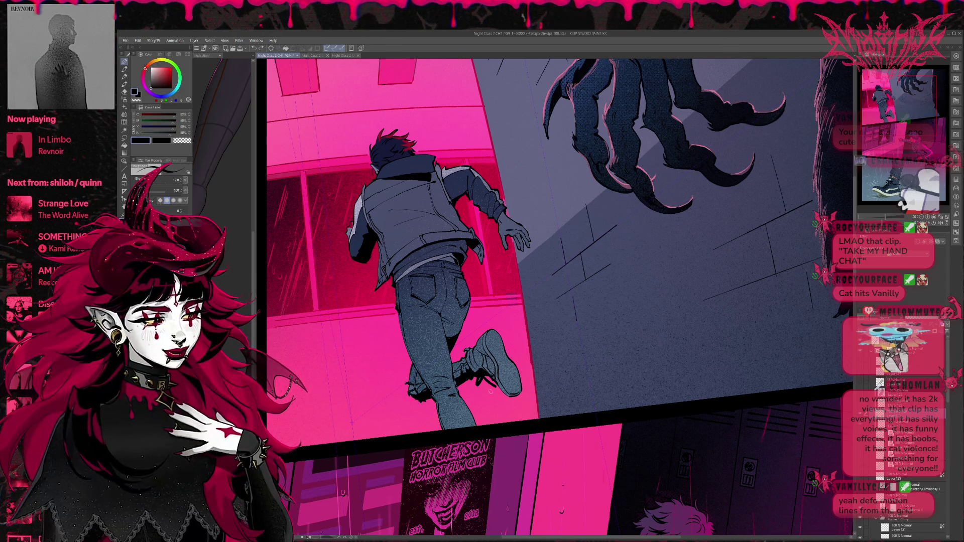
{"action": "left_click_drag", "start_coordinate": [491, 391], "coordinate": [507, 395]}
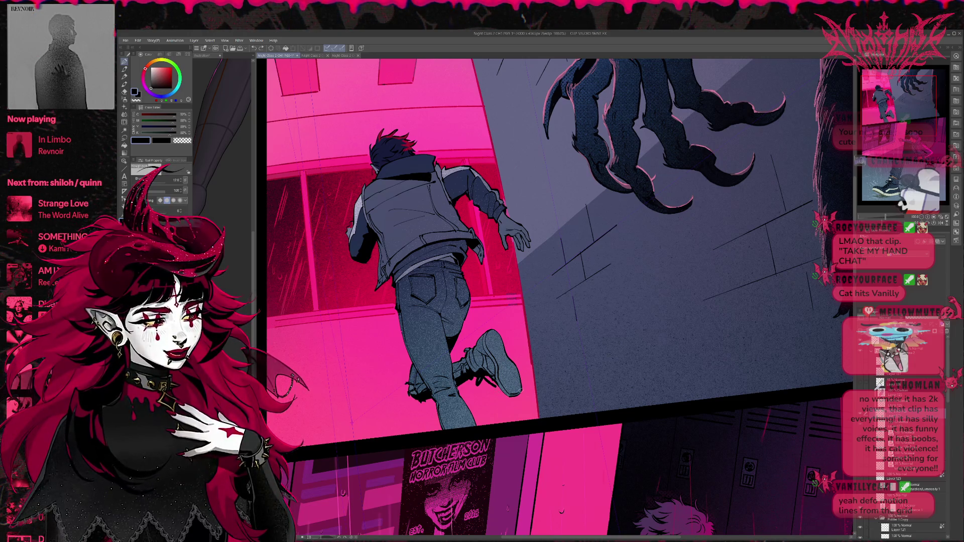
{"action": "left_click_drag", "start_coordinate": [510, 384], "coordinate": [548, 388]}
{"action": "key", "text": "ctrl+z"}
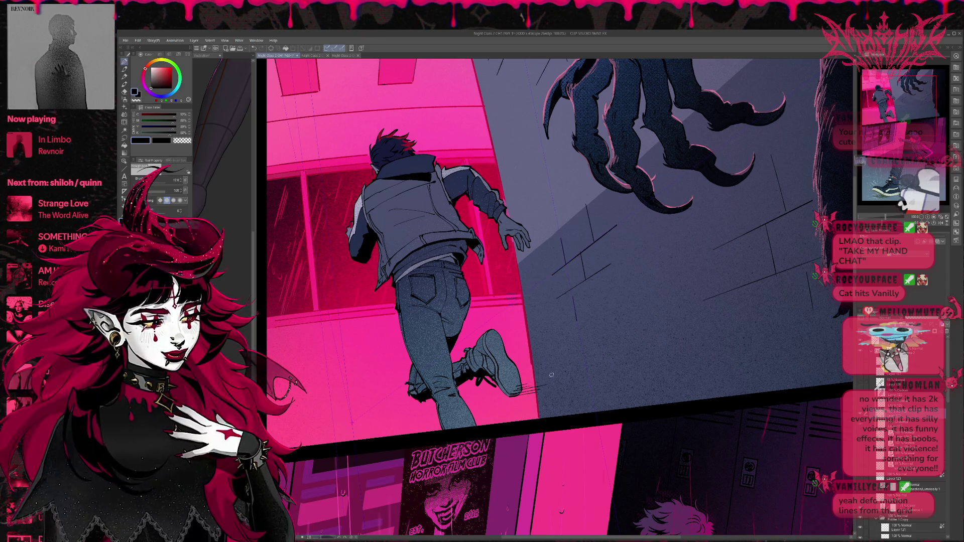
{"action": "mouse_move", "coordinate": [507, 362]}
{"action": "left_mouse_down"}
{"action": "mouse_move", "coordinate": [524, 355]}
{"action": "mouse_move", "coordinate": [515, 332]}
{"action": "left_mouse_up"}
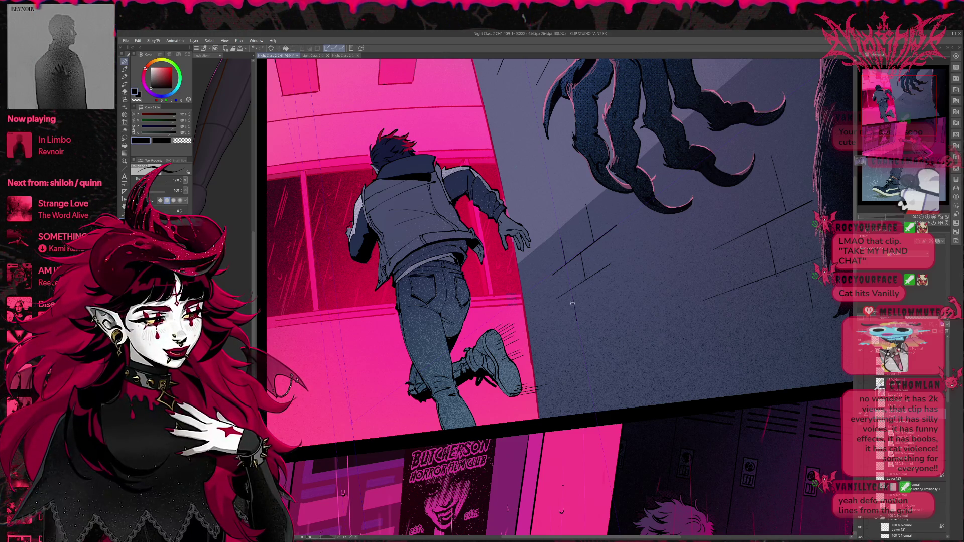
{"action": "key", "text": "e"}
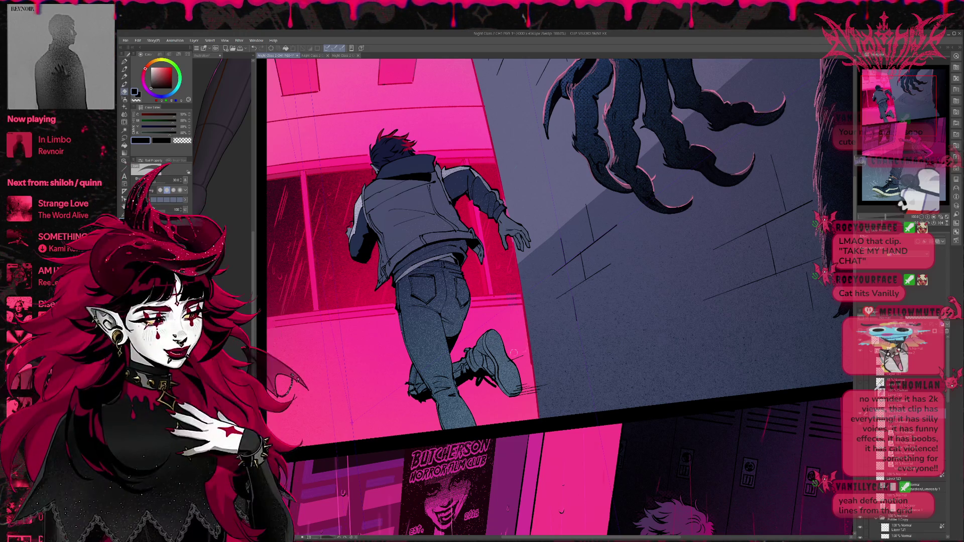
- Erase the dark lines right of the heel and redraw short navy strokes fanning from the boot heel
{"action": "left_click_drag", "start_coordinate": [515, 387], "coordinate": [547, 387]}
{"action": "key", "text": "p"}
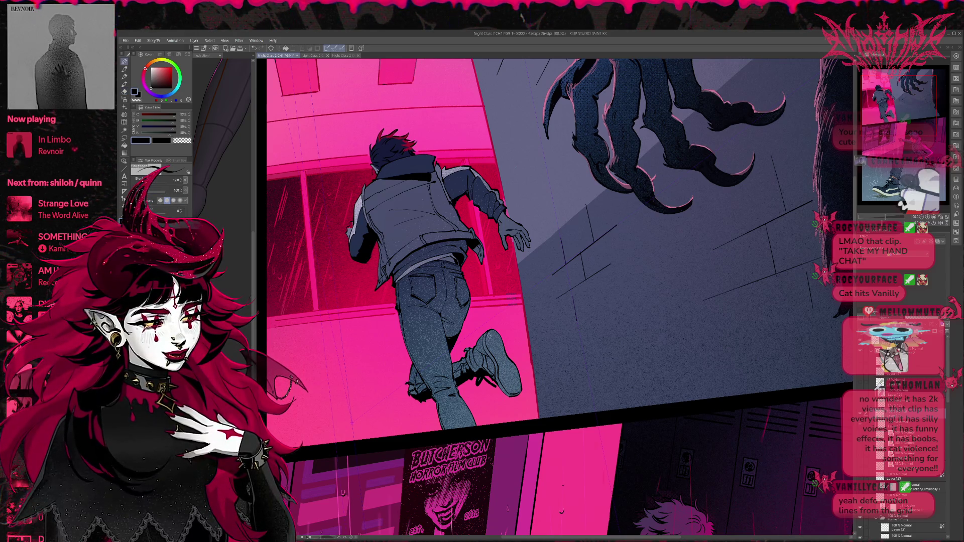
{"action": "mouse_move", "coordinate": [494, 340]}
{"action": "left_mouse_down"}
{"action": "mouse_move", "coordinate": [520, 332]}
{"action": "mouse_move", "coordinate": [507, 317]}
{"action": "mouse_move", "coordinate": [507, 343]}
{"action": "left_mouse_up"}
{"action": "key", "text": "e"}
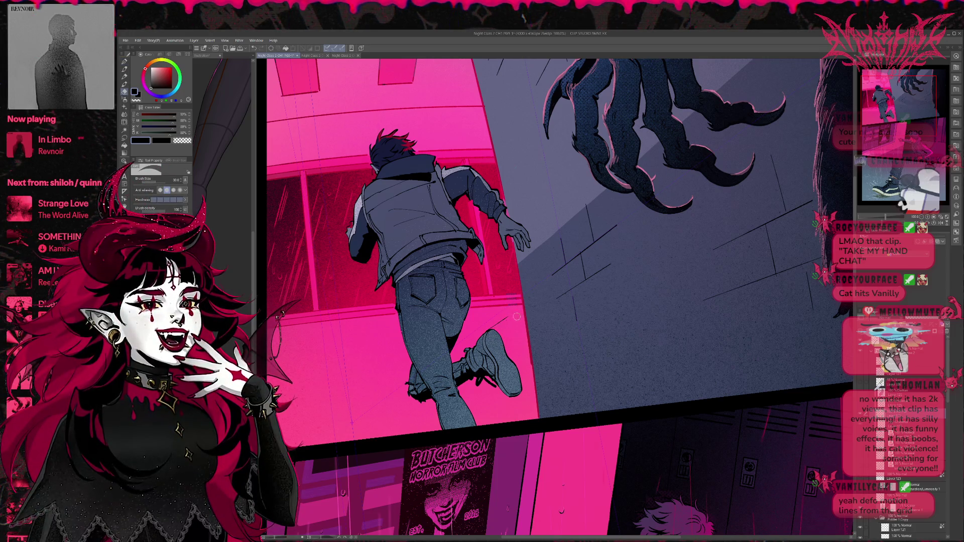
{"action": "key", "text": "p"}
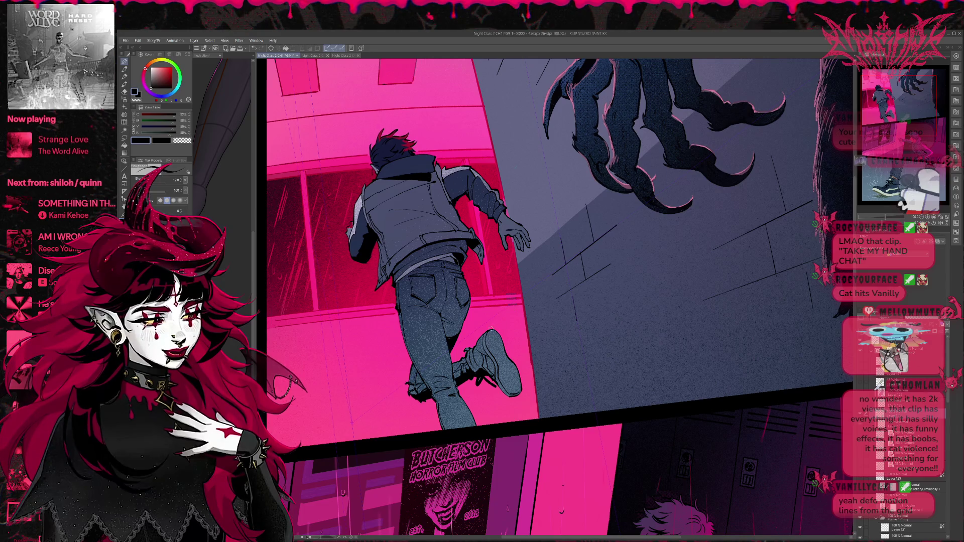
{"action": "mouse_move", "coordinate": [489, 330]}
{"action": "left_mouse_down"}
{"action": "mouse_move", "coordinate": [523, 319]}
{"action": "mouse_move", "coordinate": [536, 365]}
{"action": "left_mouse_up"}
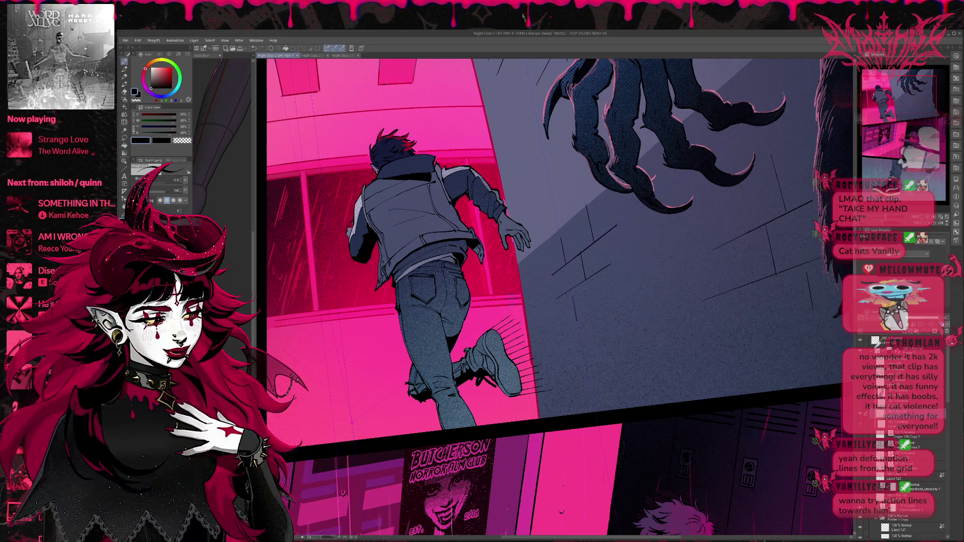
{"action": "mouse_move", "coordinate": [502, 248]}
{"action": "left_mouse_down"}
{"action": "mouse_move", "coordinate": [483, 268]}
{"action": "mouse_move", "coordinate": [504, 267]}
{"action": "left_mouse_up"}
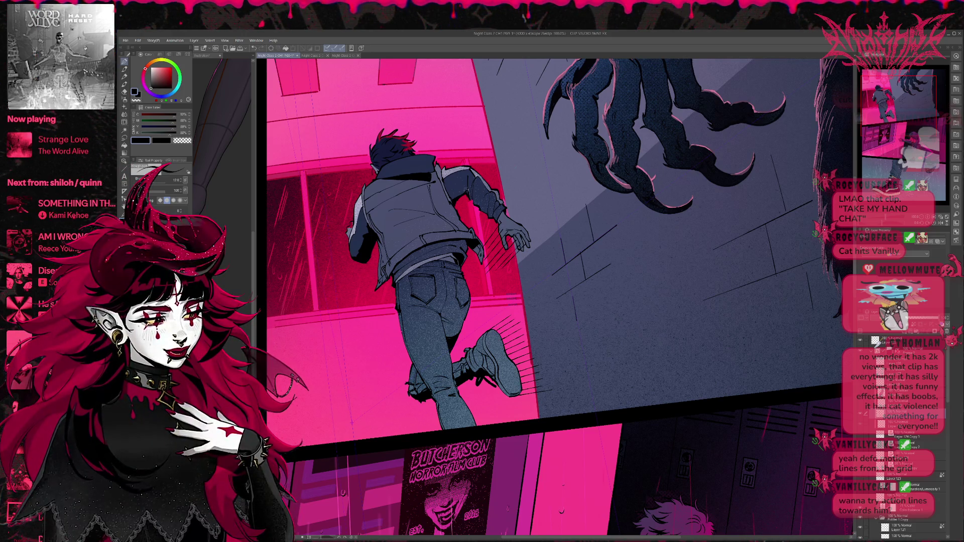
- Draw two diagonal speed lines along the boy's back, undo the stray line above his head, and zoom in
{"action": "mouse_move", "coordinate": [476, 192]}
{"action": "left_mouse_down"}
{"action": "mouse_move", "coordinate": [463, 216]}
{"action": "mouse_move", "coordinate": [470, 230]}
{"action": "left_mouse_up"}
{"action": "left_click_drag", "start_coordinate": [482, 226], "coordinate": [465, 237]}
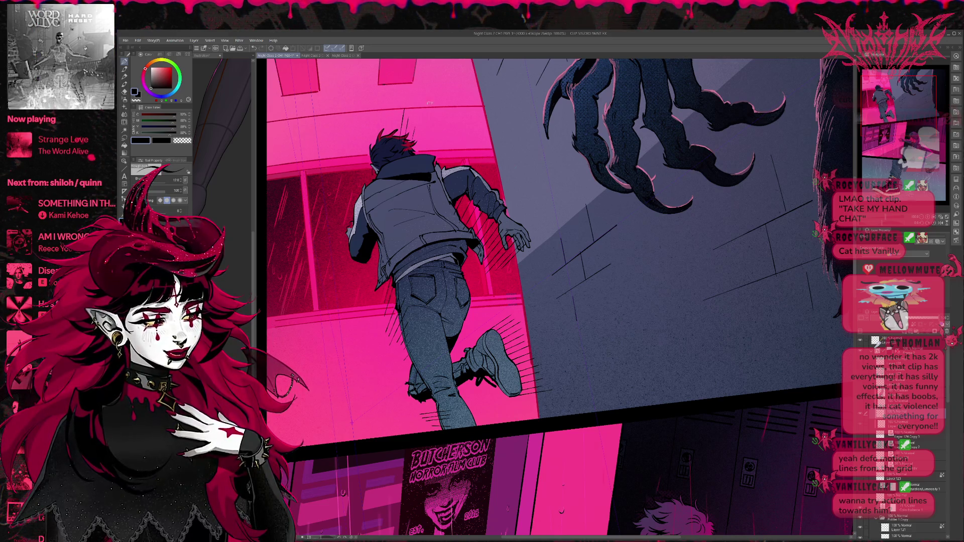
{"action": "key", "text": "ctrl+z"}
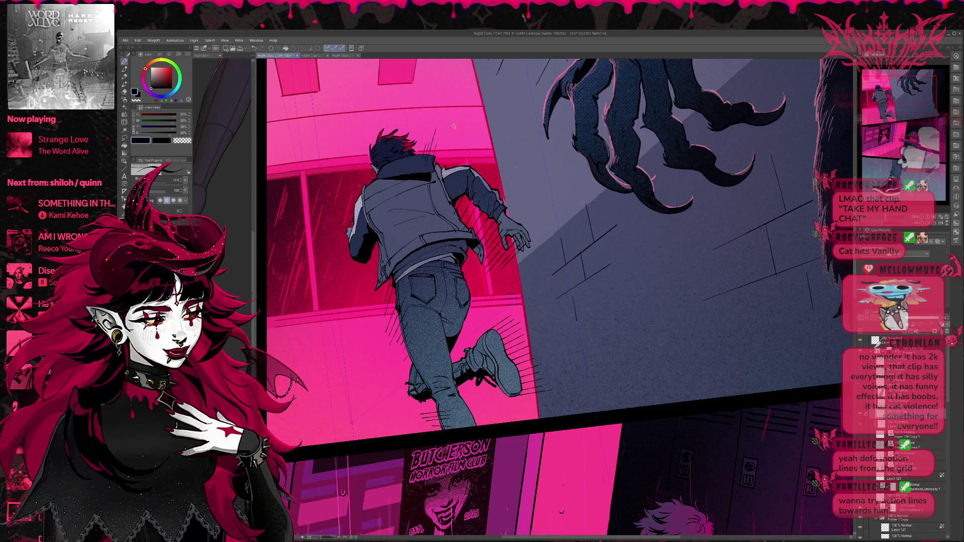
{"action": "left_click_drag", "start_coordinate": [589, 324], "coordinate": [584, 313]}
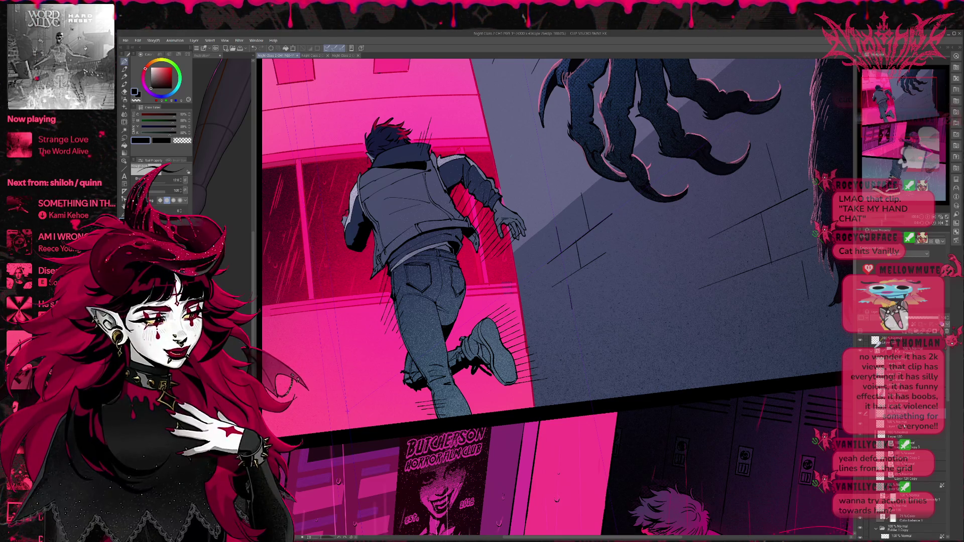
{"action": "scroll", "coordinate": [451, 216], "scroll_direction": "up", "scroll_amount": 2}
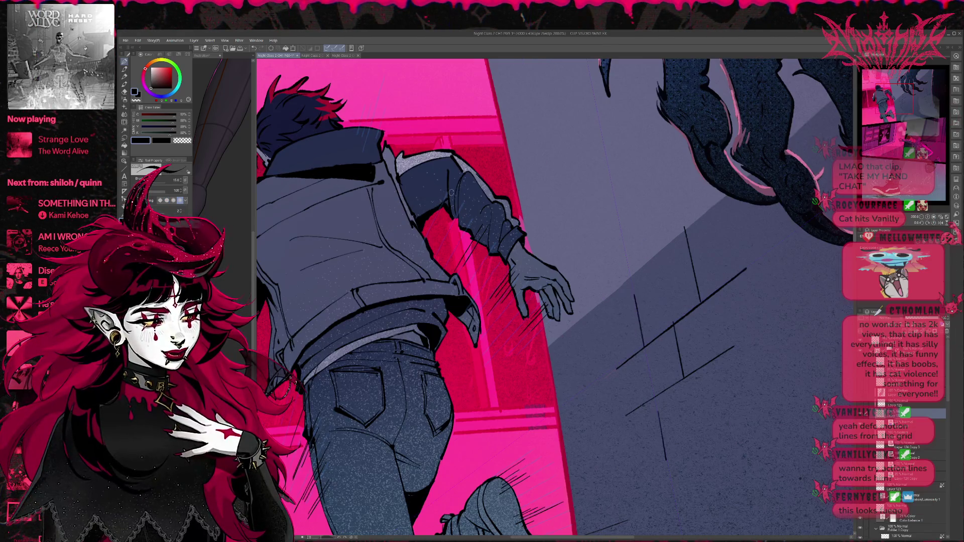
- Add motion lines by the runner's head and collar and turn on the layer's dark Border outline
{"action": "mouse_move", "coordinate": [447, 226]}
{"action": "left_mouse_down"}
{"action": "mouse_move", "coordinate": [477, 275]}
{"action": "mouse_move", "coordinate": [479, 301]}
{"action": "left_mouse_up"}
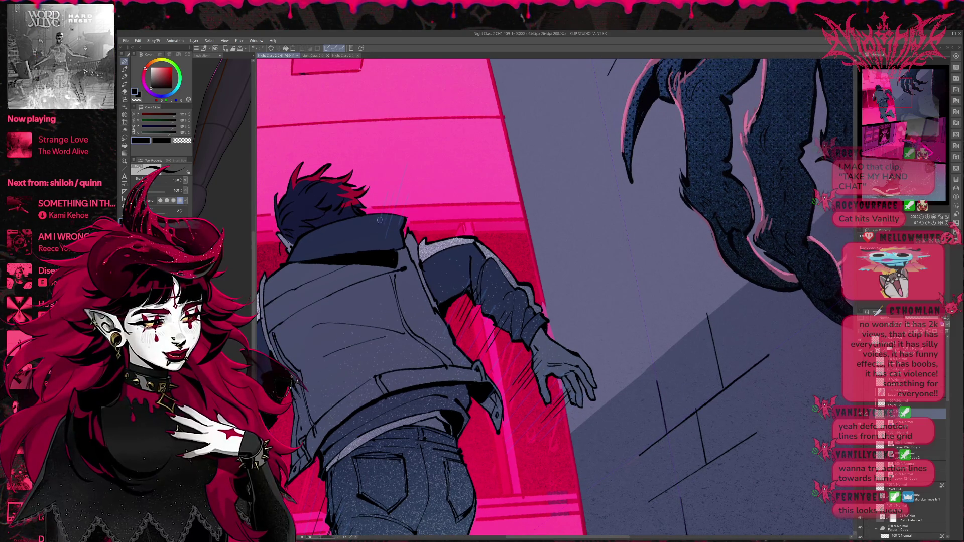
{"action": "mouse_move", "coordinate": [388, 186]}
{"action": "left_mouse_down"}
{"action": "mouse_move", "coordinate": [377, 224]}
{"action": "mouse_move", "coordinate": [390, 228]}
{"action": "left_mouse_up"}
{"action": "mouse_move", "coordinate": [552, 302]}
{"action": "left_mouse_down"}
{"action": "mouse_move", "coordinate": [599, 264]}
{"action": "mouse_move", "coordinate": [663, 243]}
{"action": "mouse_move", "coordinate": [612, 231]}
{"action": "left_mouse_up"}
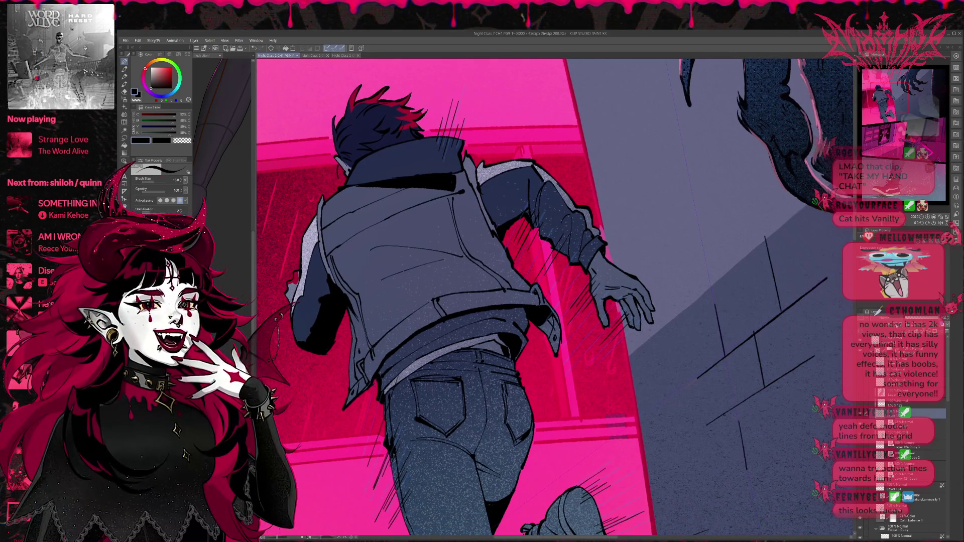
{"action": "left_click", "coordinate": [884, 246]}
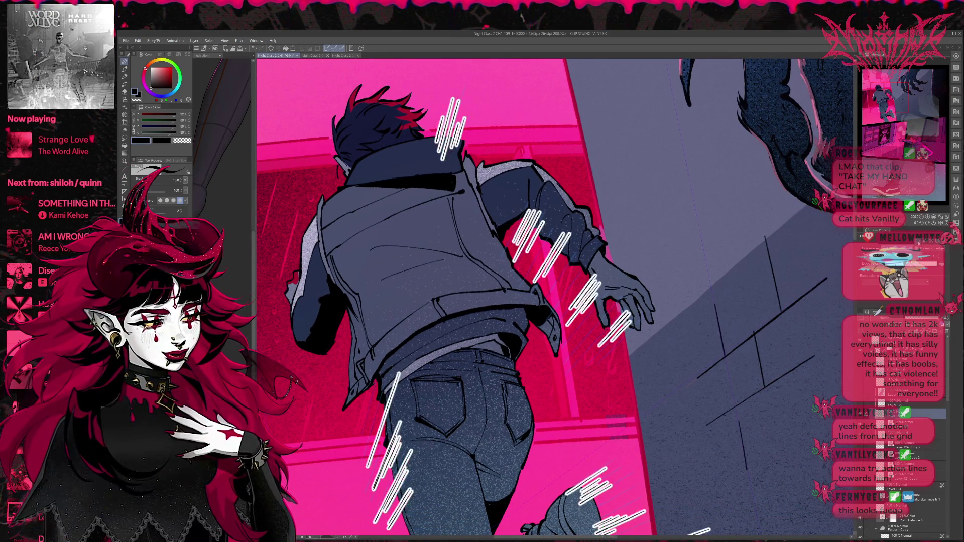
{"action": "scroll", "coordinate": [751, 287], "scroll_direction": "down", "scroll_amount": 10}
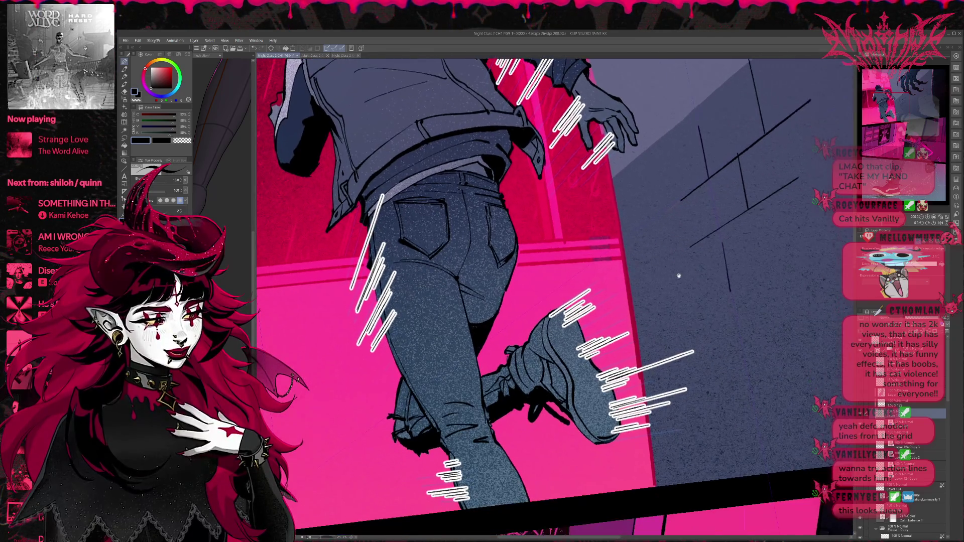
- Erase the motion lines near the shoe and try shorter replacement streaks there
{"action": "key", "text": "e"}
{"action": "mouse_move", "coordinate": [545, 344]}
{"action": "left_mouse_down"}
{"action": "mouse_move", "coordinate": [577, 346]}
{"action": "mouse_move", "coordinate": [558, 343]}
{"action": "mouse_move", "coordinate": [611, 325]}
{"action": "mouse_move", "coordinate": [557, 342]}
{"action": "mouse_move", "coordinate": [534, 364]}
{"action": "left_mouse_up"}
{"action": "key", "text": "p"}
{"action": "left_click_drag", "start_coordinate": [615, 328], "coordinate": [533, 371]}
{"action": "key", "text": "ctrl+z"}
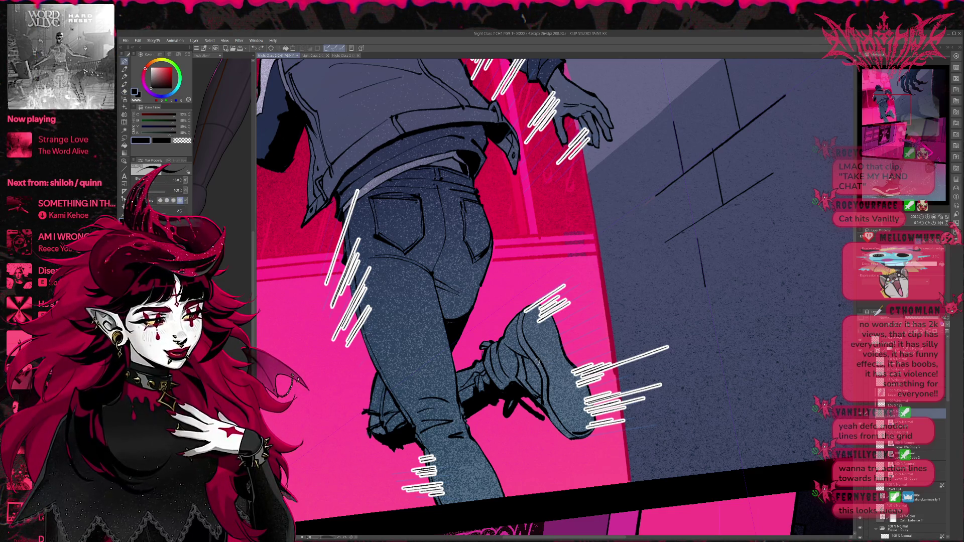
{"action": "mouse_move", "coordinate": [595, 335]}
{"action": "left_mouse_down"}
{"action": "mouse_move", "coordinate": [535, 372]}
{"action": "mouse_move", "coordinate": [531, 361]}
{"action": "mouse_move", "coordinate": [540, 356]}
{"action": "left_mouse_up"}
{"action": "key", "text": "ctrl+z"}
- Erase the white lines right of the shoe and redraw thin, shorter streaks there
{"action": "left_click_drag", "start_coordinate": [626, 323], "coordinate": [655, 334]}
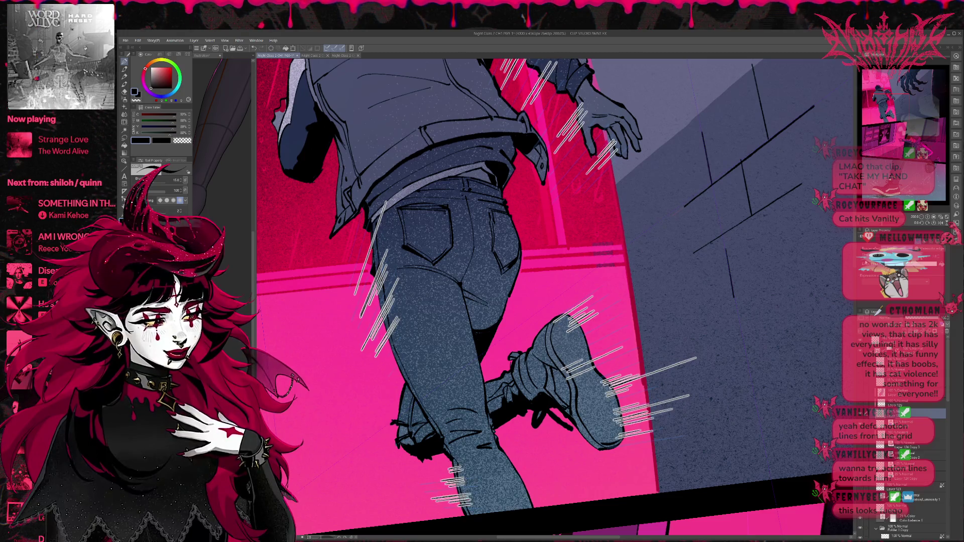
{"action": "key", "text": "e"}
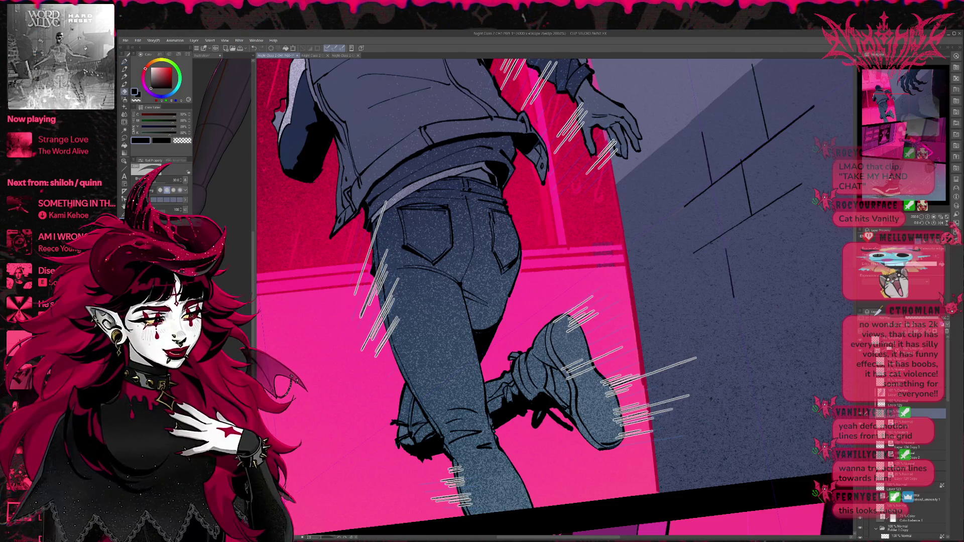
{"action": "mouse_move", "coordinate": [650, 404]}
{"action": "left_mouse_down"}
{"action": "mouse_move", "coordinate": [607, 415]}
{"action": "mouse_move", "coordinate": [605, 426]}
{"action": "left_mouse_up"}
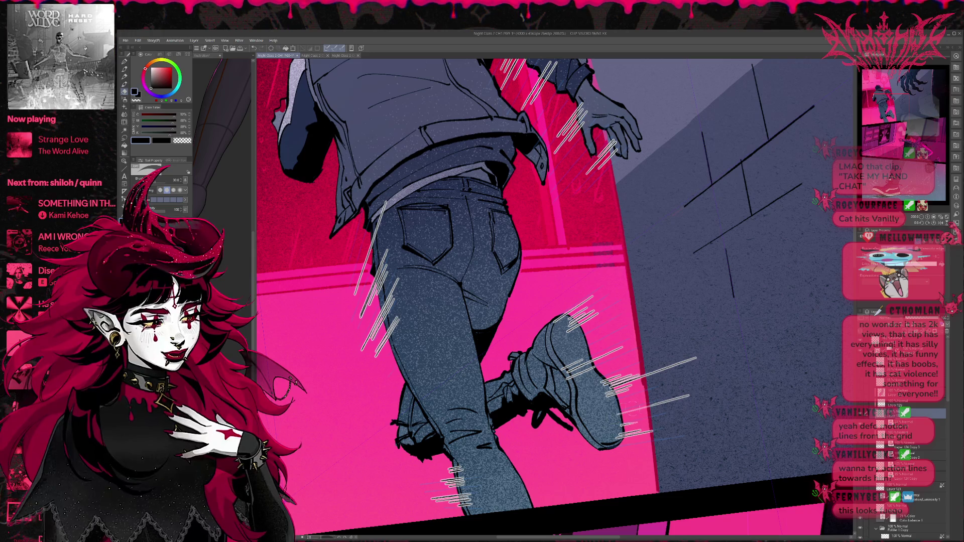
{"action": "mouse_move", "coordinate": [691, 394]}
{"action": "left_mouse_down"}
{"action": "mouse_move", "coordinate": [620, 414]}
{"action": "mouse_move", "coordinate": [620, 427]}
{"action": "mouse_move", "coordinate": [594, 443]}
{"action": "mouse_move", "coordinate": [677, 430]}
{"action": "left_mouse_up"}
{"action": "key", "text": "p"}
{"action": "key", "text": "ctrl+z"}
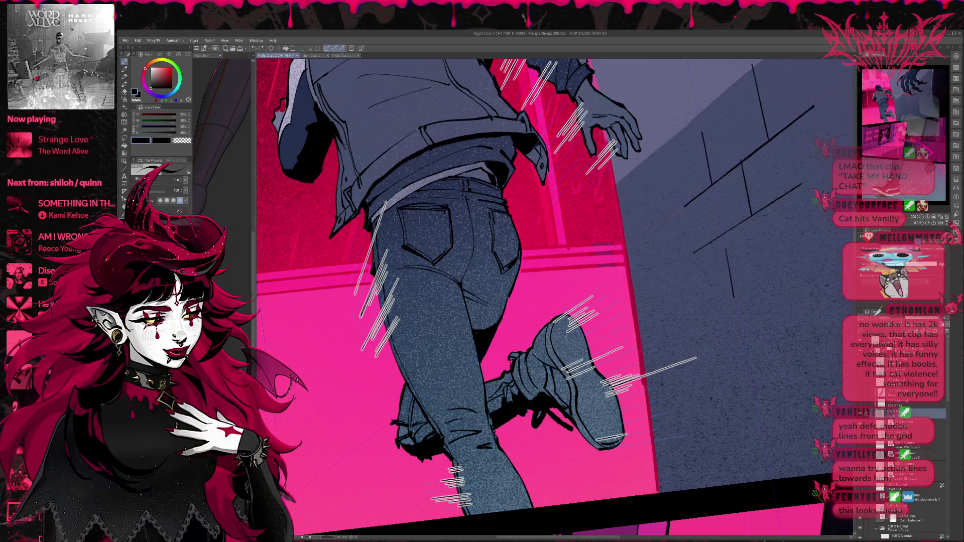
{"action": "left_click_drag", "start_coordinate": [603, 443], "coordinate": [673, 434]}
{"action": "key", "text": "ctrl+z"}
{"action": "left_click_drag", "start_coordinate": [603, 446], "coordinate": [666, 436]}
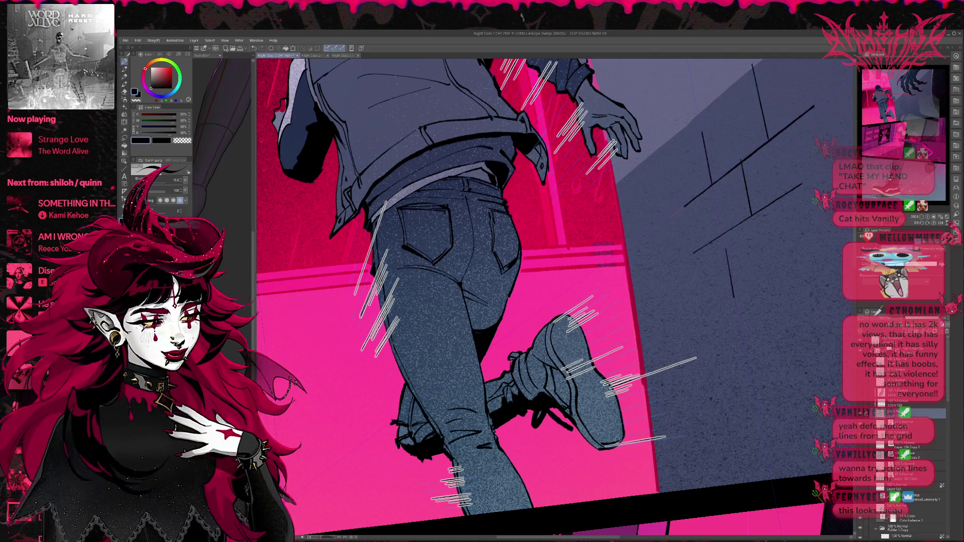
{"action": "mouse_move", "coordinate": [594, 444]}
{"action": "left_mouse_down"}
{"action": "mouse_move", "coordinate": [670, 415]}
{"action": "mouse_move", "coordinate": [643, 412]}
{"action": "mouse_move", "coordinate": [667, 404]}
{"action": "left_mouse_up"}
{"action": "key", "text": "ctrl+z"}
{"action": "key", "text": "ctrl+z"}
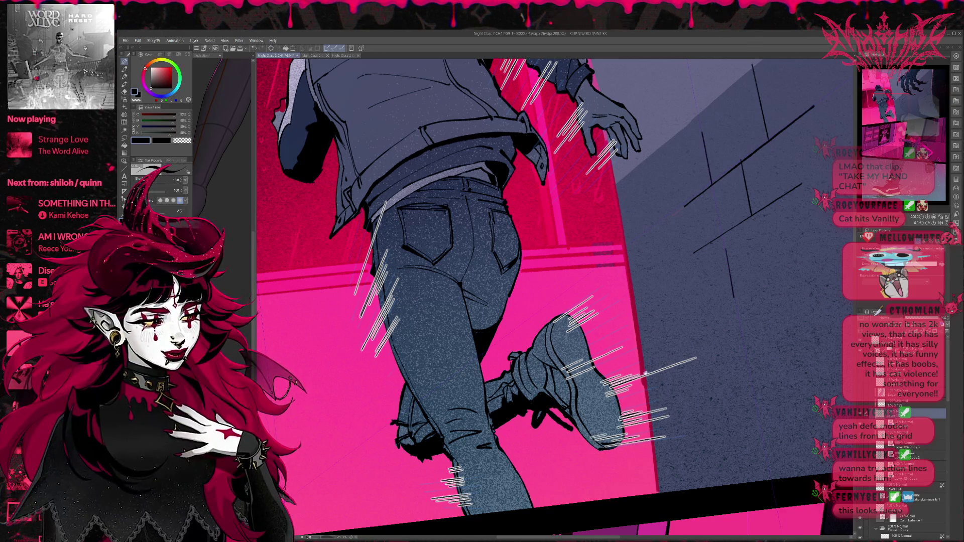
- Partly erase the motion lines near the runner's sleeve
{"action": "left_click_drag", "start_coordinate": [537, 299], "coordinate": [584, 302]}
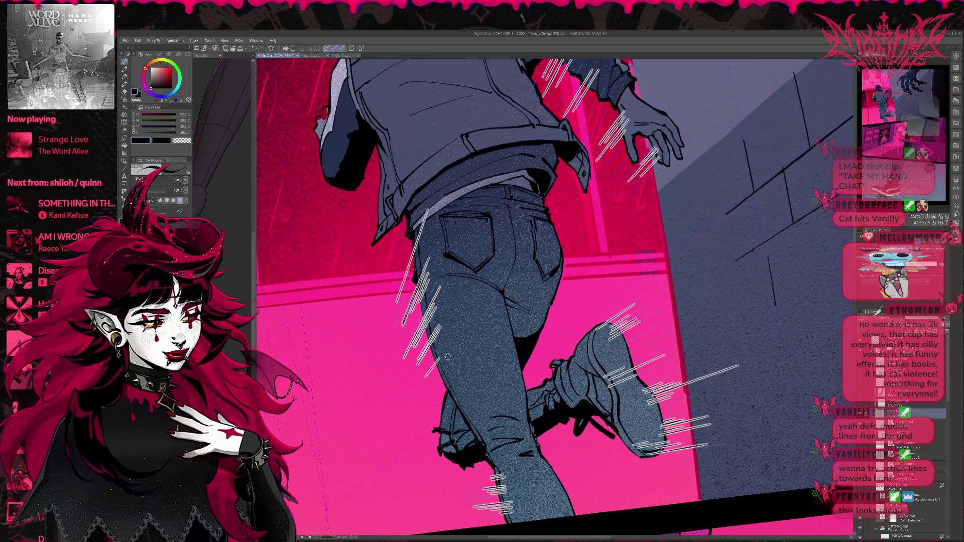
{"action": "scroll", "coordinate": [478, 347], "scroll_direction": "up", "scroll_amount": 1}
{"action": "scroll", "coordinate": [395, 439], "scroll_direction": "up", "scroll_amount": 3}
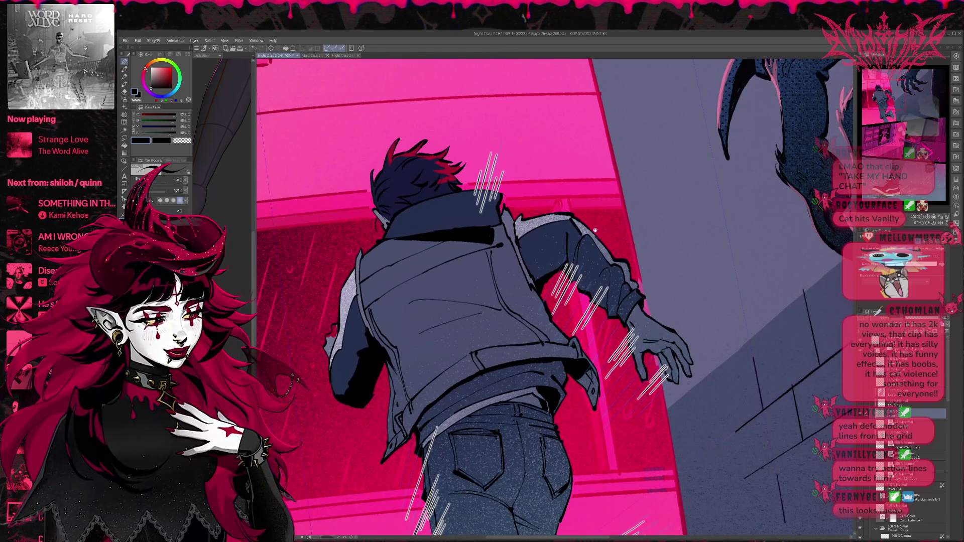
{"action": "left_click_drag", "start_coordinate": [595, 230], "coordinate": [543, 250]}
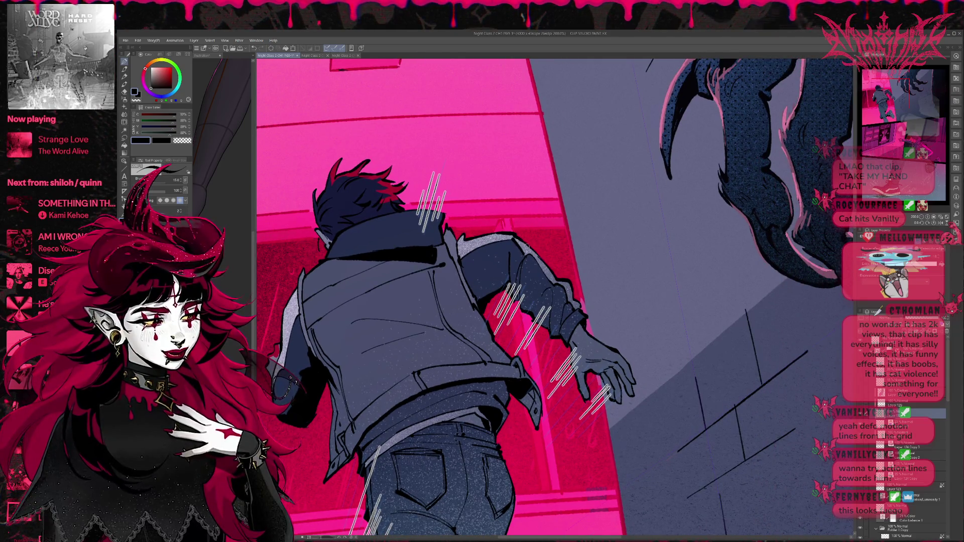
{"action": "key", "text": "e"}
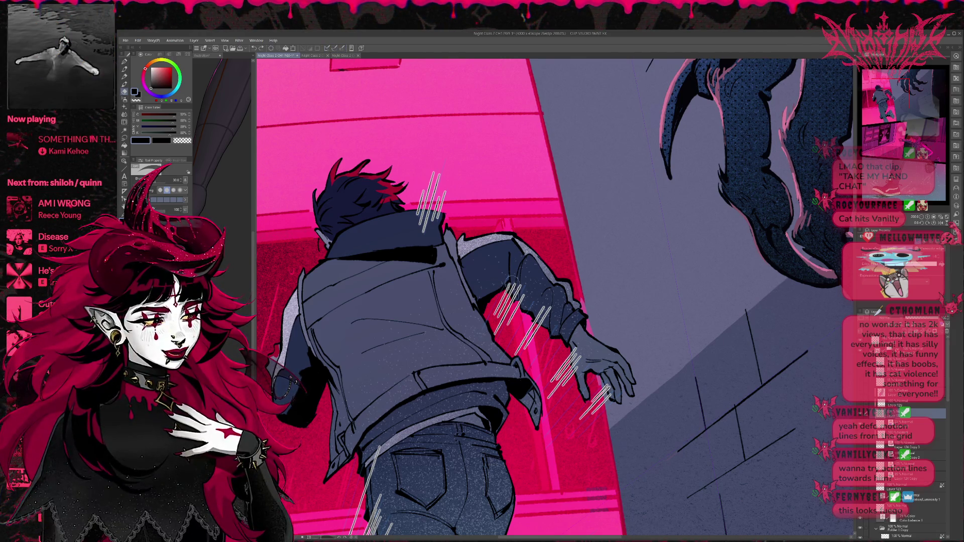
{"action": "mouse_move", "coordinate": [511, 282]}
{"action": "left_mouse_down"}
{"action": "mouse_move", "coordinate": [507, 292]}
{"action": "mouse_move", "coordinate": [529, 306]}
{"action": "mouse_move", "coordinate": [592, 306]}
{"action": "mouse_move", "coordinate": [614, 284]}
{"action": "mouse_move", "coordinate": [608, 271]}
{"action": "left_mouse_up"}
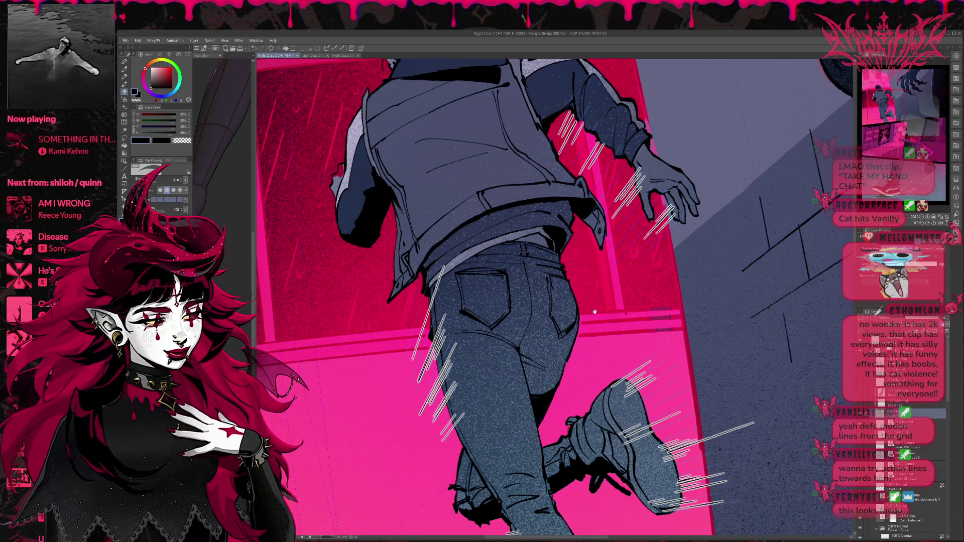
{"action": "left_click_drag", "start_coordinate": [595, 311], "coordinate": [600, 299]}
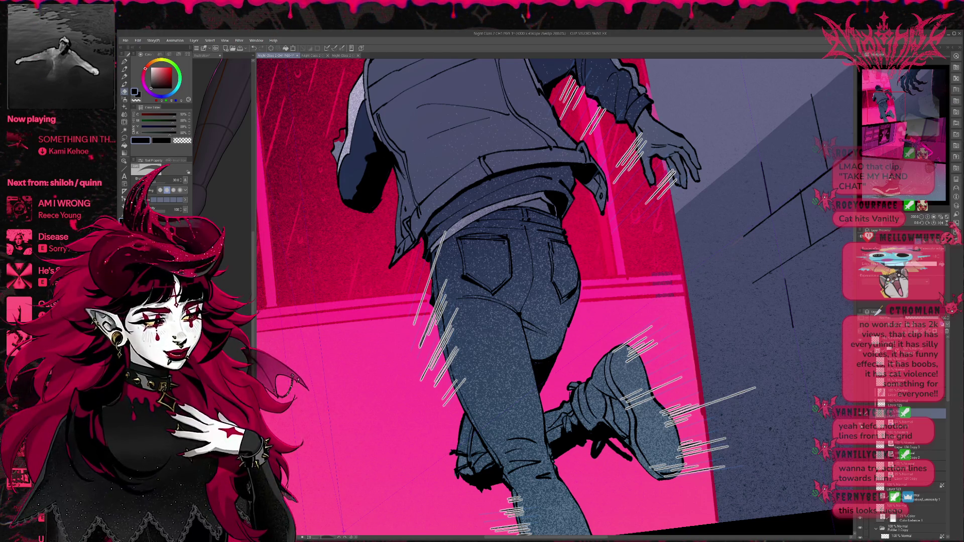
{"action": "scroll", "coordinate": [777, 397], "scroll_direction": "down", "scroll_amount": 4}
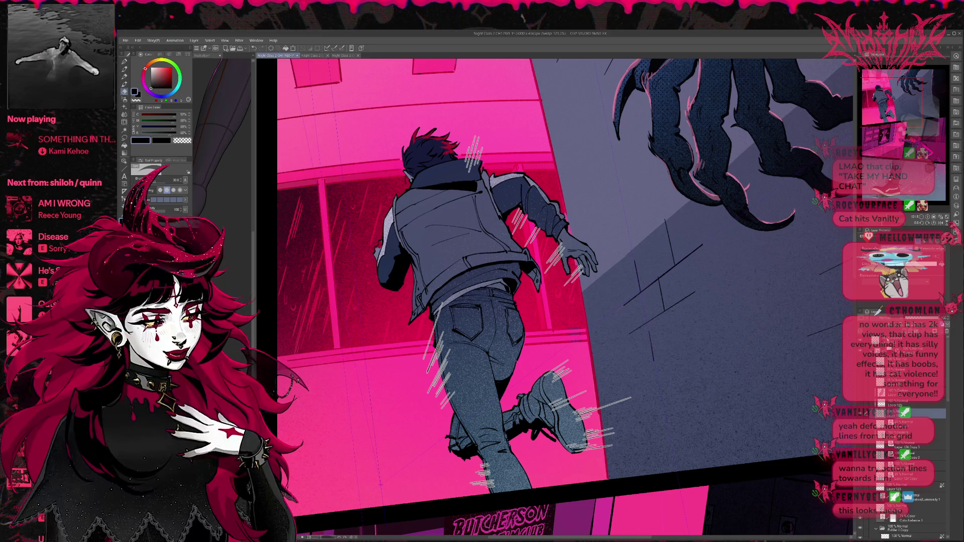
- Sample the wall's pink, then blue-grey tones from the shoe, jacket and lavender sleeve
{"action": "key", "text": "ctrl+shift+n"}
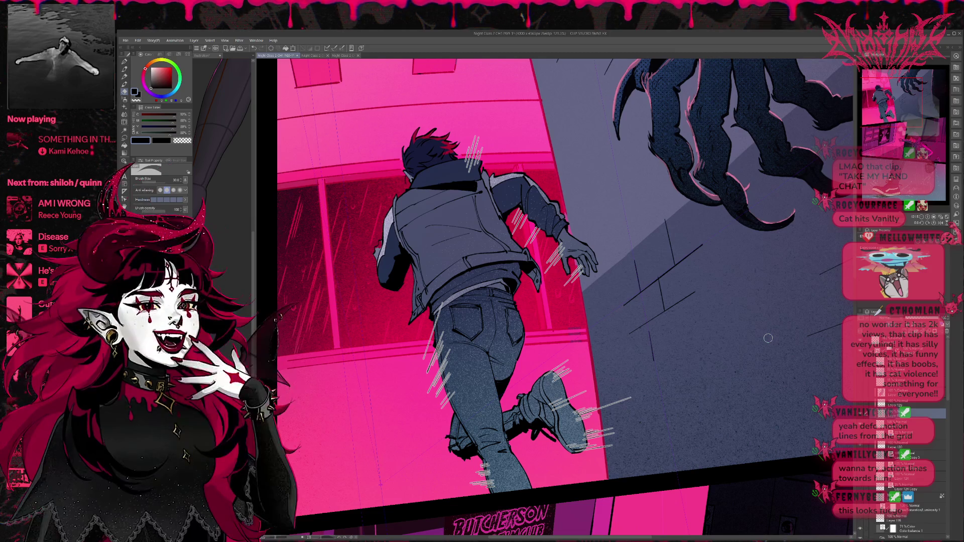
{"action": "left_click", "coordinate": [124, 62]}
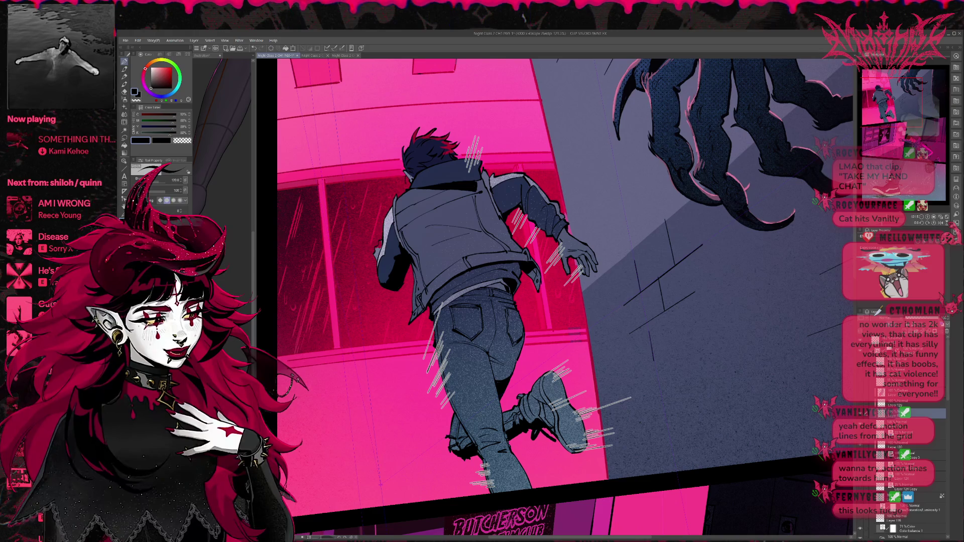
{"action": "left_click", "coordinate": [428, 390], "text": "alt"}
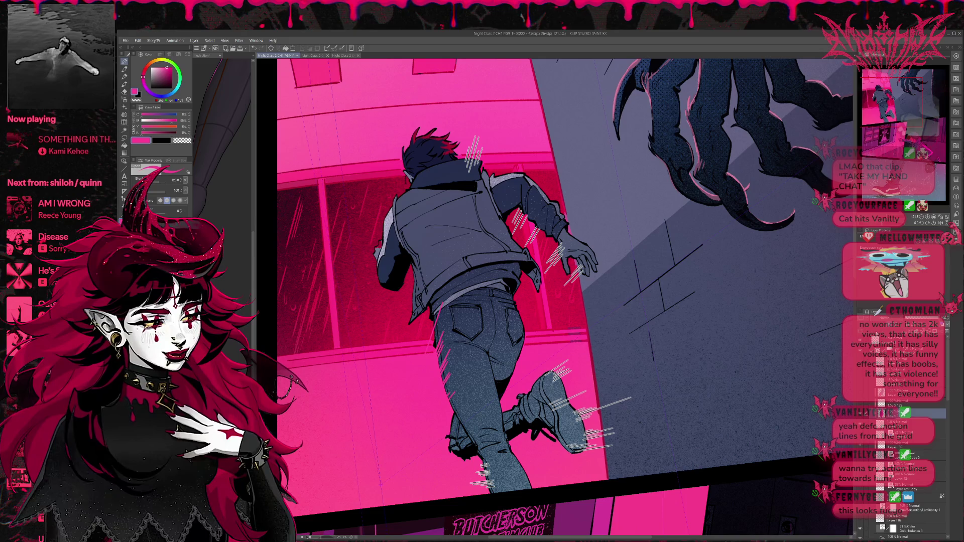
{"action": "left_click_drag", "start_coordinate": [572, 382], "coordinate": [512, 331]}
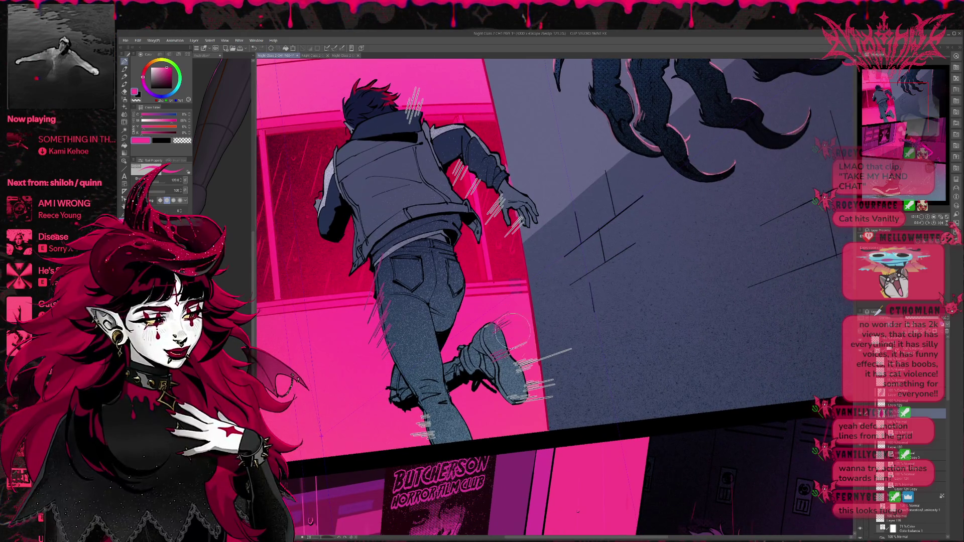
{"action": "left_click", "coordinate": [491, 362], "text": "alt"}
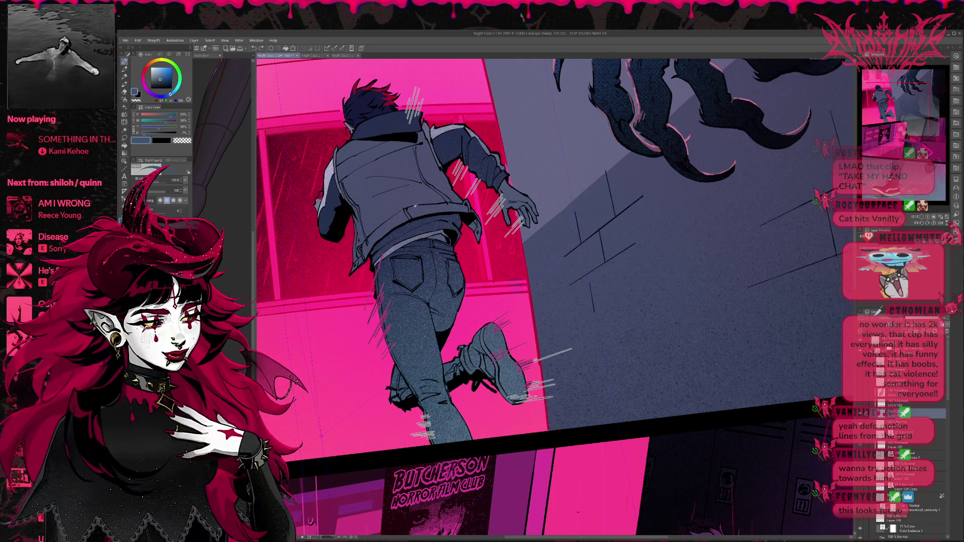
{"action": "left_click", "coordinate": [363, 170], "text": "alt"}
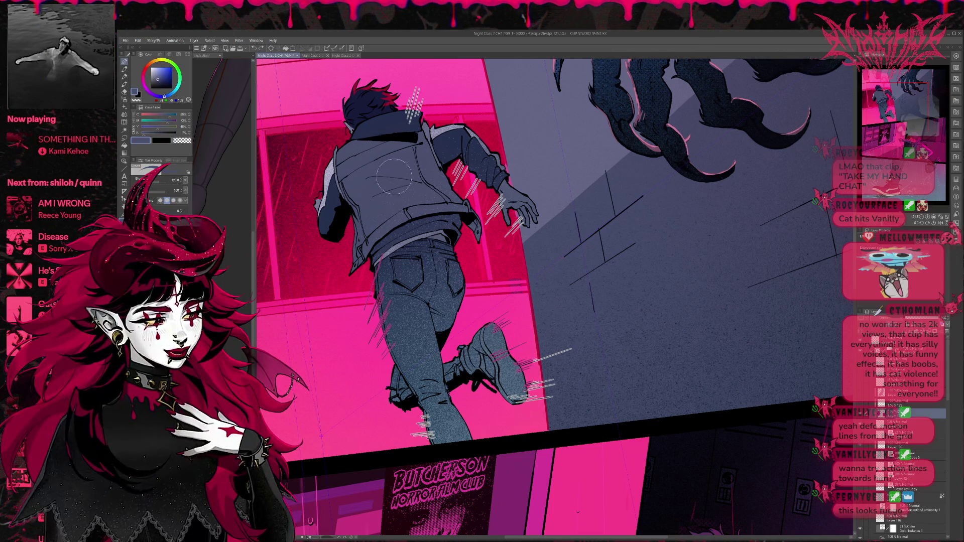
{"action": "left_click", "coordinate": [330, 175], "text": "alt"}
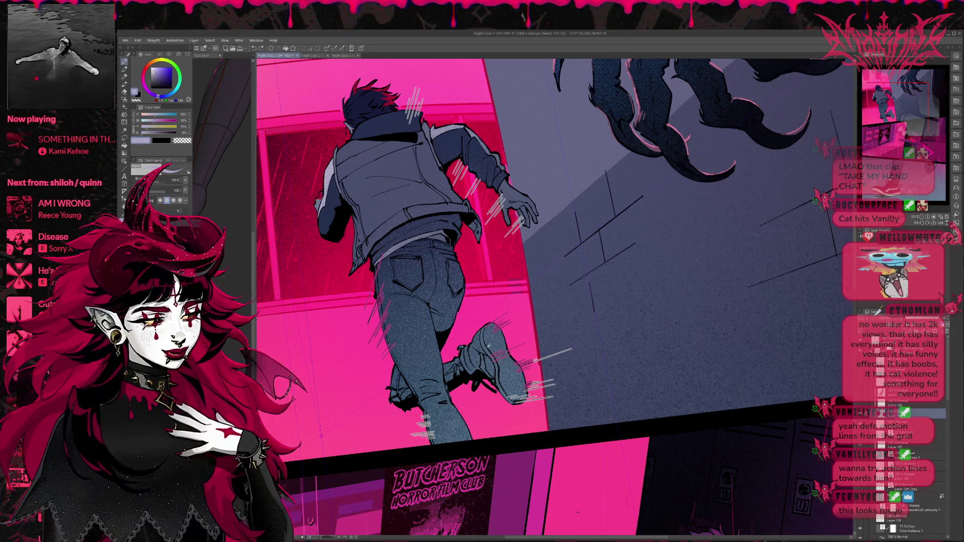
{"action": "left_click", "coordinate": [489, 346], "text": "alt"}
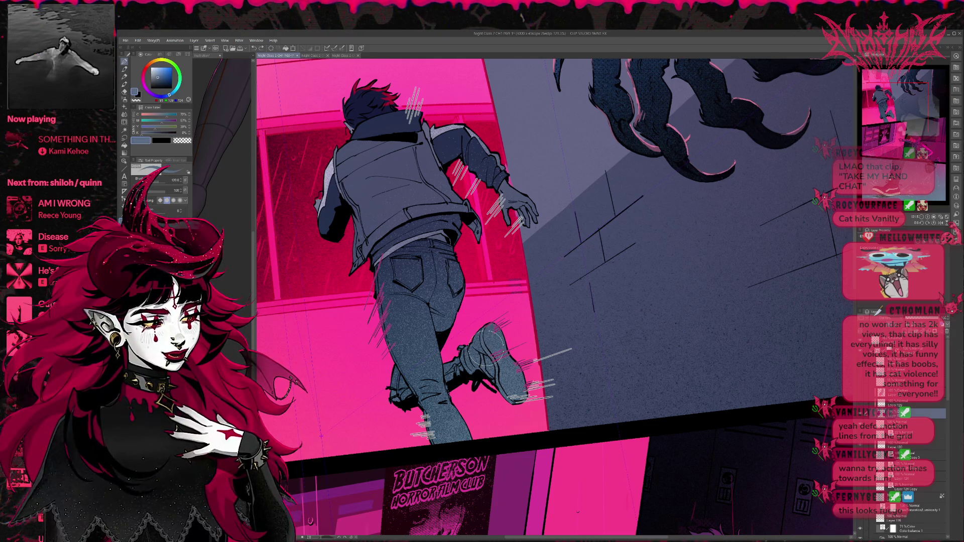
{"action": "left_click", "coordinate": [488, 344], "text": "alt"}
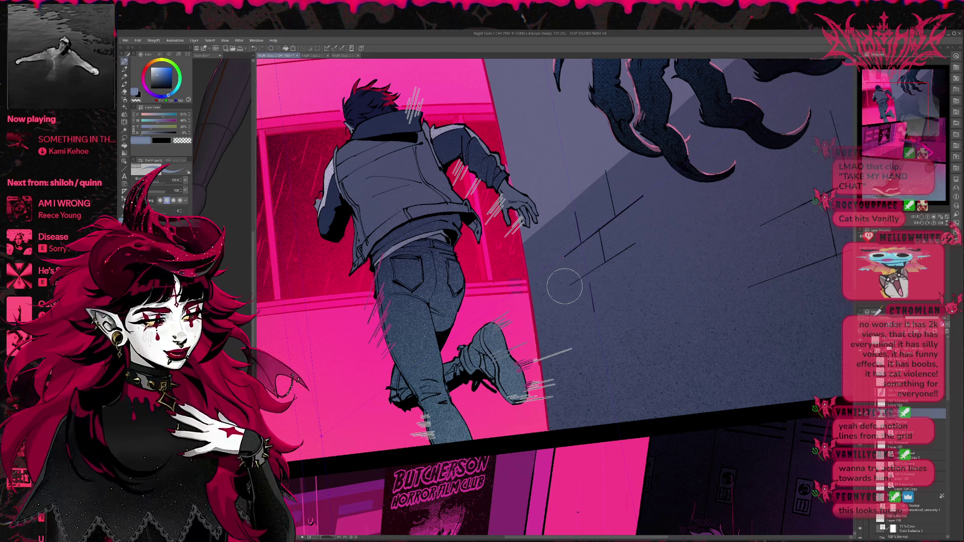
- Sample hot pink, blue-grey from the shoe and hand, navy from the hair and jacket tones
{"action": "left_click", "coordinate": [536, 385], "text": "alt"}
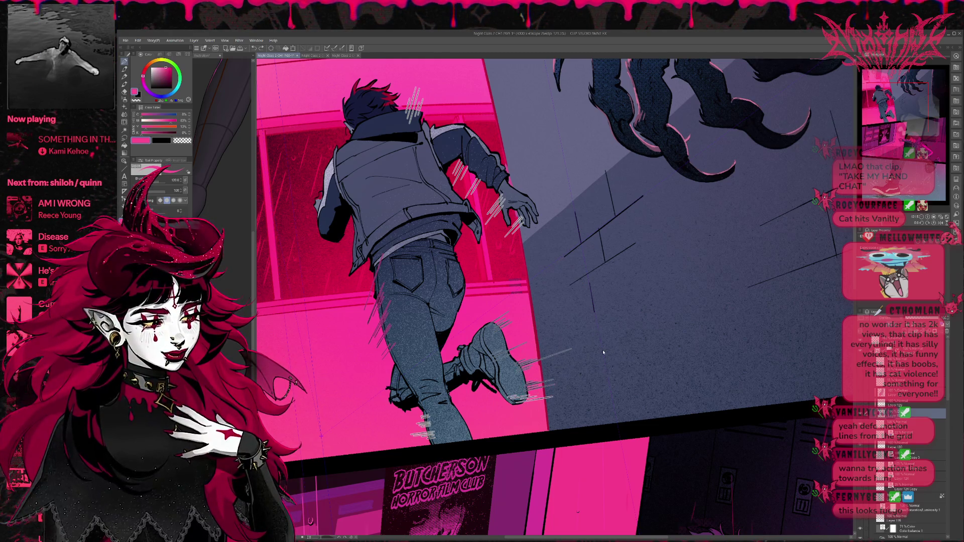
{"action": "left_click", "coordinate": [503, 350], "text": "alt"}
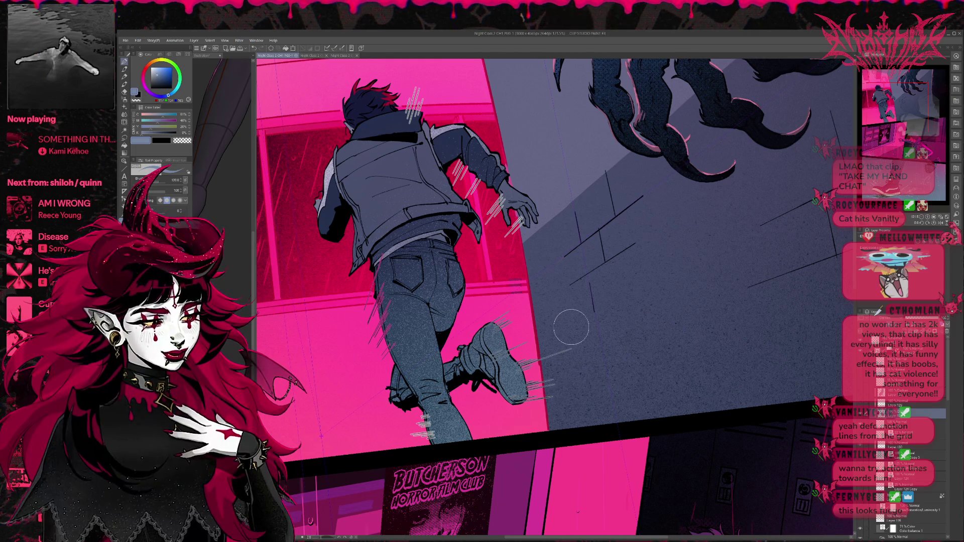
{"action": "left_click", "coordinate": [522, 216], "text": "alt"}
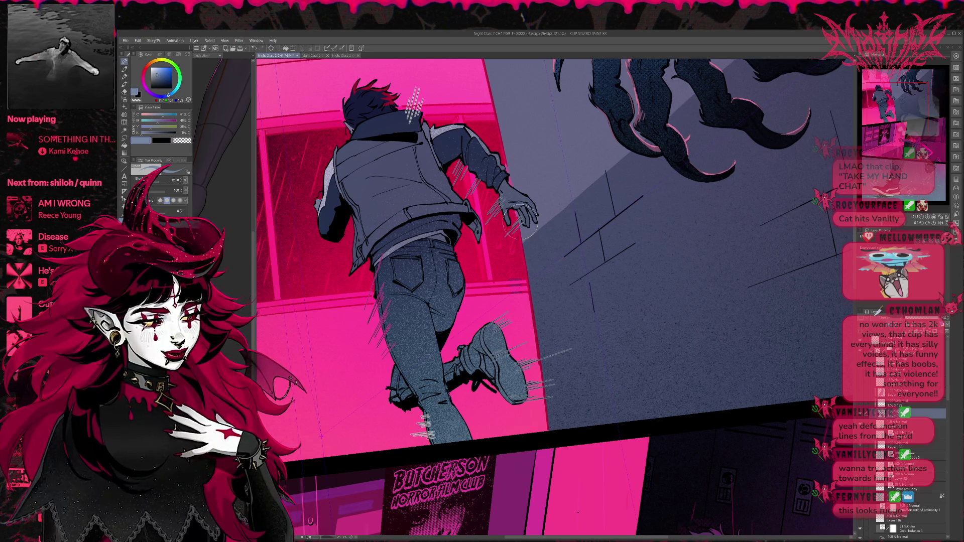
{"action": "left_click", "coordinate": [407, 435], "text": "alt"}
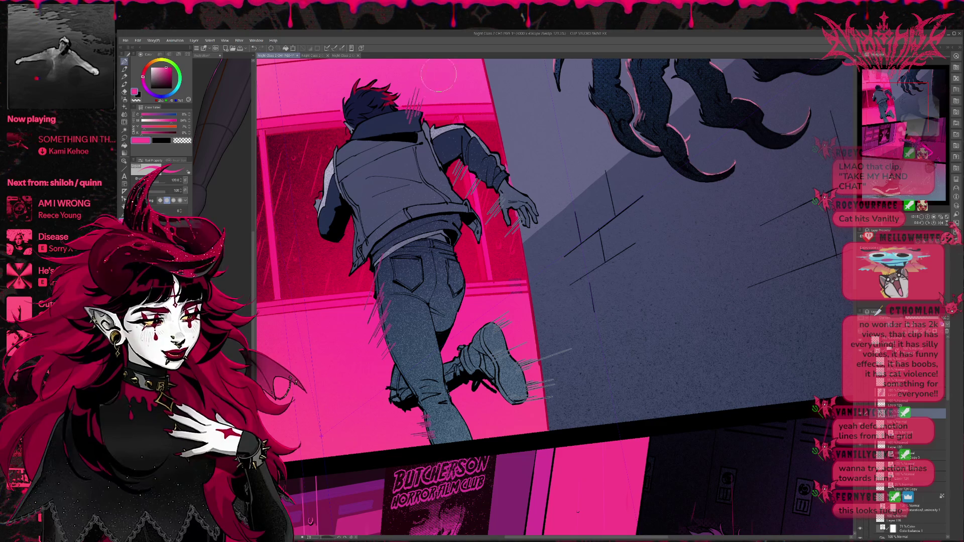
{"action": "left_click", "coordinate": [413, 113], "text": "alt"}
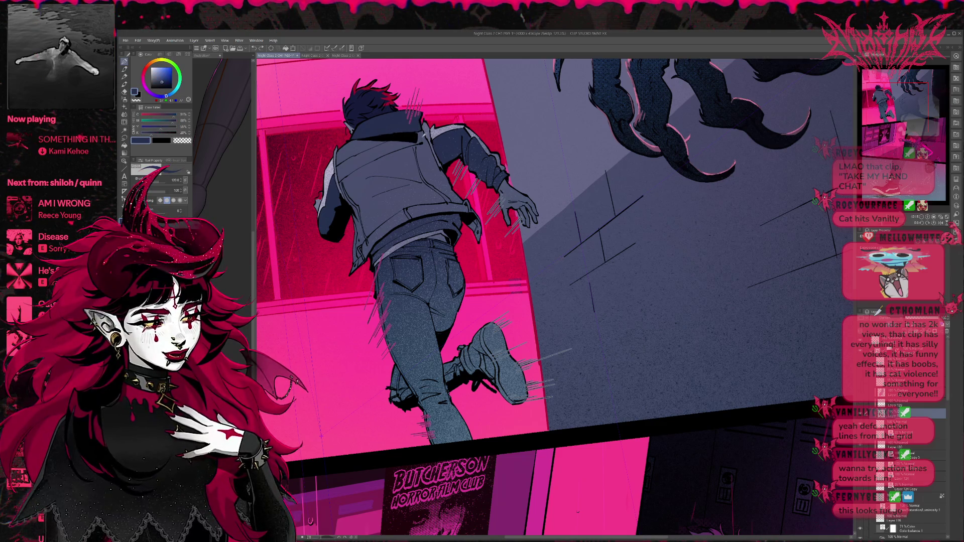
{"action": "left_click", "coordinate": [417, 118], "text": "alt"}
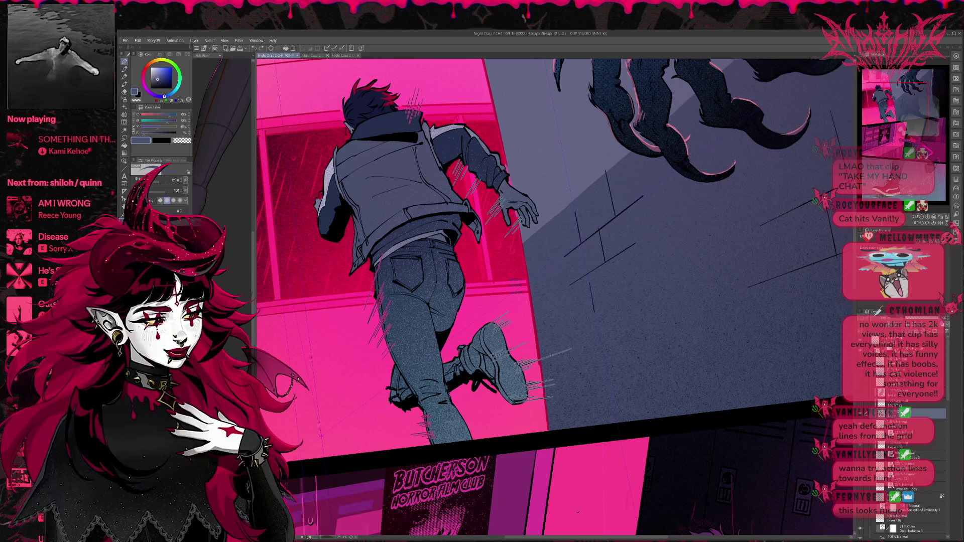
{"action": "left_click", "coordinate": [426, 177], "text": "alt"}
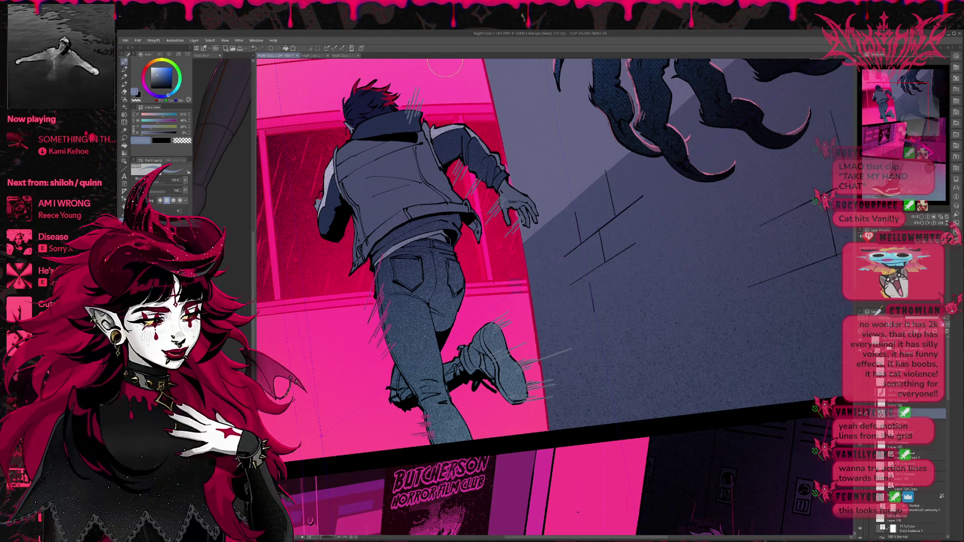
{"action": "scroll", "coordinate": [444, 59], "scroll_direction": "up", "scroll_amount": 2}
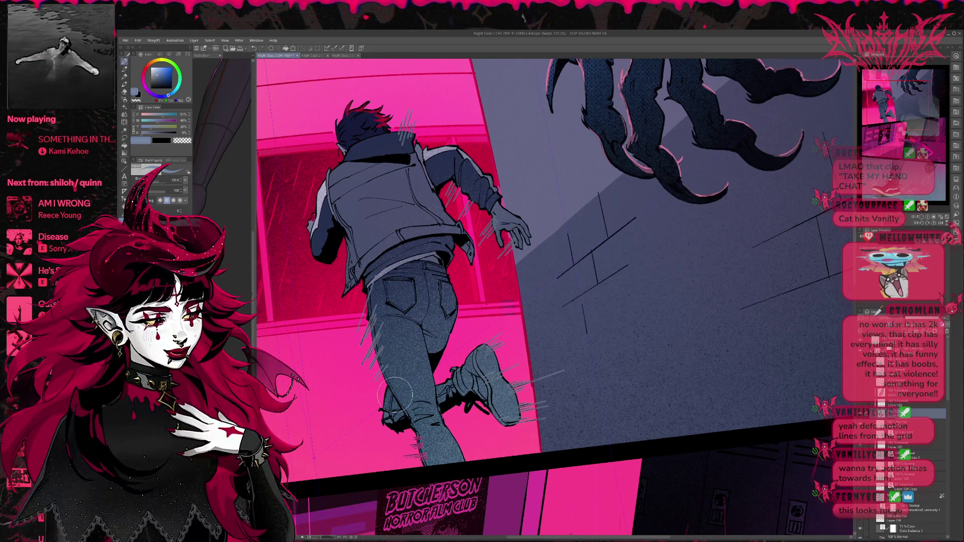
- Sample the background pink, the sleeve's blue-grey, and dark navy and light blue-grey from the jeans
{"action": "mouse_move", "coordinate": [454, 332]}
{"action": "left_mouse_down"}
{"action": "mouse_move", "coordinate": [446, 301]}
{"action": "mouse_move", "coordinate": [548, 326]}
{"action": "left_mouse_up"}
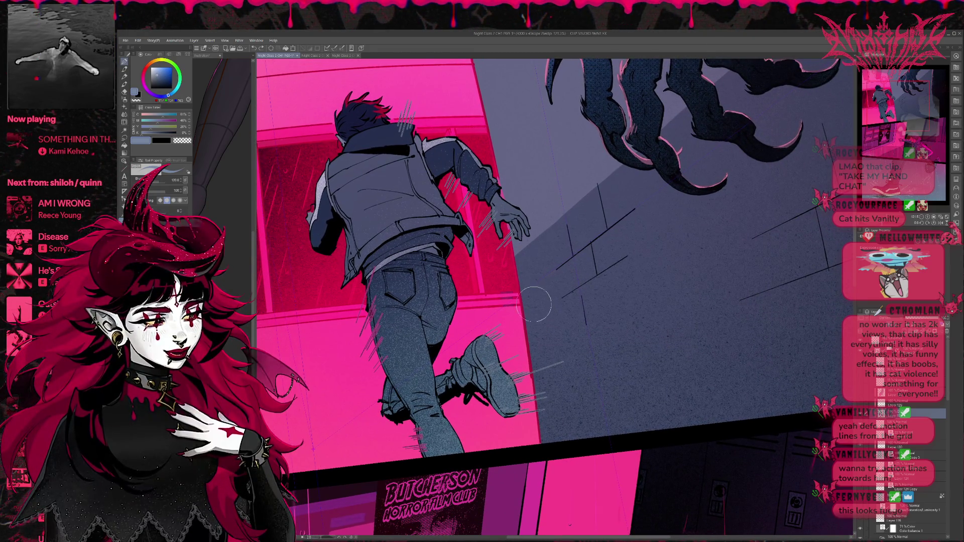
{"action": "left_click", "coordinate": [374, 377], "text": "alt"}
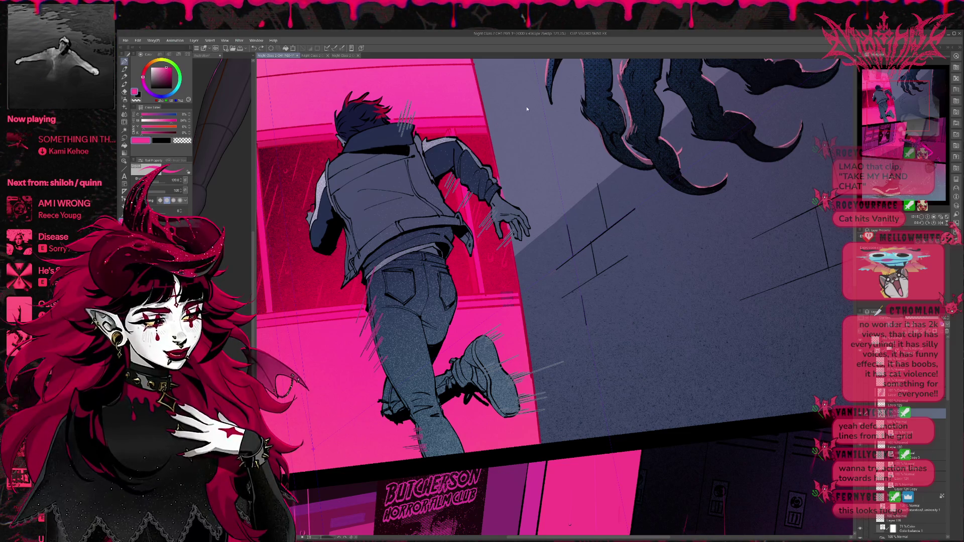
{"action": "left_click", "coordinate": [499, 205], "text": "alt"}
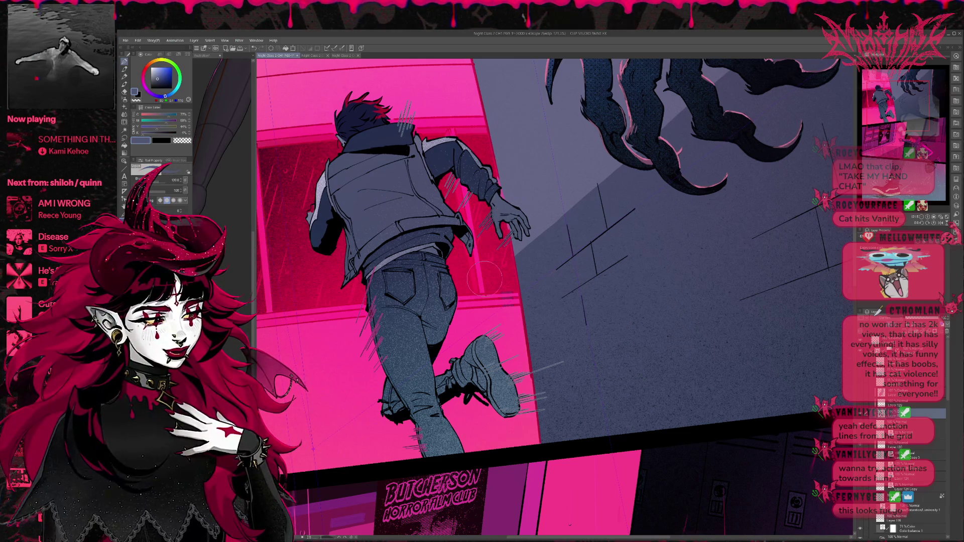
{"action": "left_click", "coordinate": [404, 128], "text": "alt"}
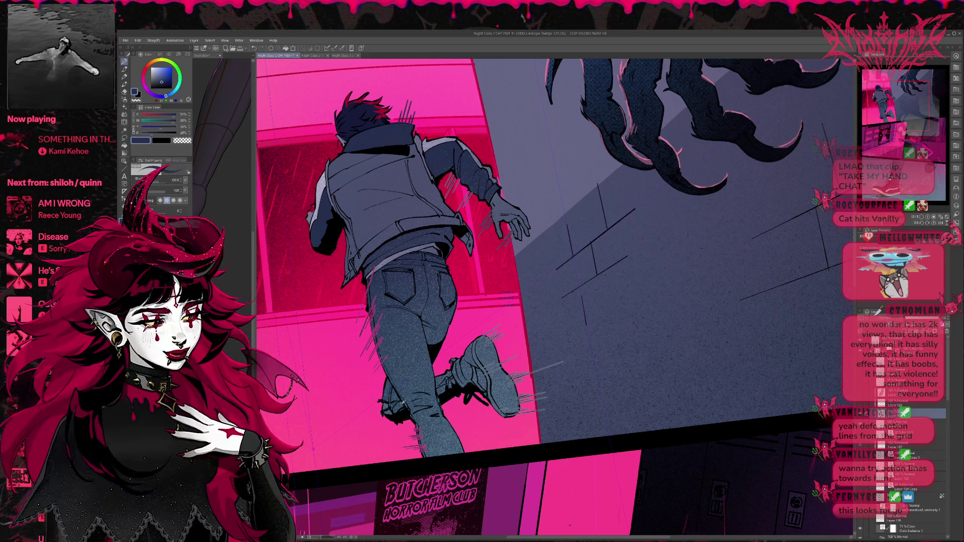
{"action": "left_click", "coordinate": [387, 405], "text": "alt"}
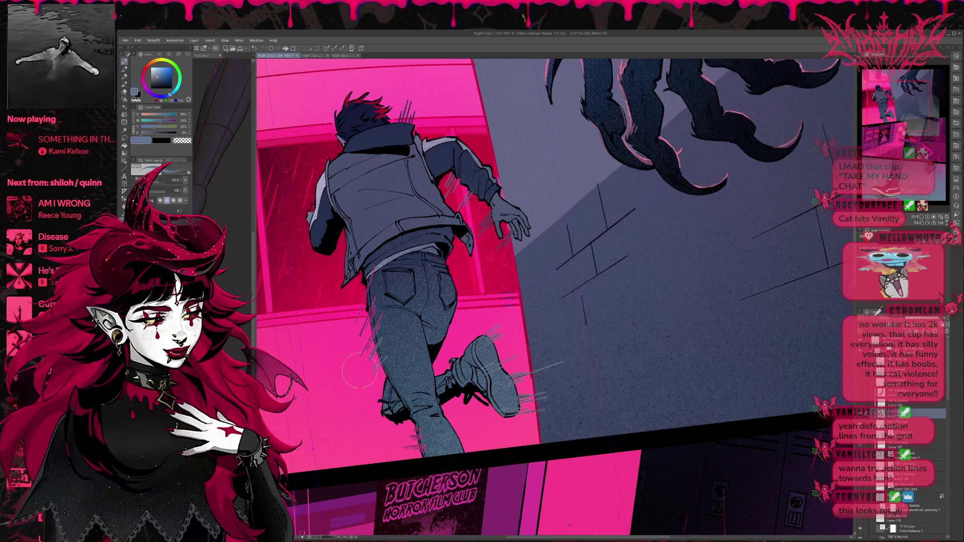
{"action": "left_click", "coordinate": [376, 311], "text": "alt"}
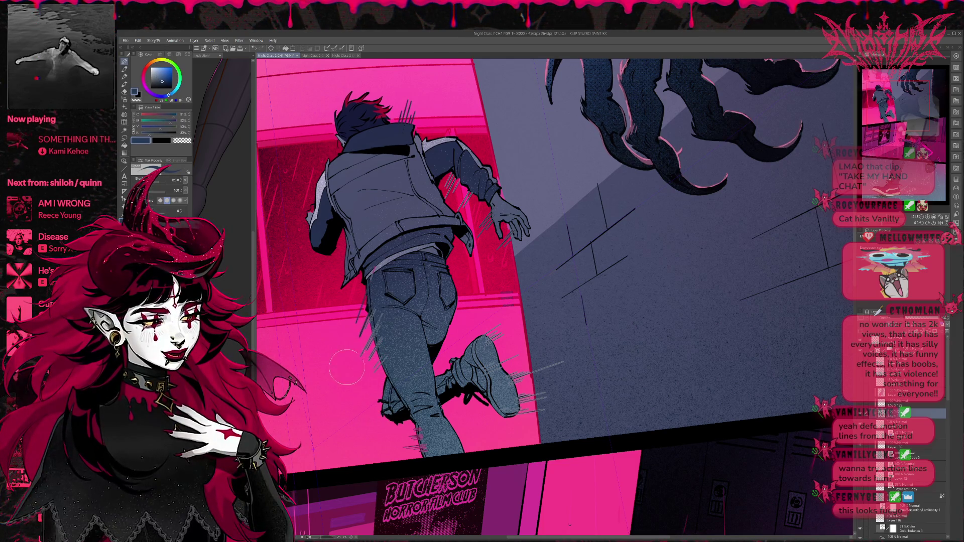
{"action": "left_click", "coordinate": [377, 268], "text": "alt"}
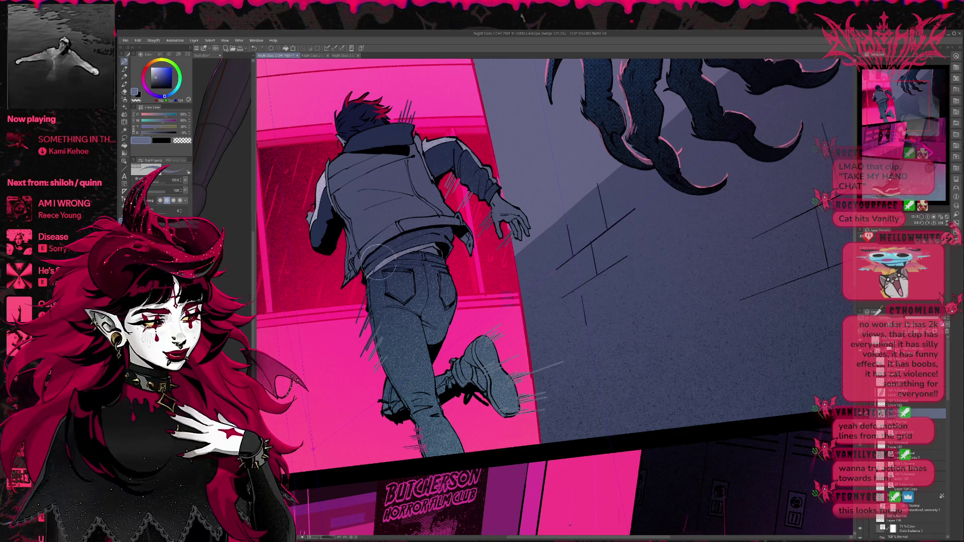
{"action": "left_click", "coordinate": [380, 307], "text": "alt"}
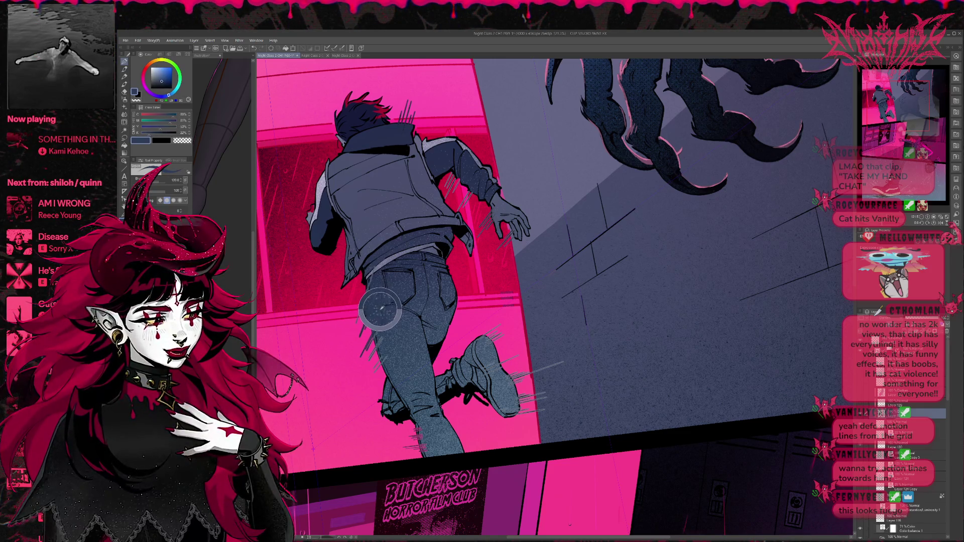
- Sample more jeans, lower-leg and boot tones, select the streak layer and draw streaks by the arm
{"action": "left_click", "coordinate": [400, 318], "text": "alt"}
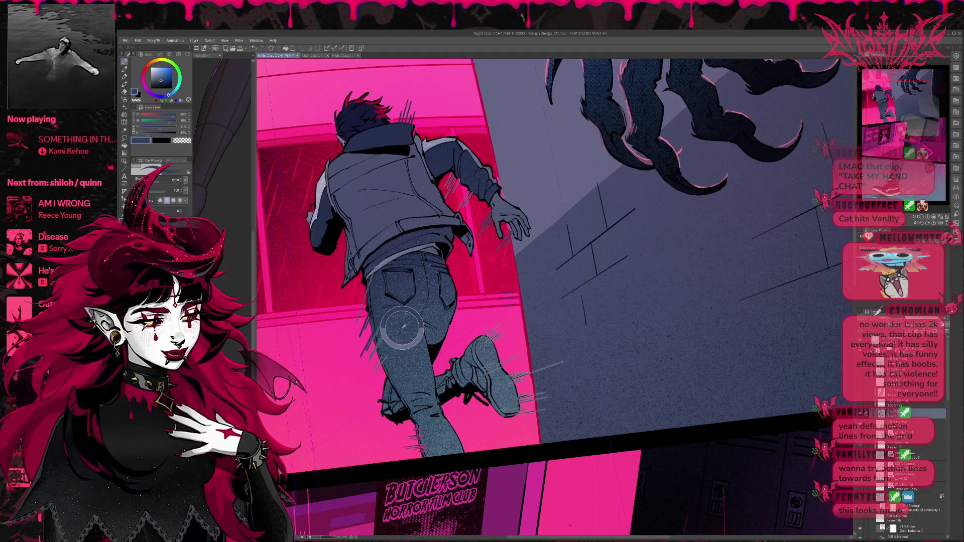
{"action": "left_click", "coordinate": [402, 326], "text": "alt"}
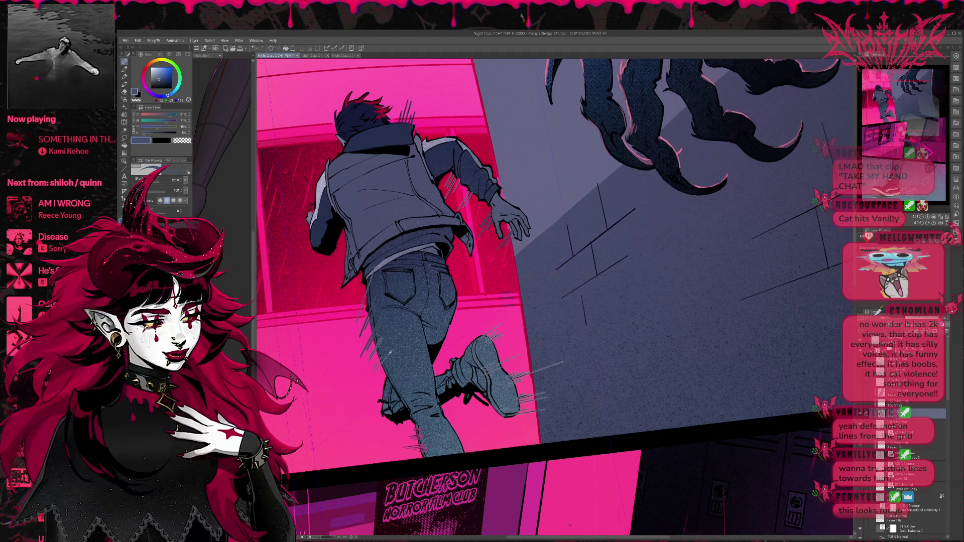
{"action": "left_click", "coordinate": [386, 350], "text": "alt"}
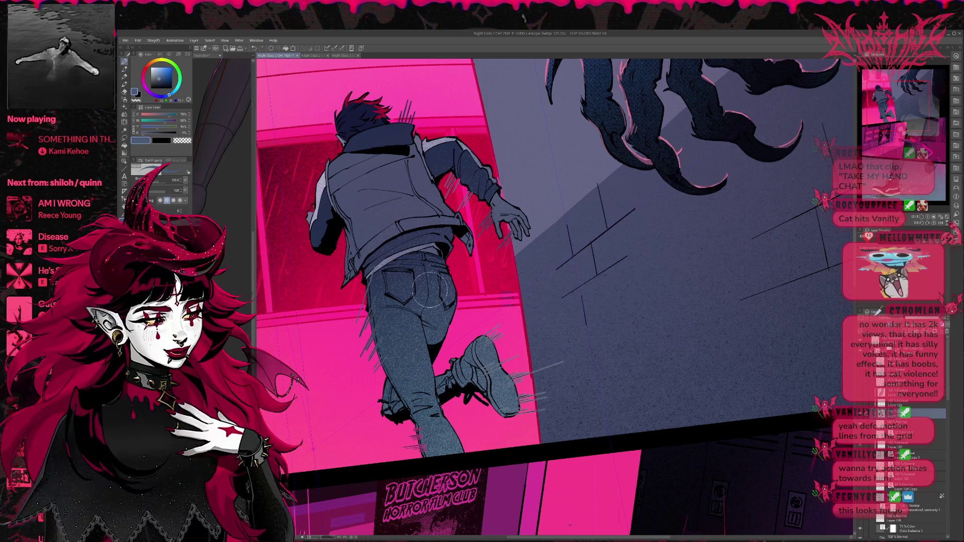
{"action": "left_click_drag", "start_coordinate": [427, 286], "coordinate": [411, 257]}
{"action": "left_click", "coordinate": [411, 404], "text": "alt"}
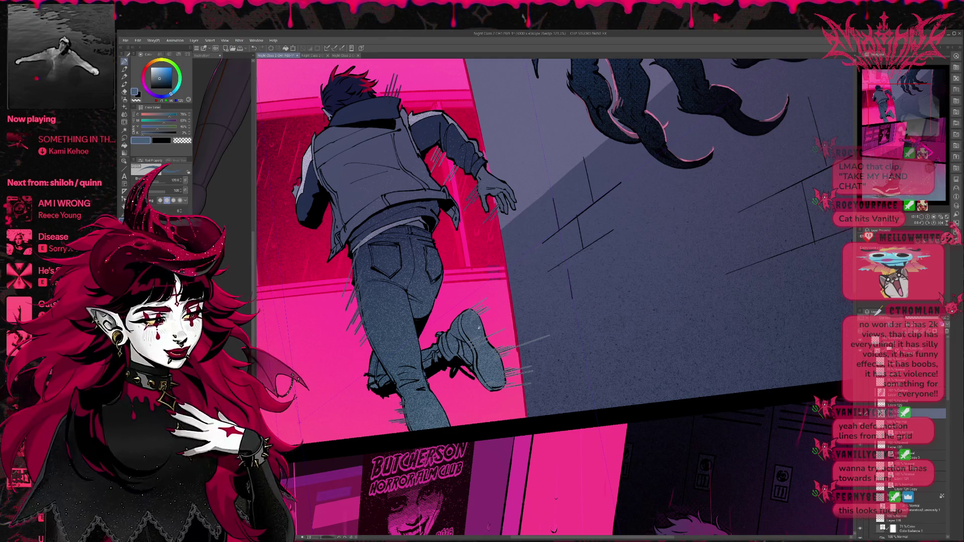
{"action": "left_click", "coordinate": [467, 346], "text": "alt"}
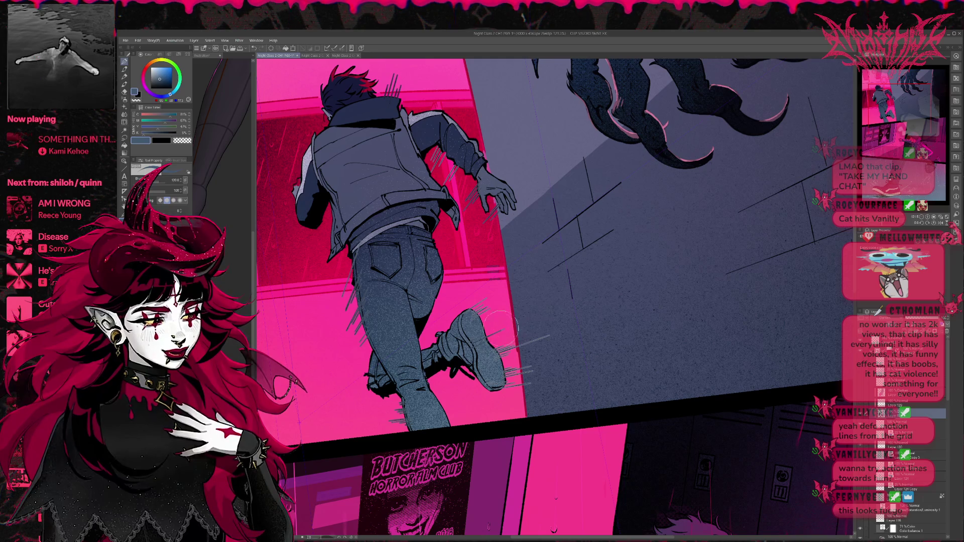
{"action": "left_click_drag", "start_coordinate": [502, 324], "coordinate": [523, 339]}
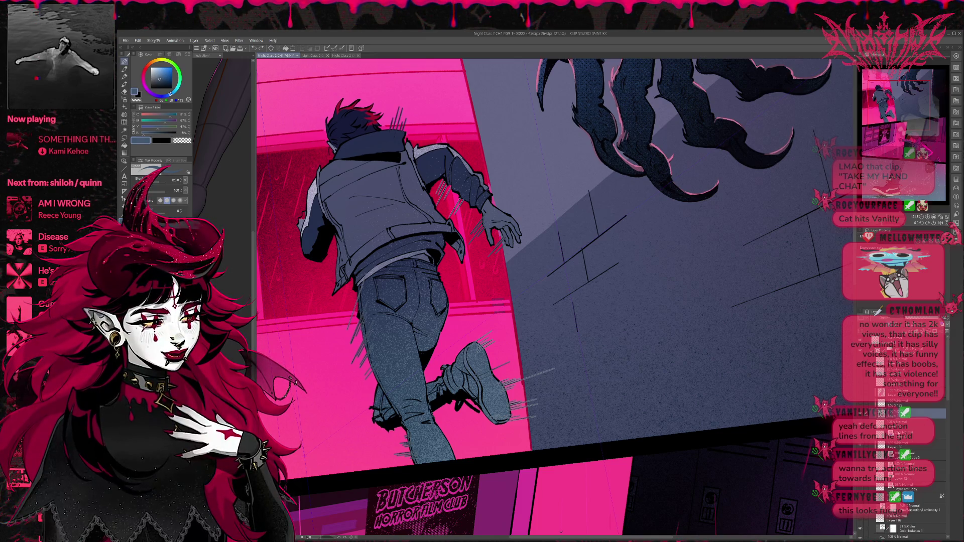
{"action": "left_click", "coordinate": [898, 424]}
{"action": "left_click_drag", "start_coordinate": [404, 107], "coordinate": [389, 143]}
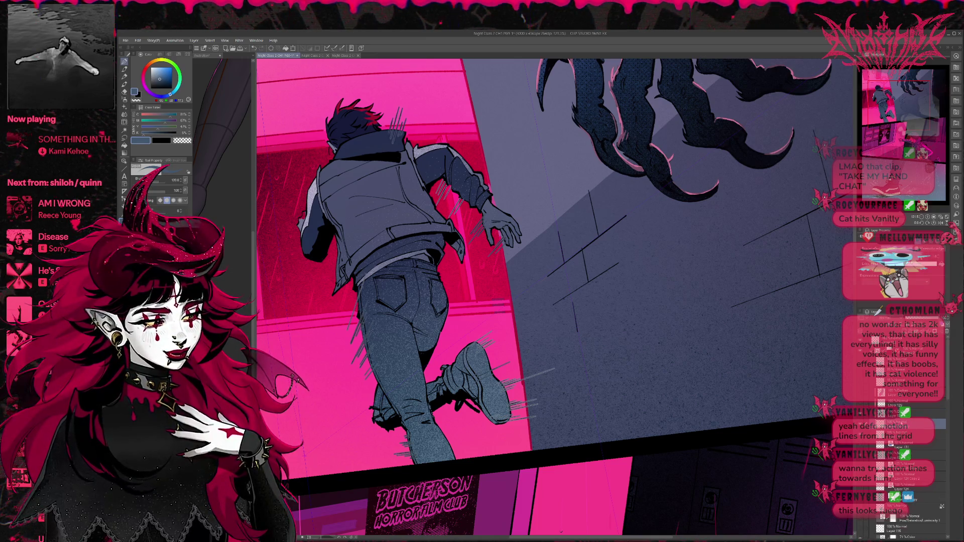
- Draw two more streaks by the arm and boot, then Free Transform them two nudges upward
{"action": "left_click_drag", "start_coordinate": [487, 213], "coordinate": [469, 243]}
{"action": "left_click_drag", "start_coordinate": [555, 369], "coordinate": [497, 392]}
{"action": "key", "text": "ctrl+t"}
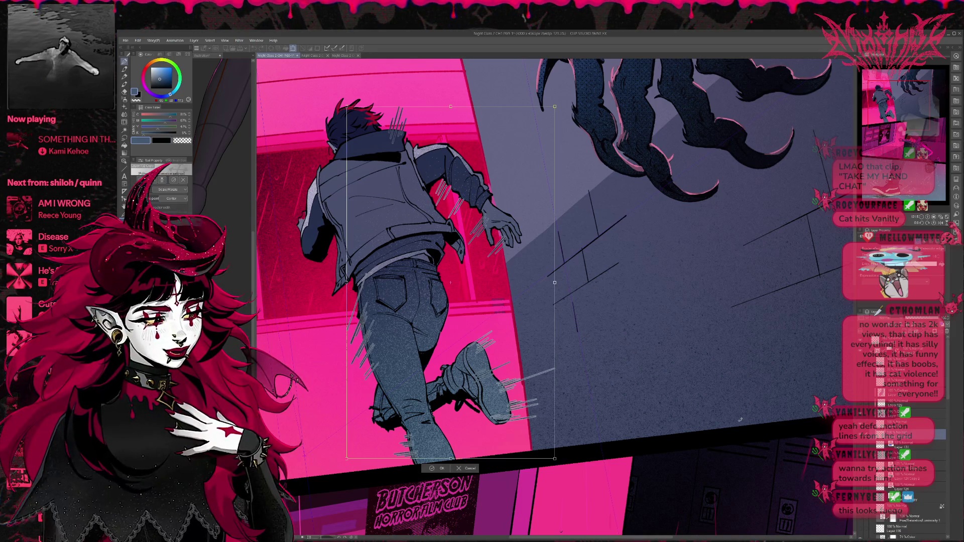
{"action": "key", "text": "Up"}
{"action": "key", "text": "Up"}
{"action": "key", "text": "Up"}
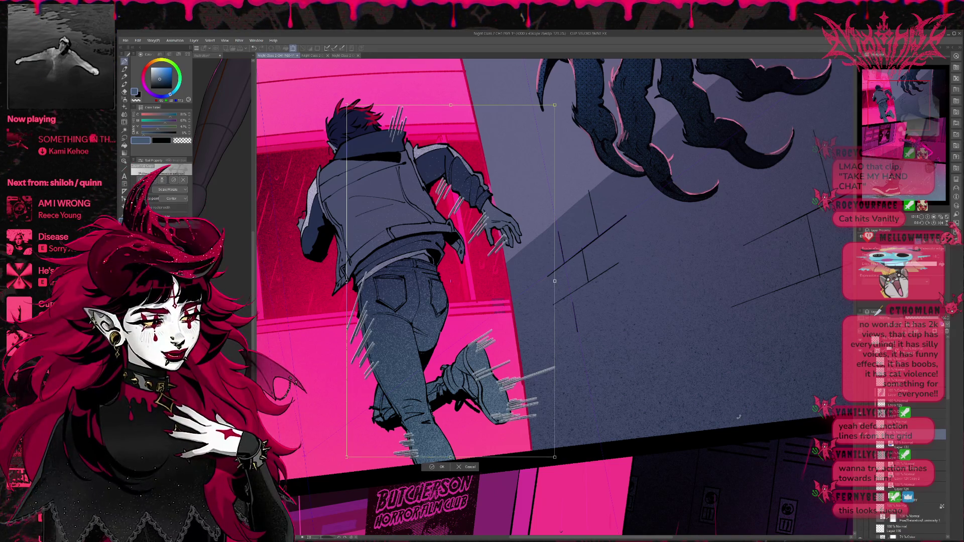
{"action": "key", "text": "Up"}
{"action": "key", "text": "Up"}
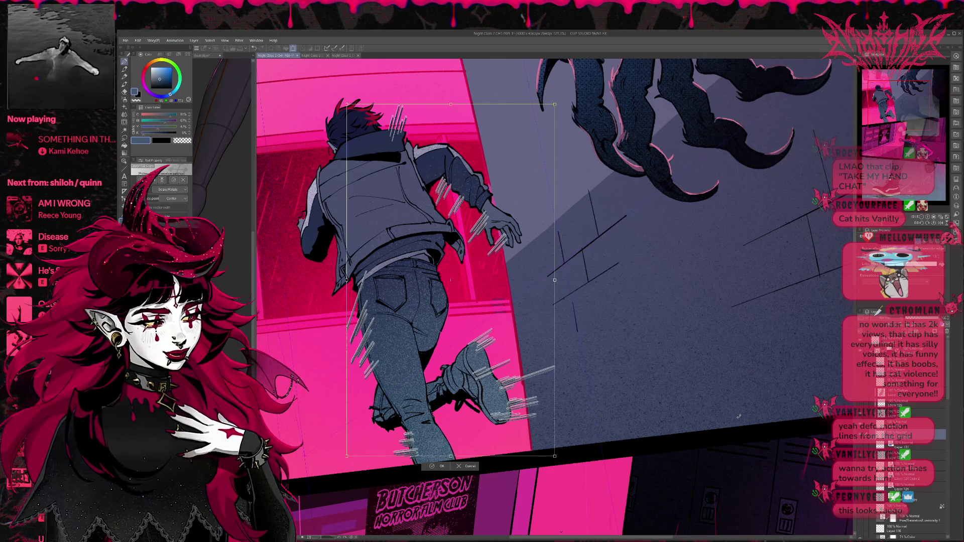